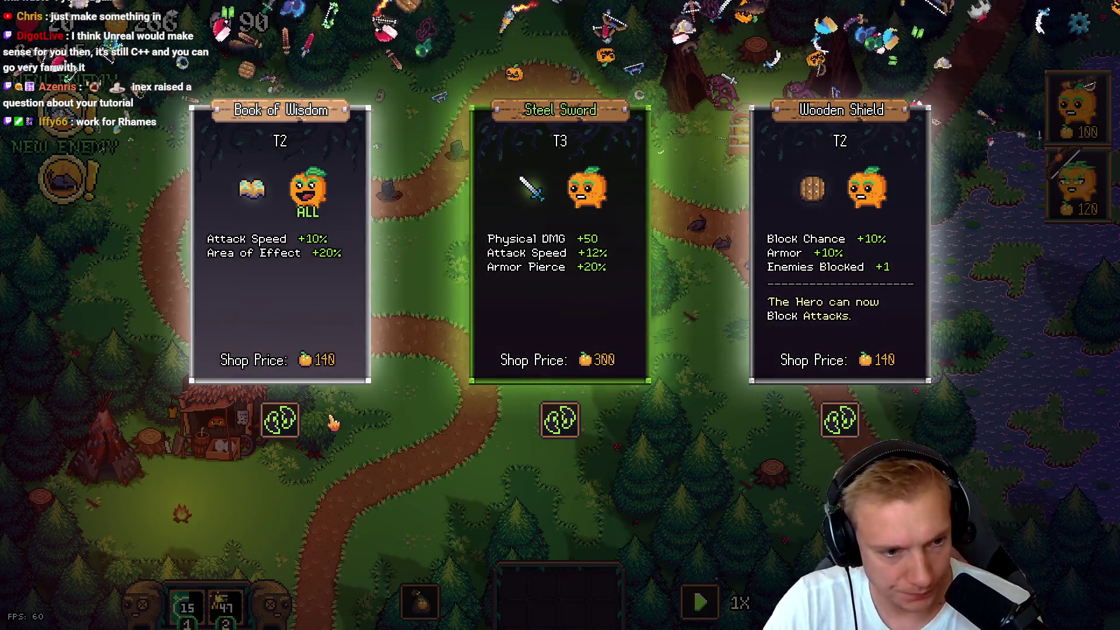
- Reroll the Book of Wisdom and Wooden Shield offers and take the Steel Sword
left_click(280, 420)
left_click(840, 420)
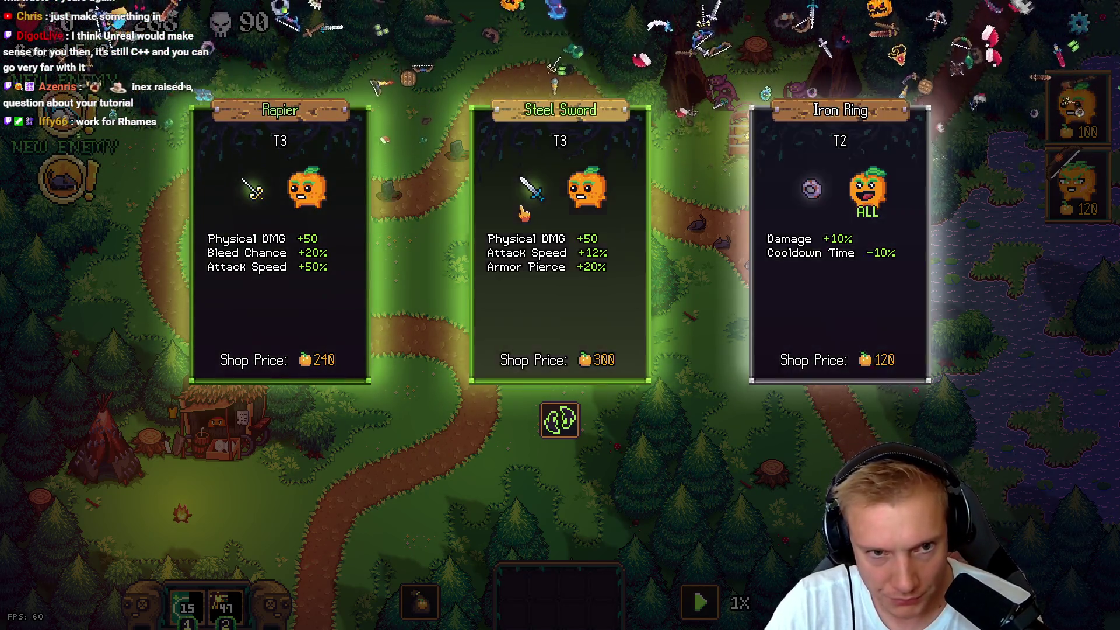
left_click(523, 211)
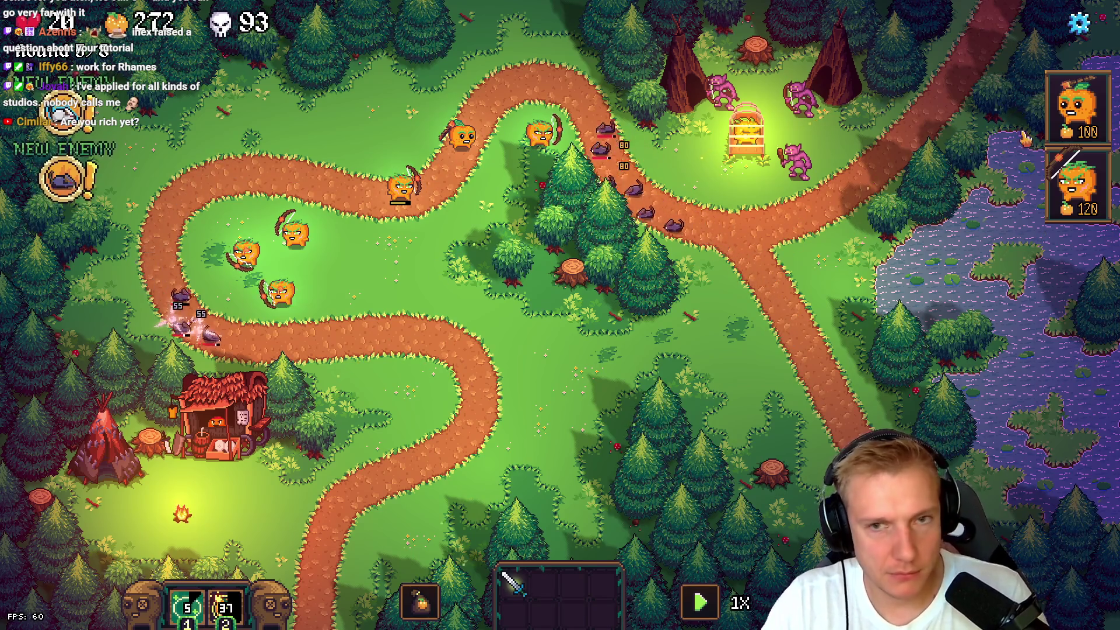
- Place a new 100-gold pumpkin unit and equip a pumpkin with the Steel Sword
left_click(1076, 108)
left_click(346, 329)
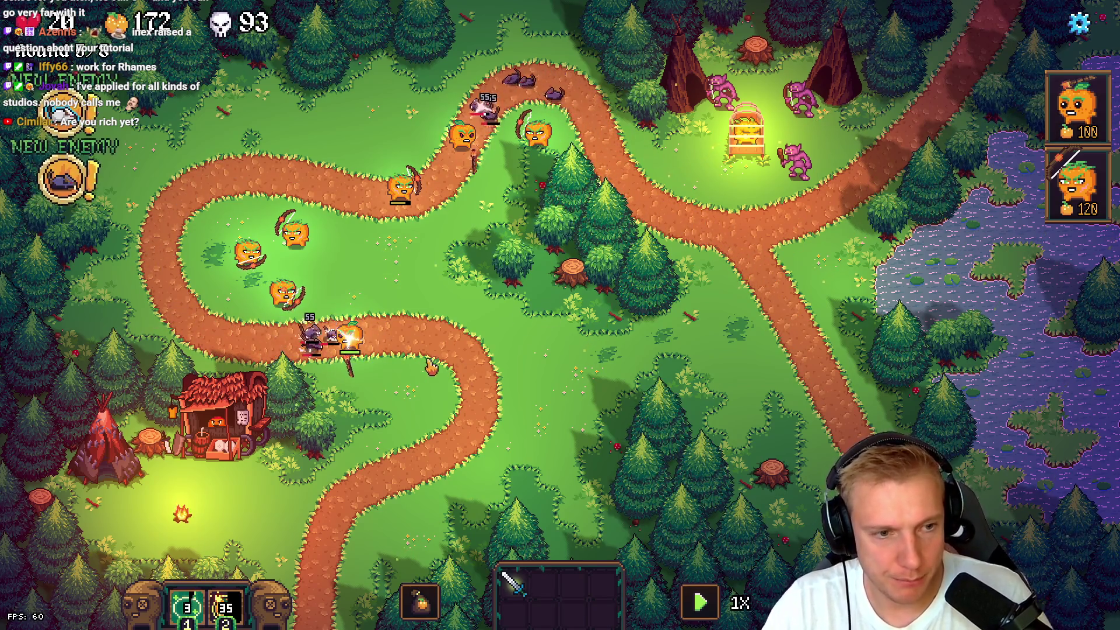
left_click_drag(513, 583, 451, 138)
mouse_move(309, 287)
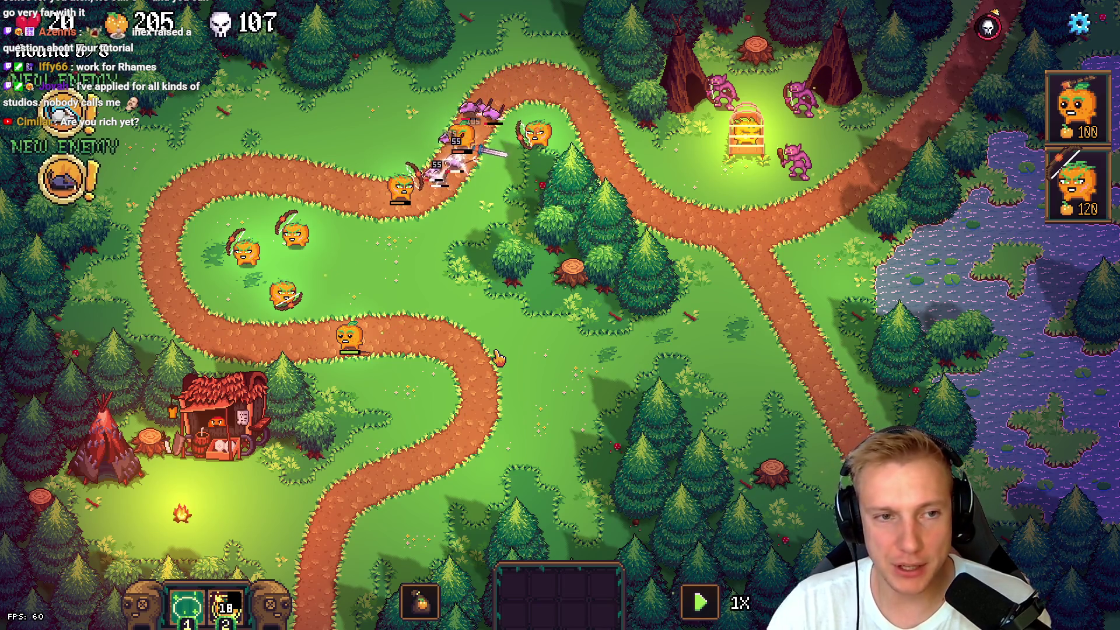
- Cast the fiery area ability on the path enemies, then switch to the browser
key("1")
left_click(417, 166)
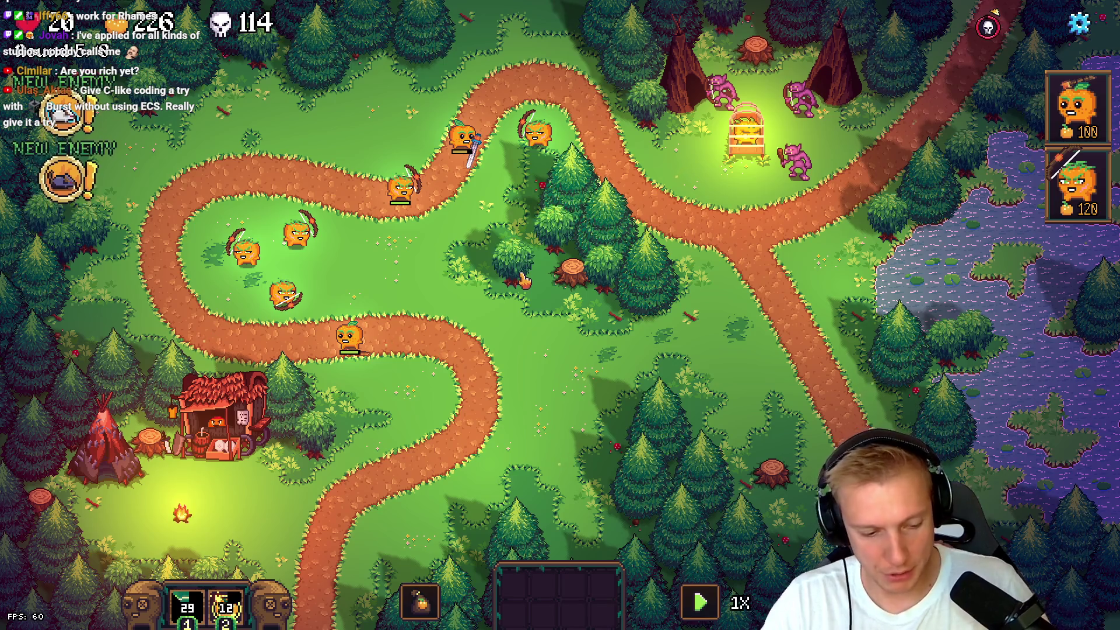
key("alt+Tab")
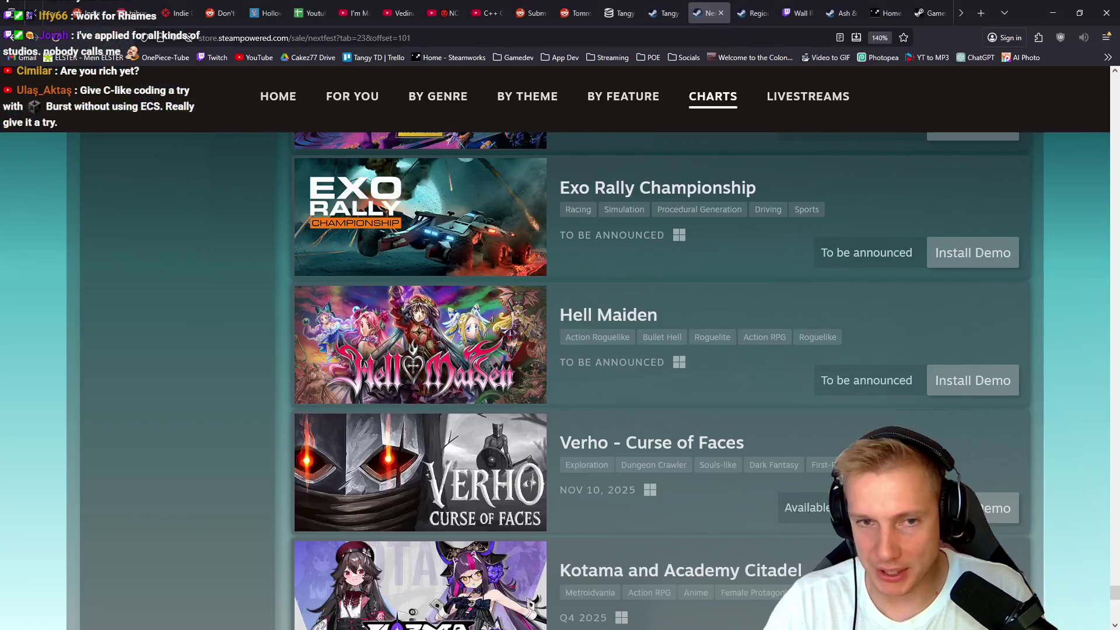
- Search 'blazing sails' in a new tab and browse its Steam store page
key("ctrl+t")
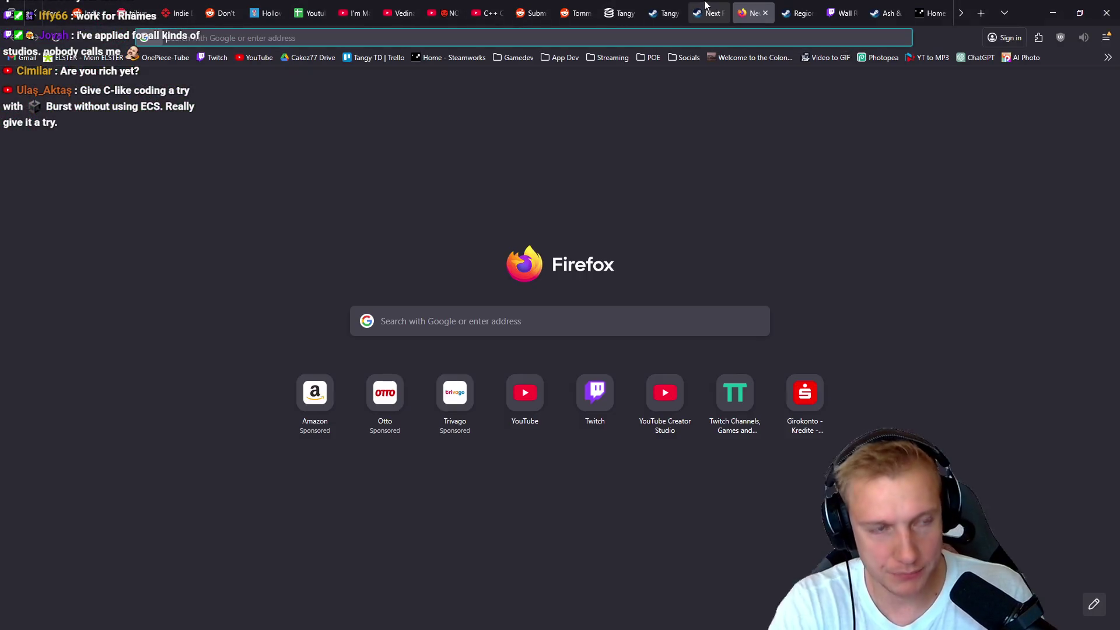
type("blazing sails")
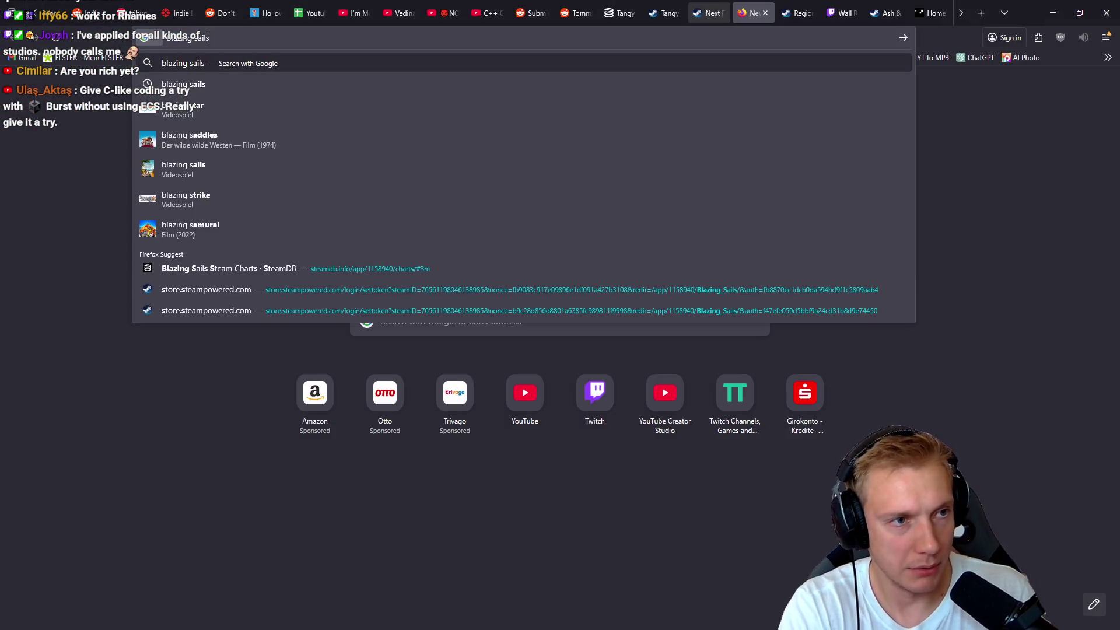
key("Return")
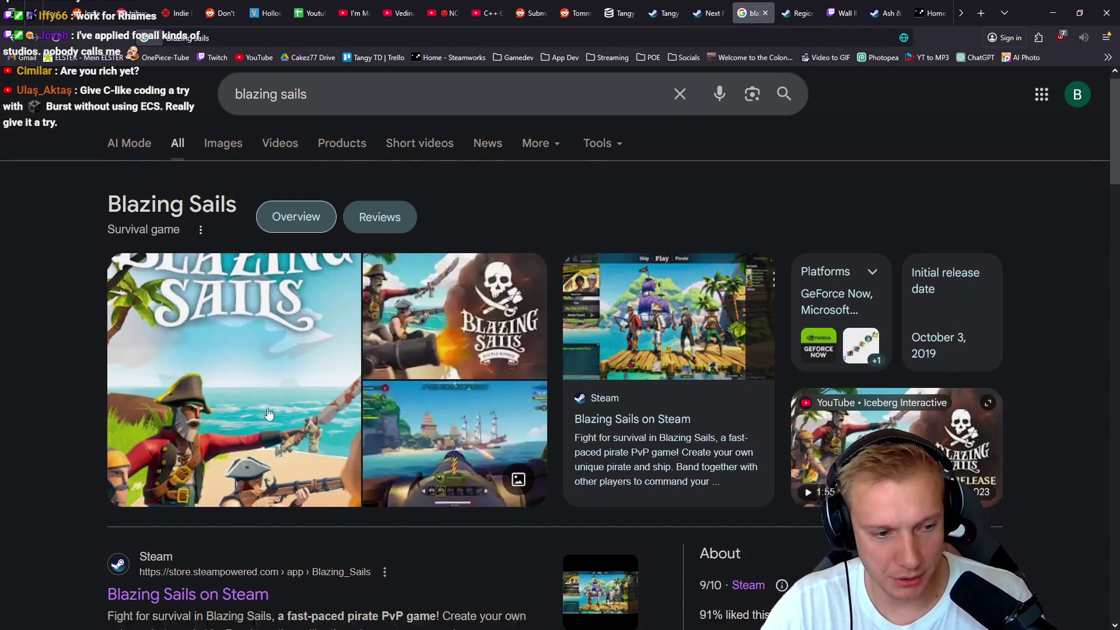
scroll(268, 414, "down", 3)
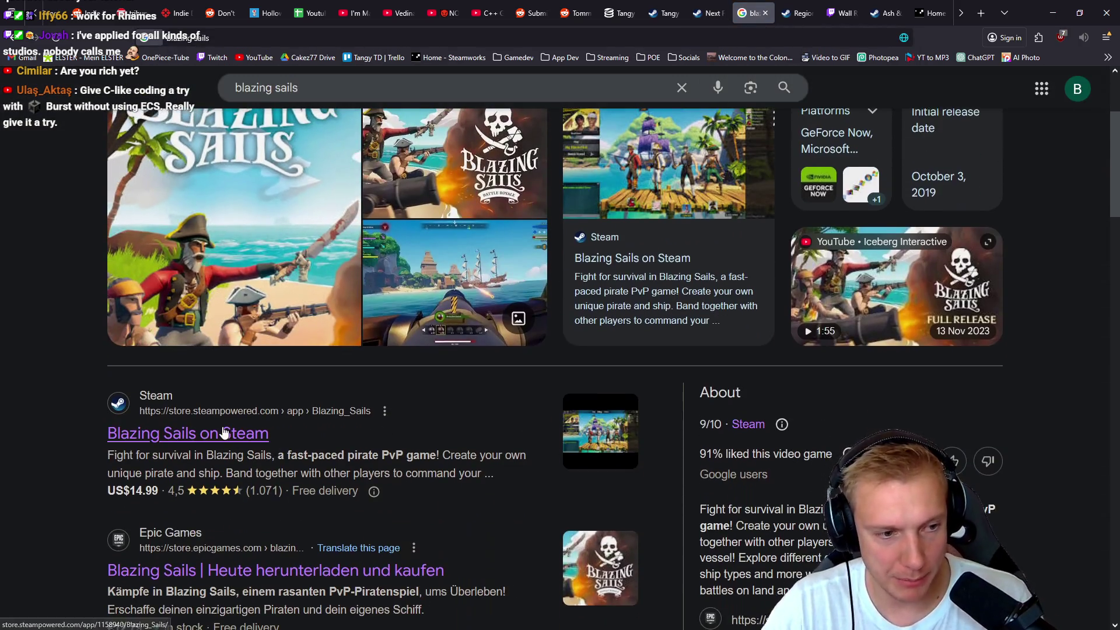
left_click(348, 385)
scroll(695, 374, "down", 4)
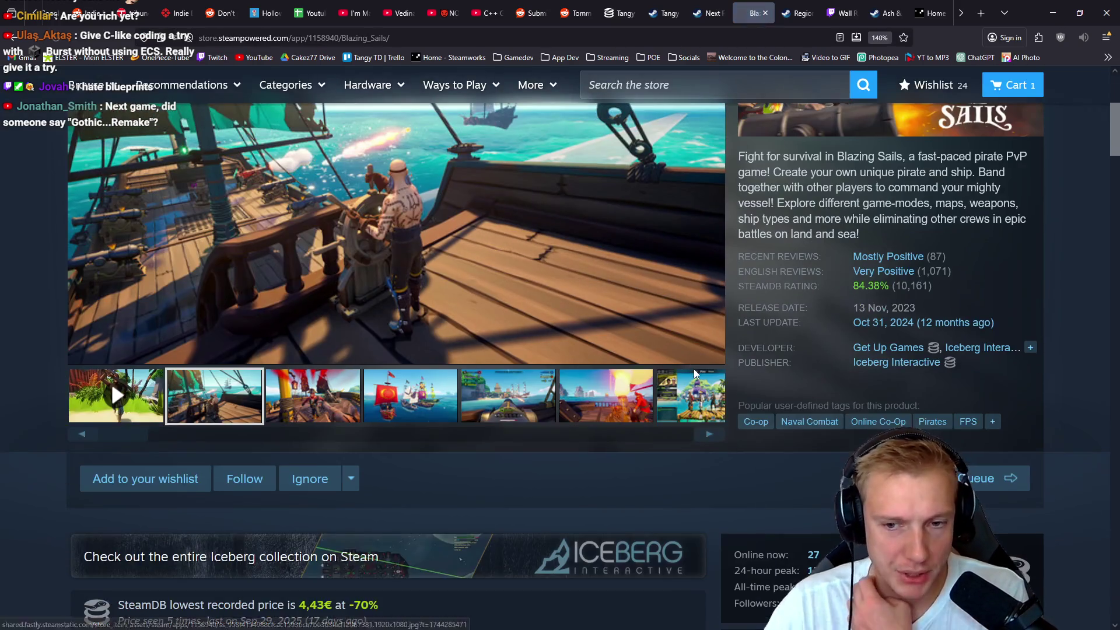
scroll(632, 350, "down", 3)
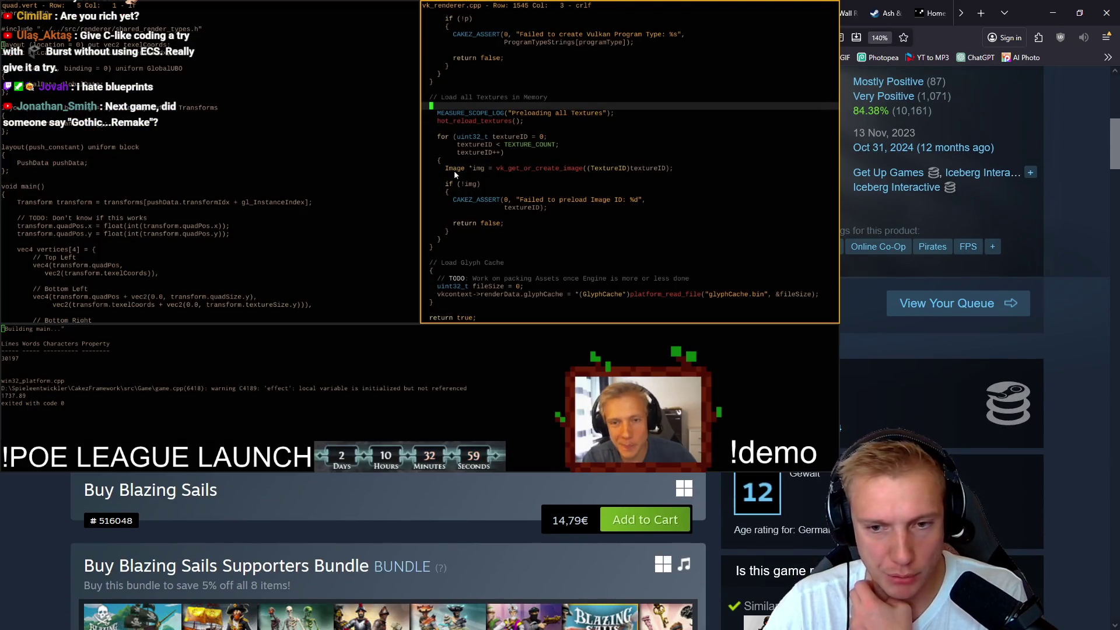
scroll(454, 171, "up", 6)
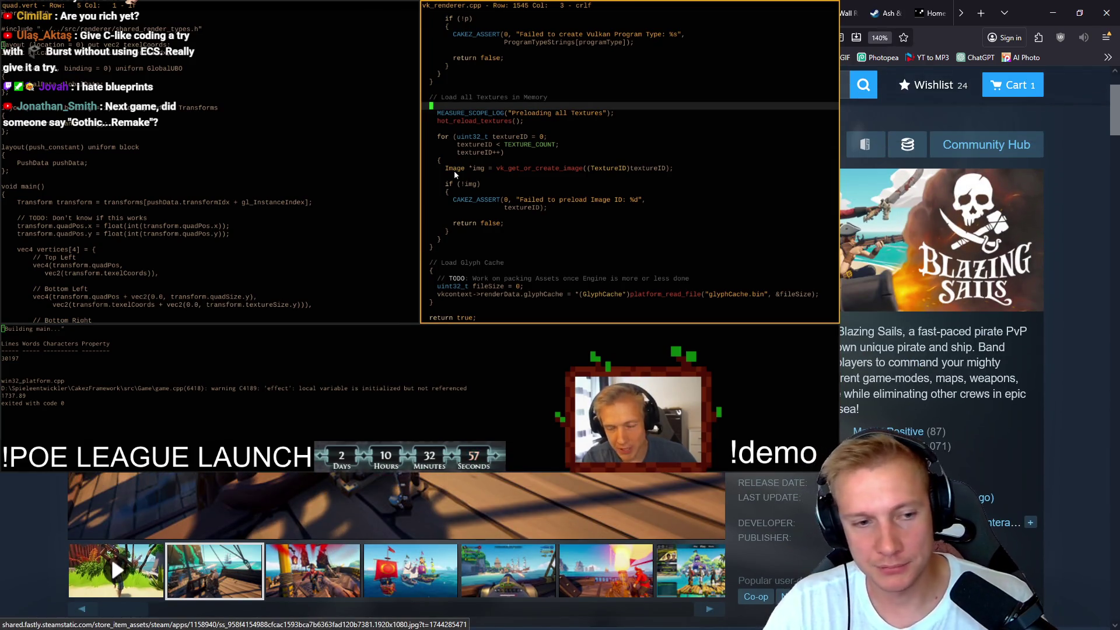
scroll(453, 170, "down", 8)
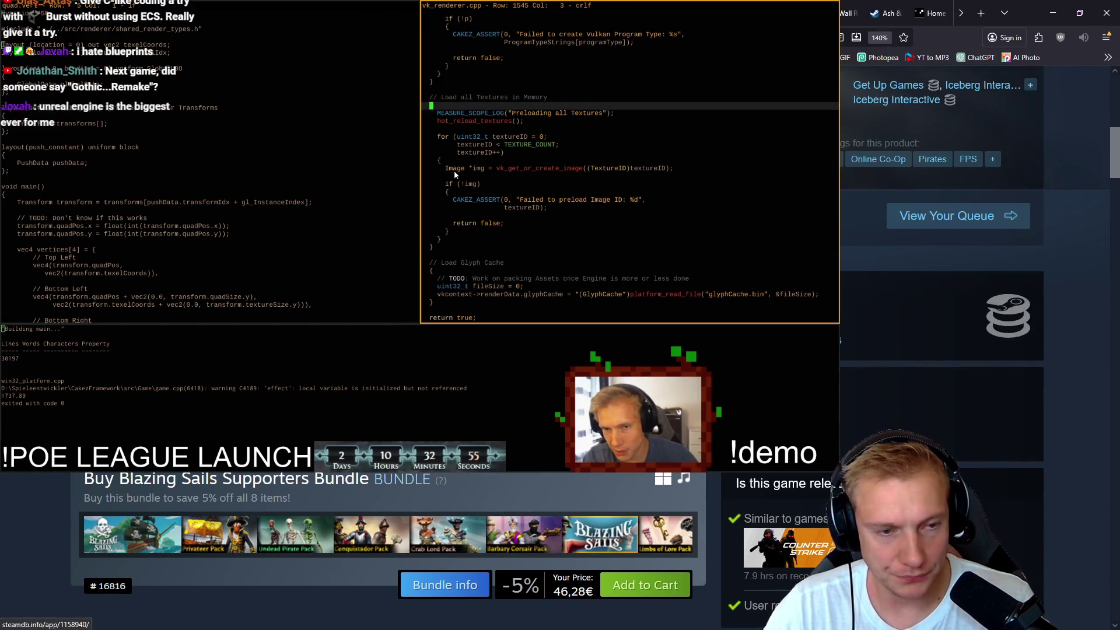
scroll(453, 170, "up", 10)
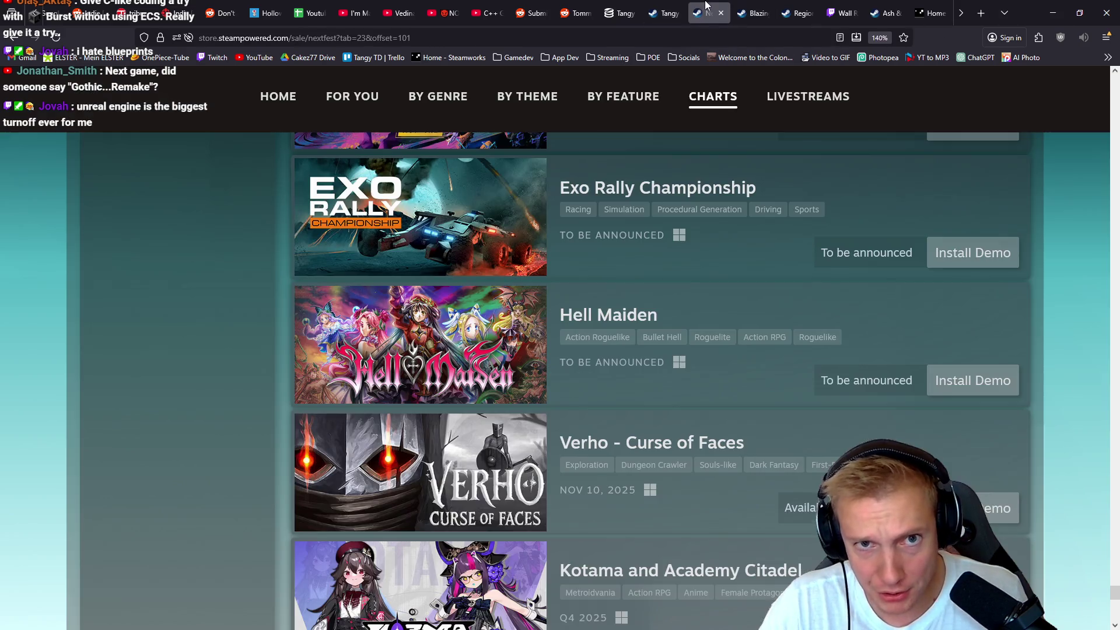
- Return to the Next Fest demo list and refresh the Tangy TD Demo SteamDB page
left_click(709, 13)
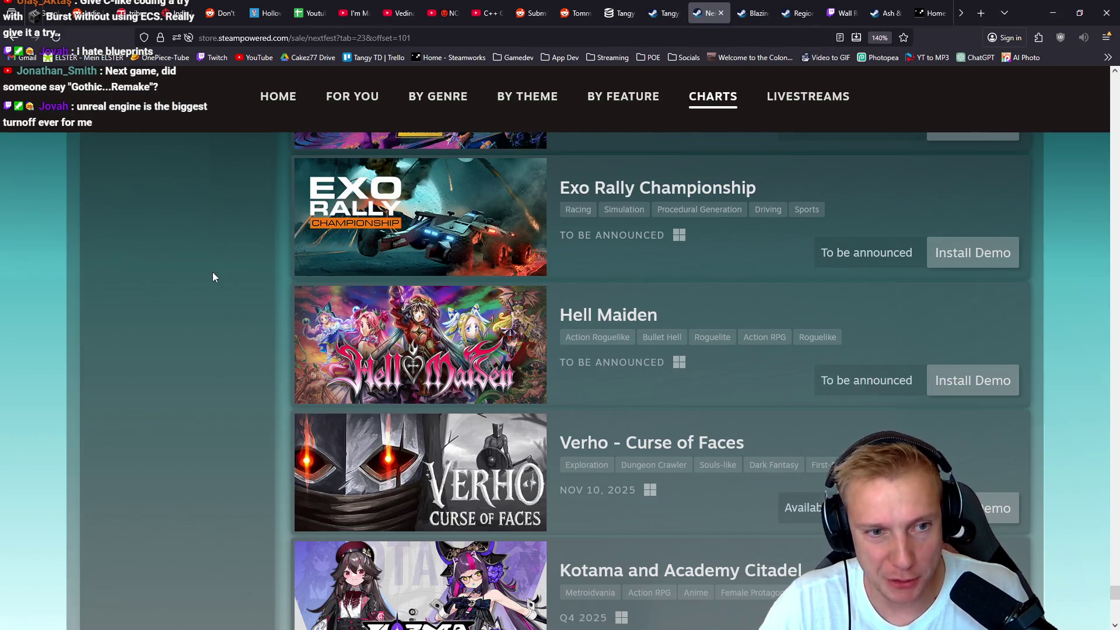
scroll(222, 274, "down", 20)
middle_click(207, 457)
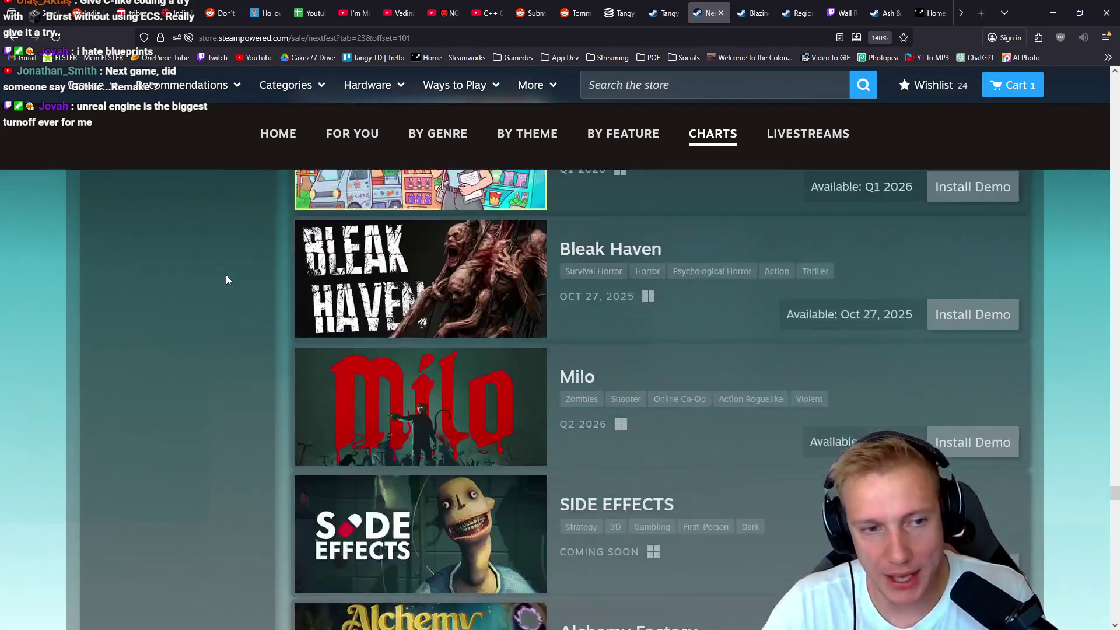
left_click(620, 13)
left_click(57, 37)
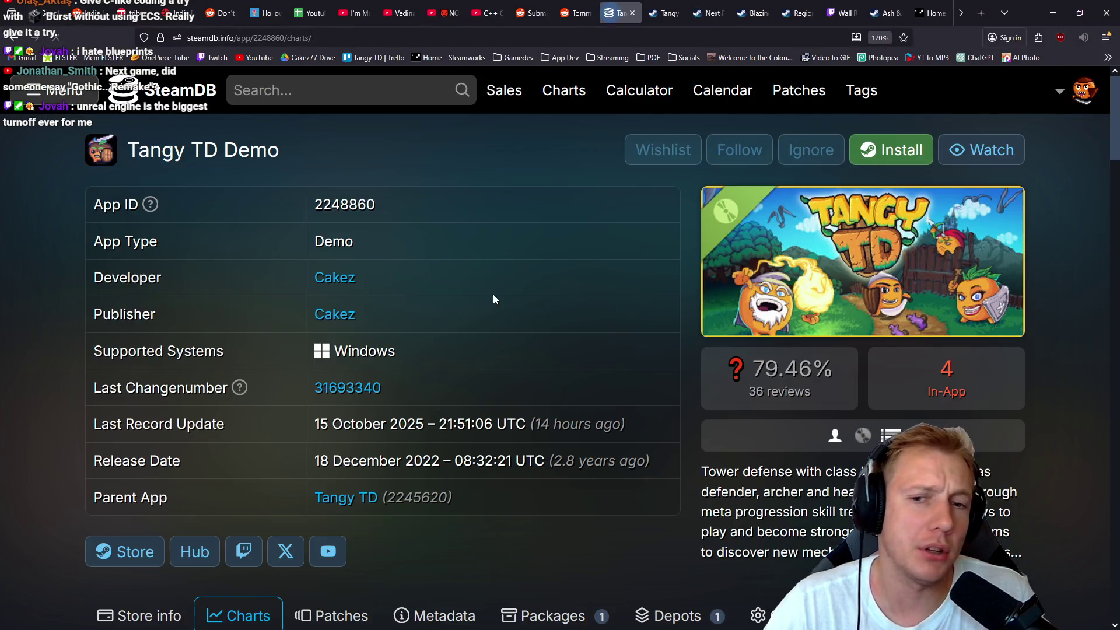
scroll(862, 362, "down", 3)
scroll(782, 309, "down", 3)
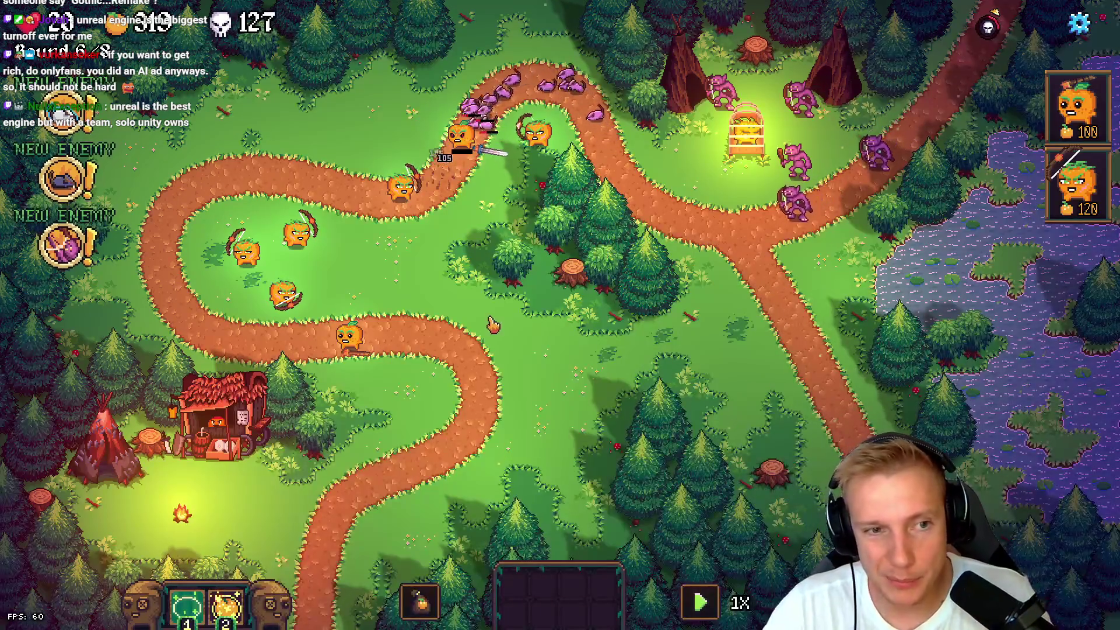
- Pause Tangy TD in its Options menu and switch to the Steamworks sales and wishlist report
key("Escape")
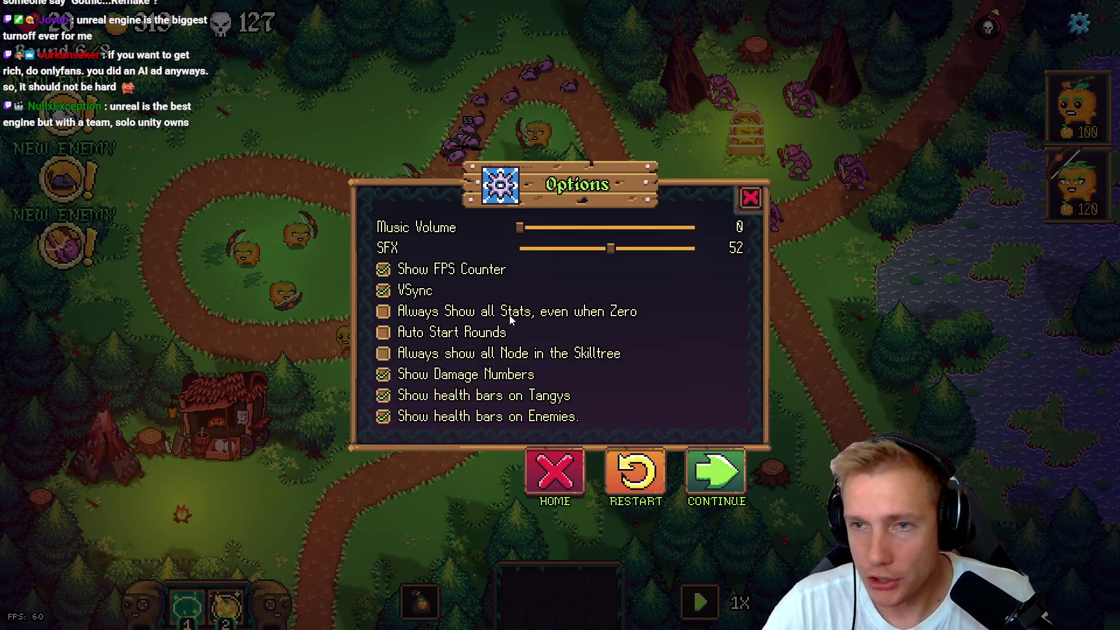
key("alt+Tab")
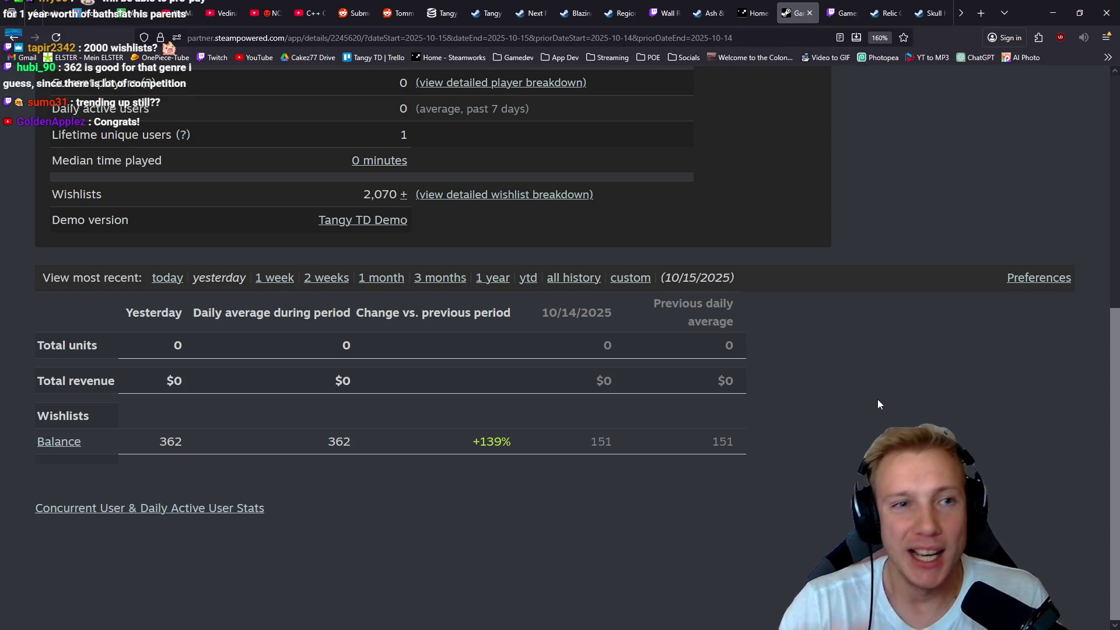
- Close the Blazing Sails tab and scroll through the Next Fest demo list
mouse_move(430, 5)
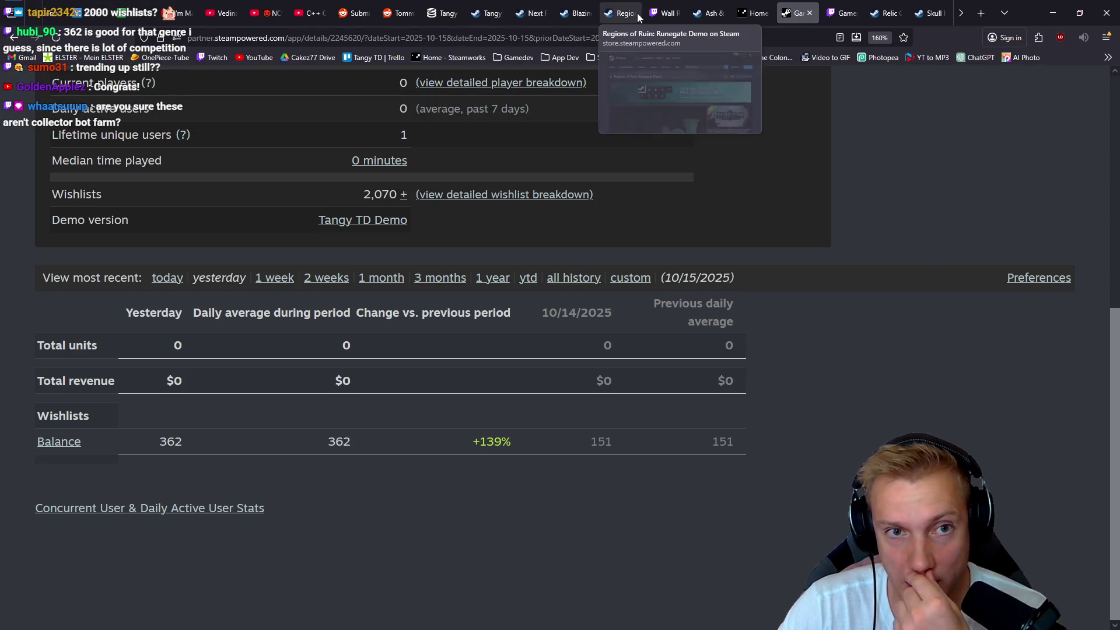
middle_click(576, 12)
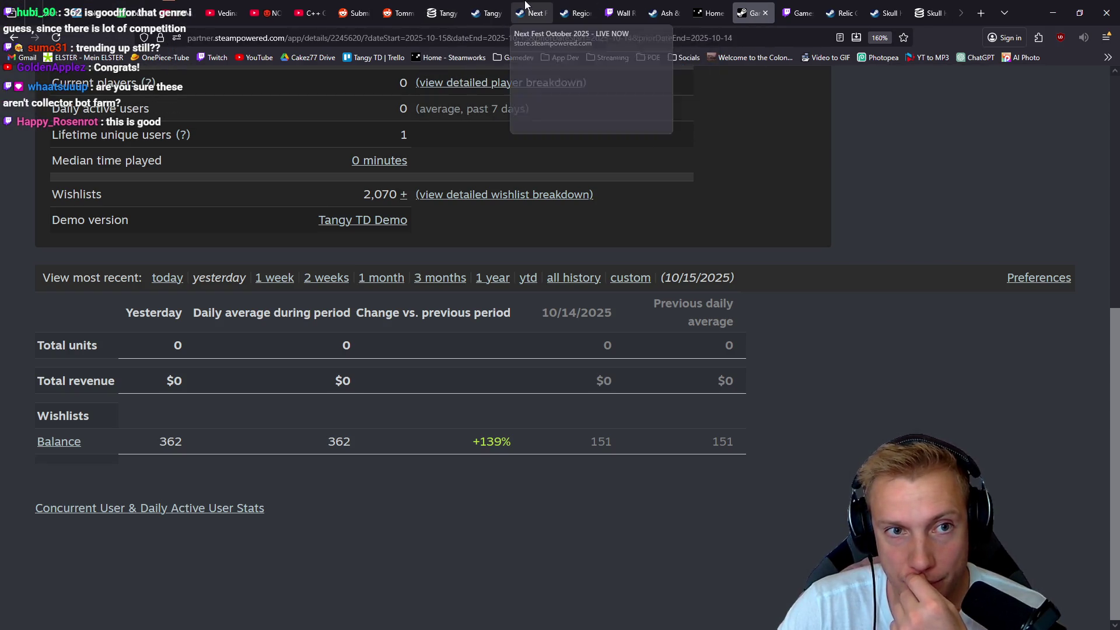
left_click(525, 4)
scroll(261, 209, "down", 10)
scroll(261, 209, "up", 3)
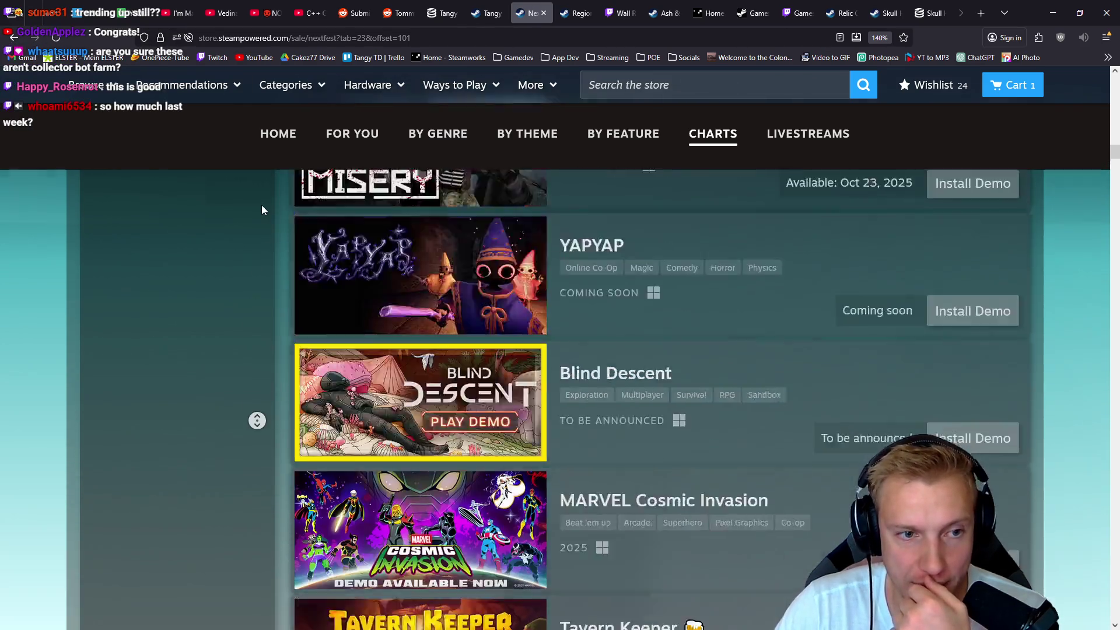
- Reload the Next Fest page and open the Monsters are Coming! Rock & Road Demo store page
key("F5")
scroll(260, 198, "down", 10)
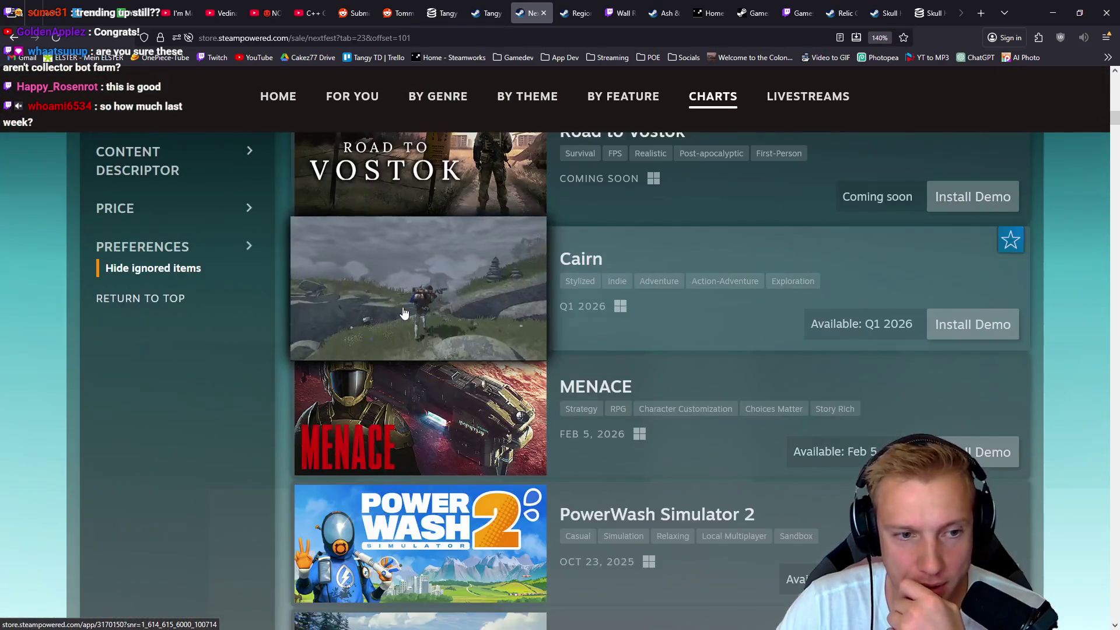
scroll(403, 313, "down", 10)
scroll(242, 345, "down", 10)
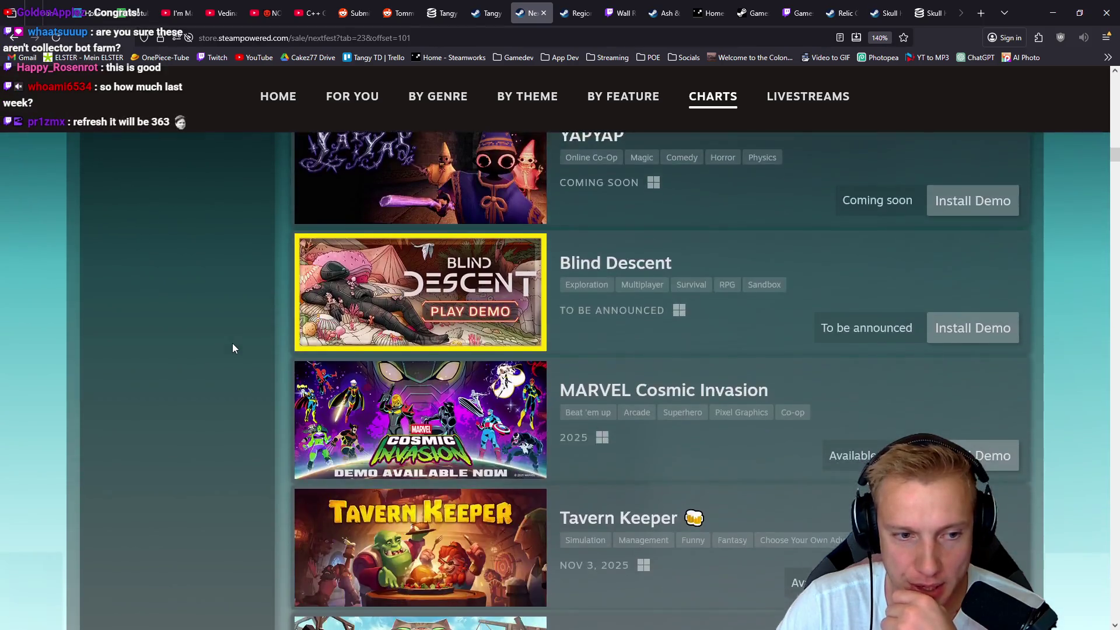
scroll(233, 345, "down", 15)
scroll(237, 314, "down", 15)
scroll(235, 290, "down", 10)
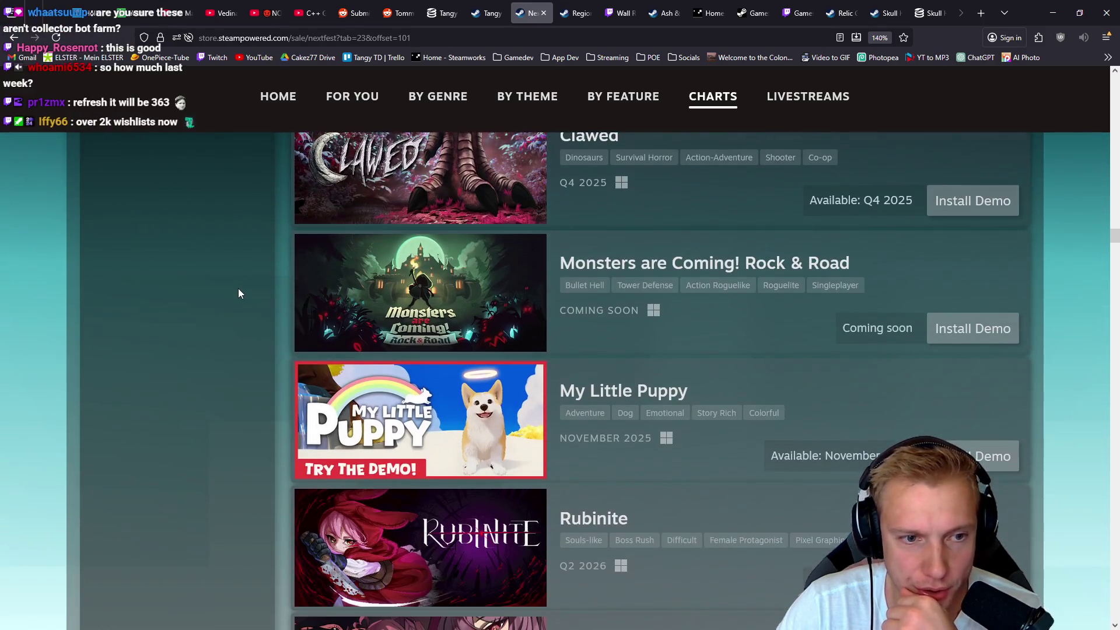
mouse_move(487, 280)
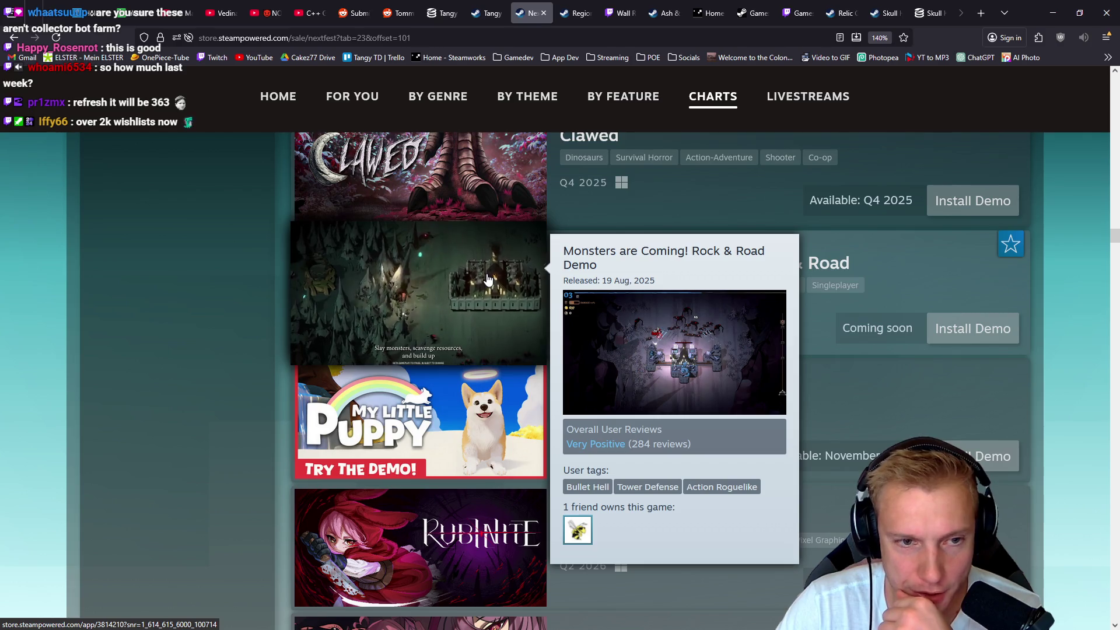
left_click(487, 280)
- Open the demo's player stats on SteamDB from its store page
scroll(806, 289, "down", 5)
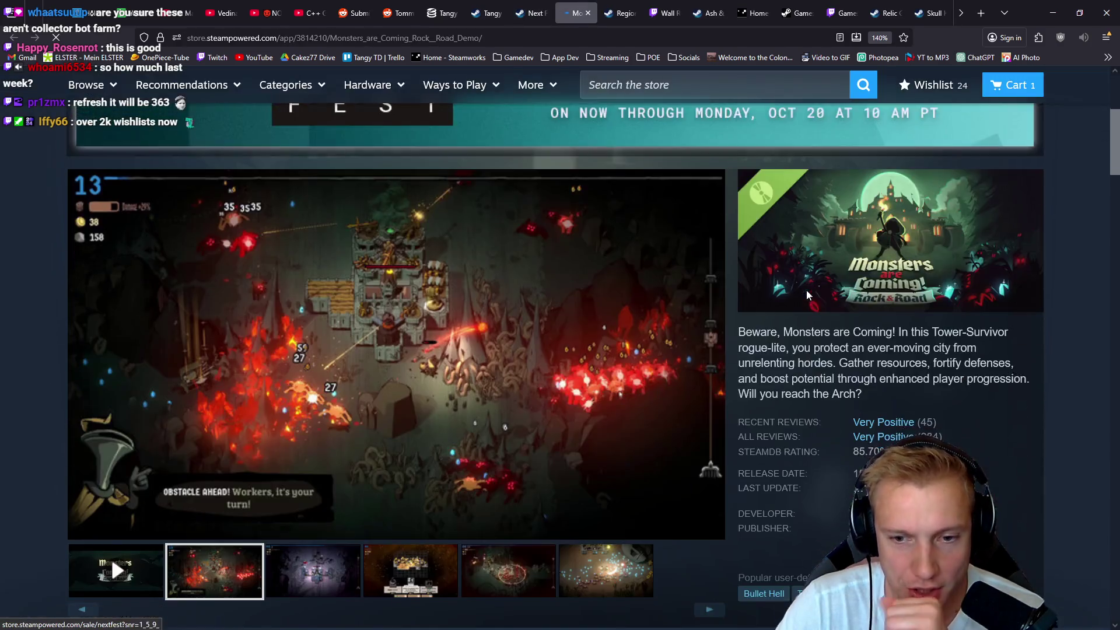
scroll(816, 297, "down", 5)
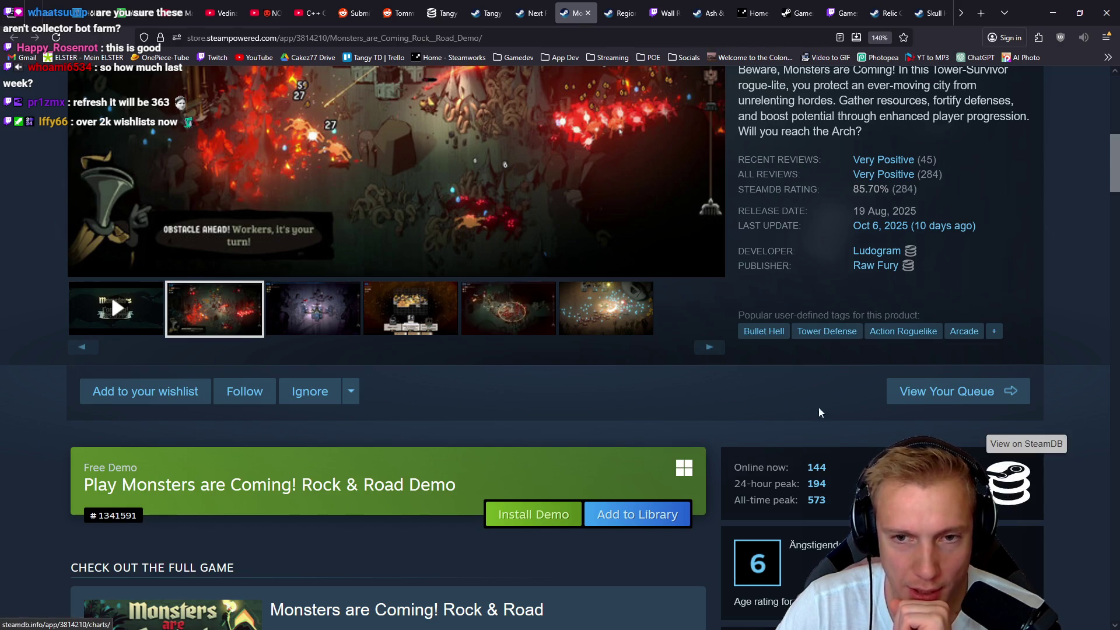
left_click(1024, 499)
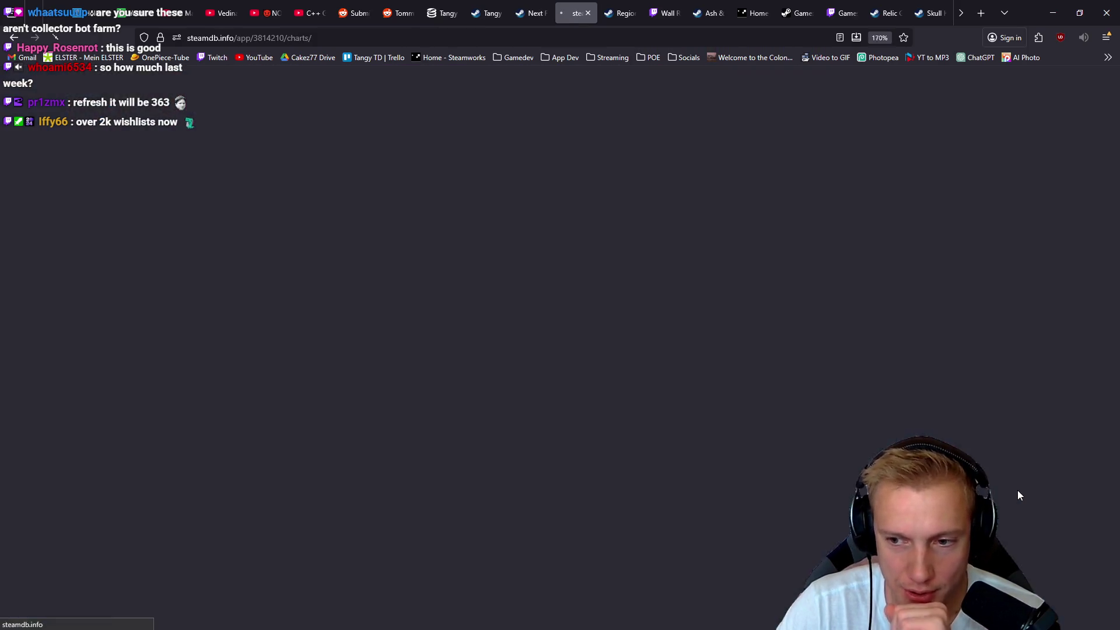
scroll(799, 357, "down", 3)
scroll(799, 362, "down", 10)
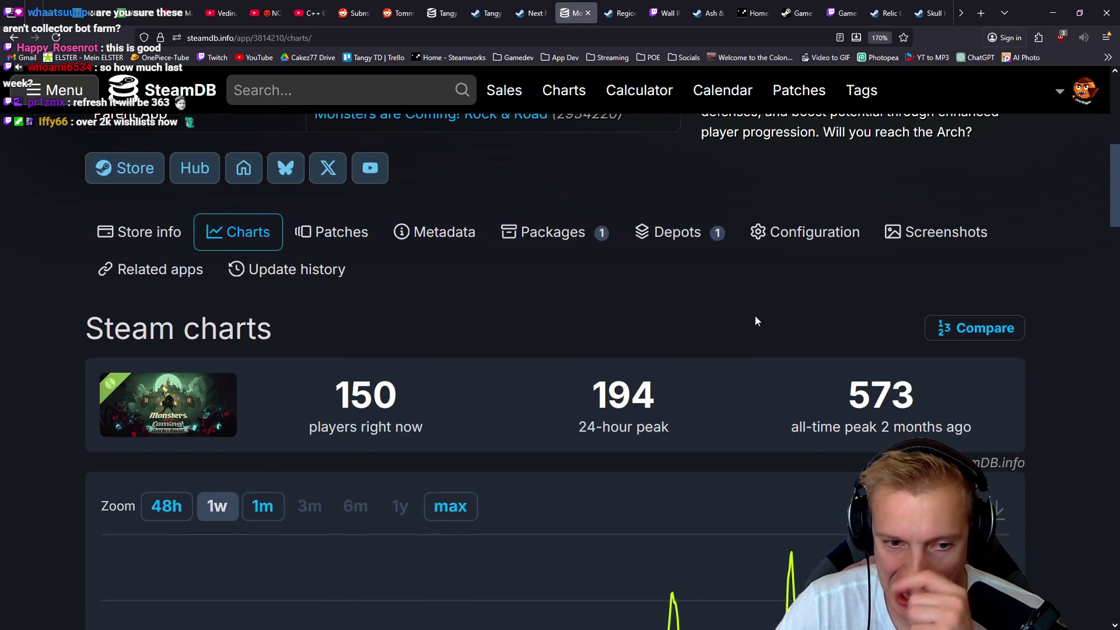
scroll(724, 298, "down", 10)
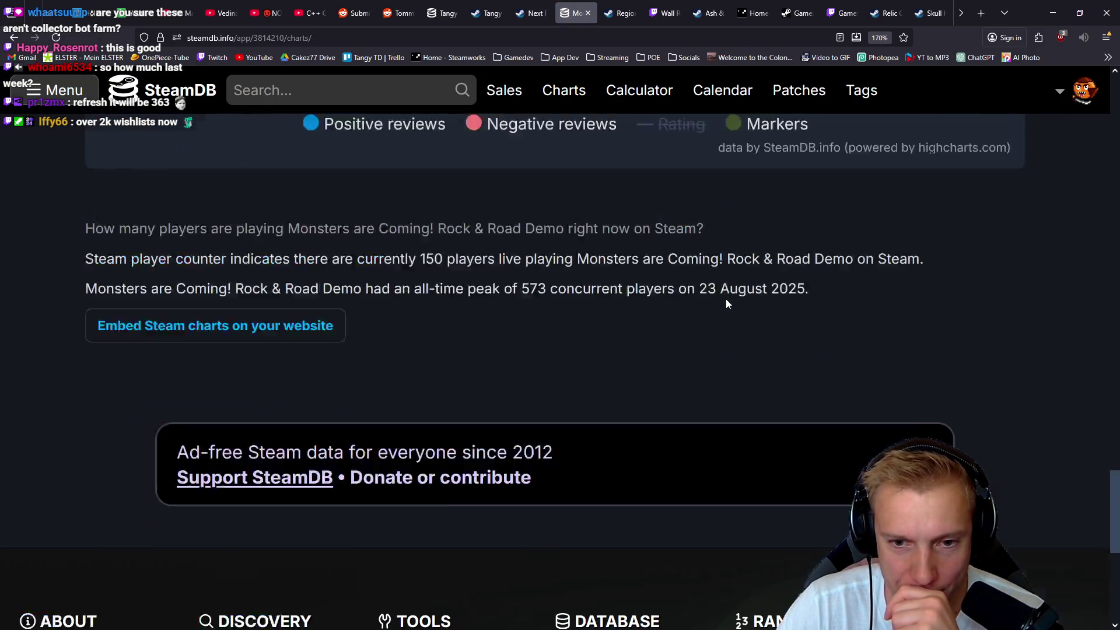
scroll(693, 316, "up", 15)
scroll(686, 321, "up", 4)
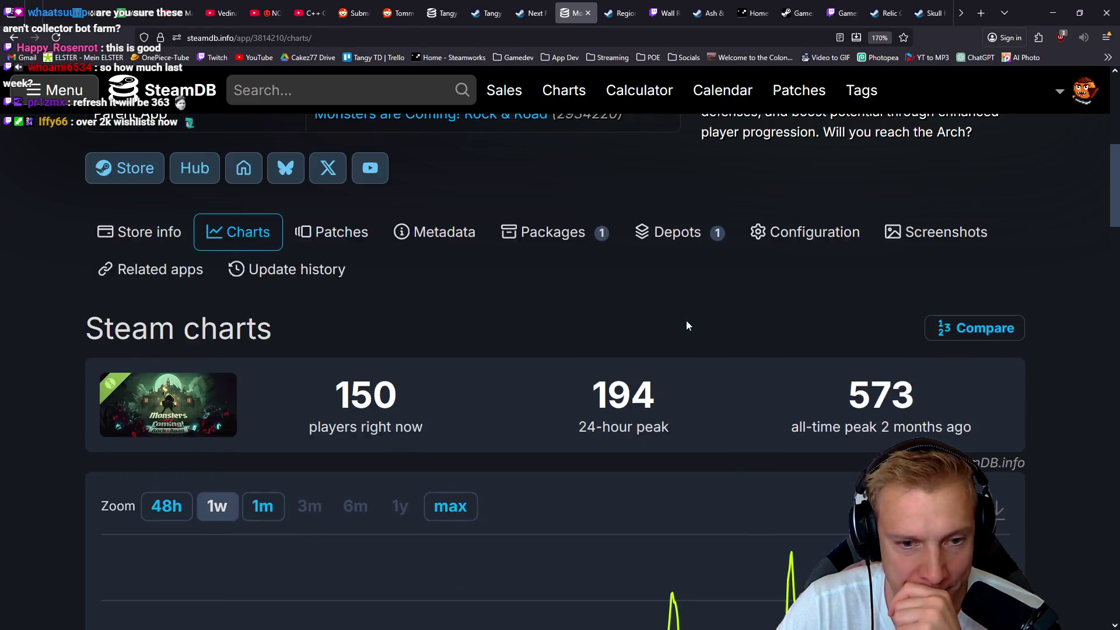
scroll(686, 322, "down", 3)
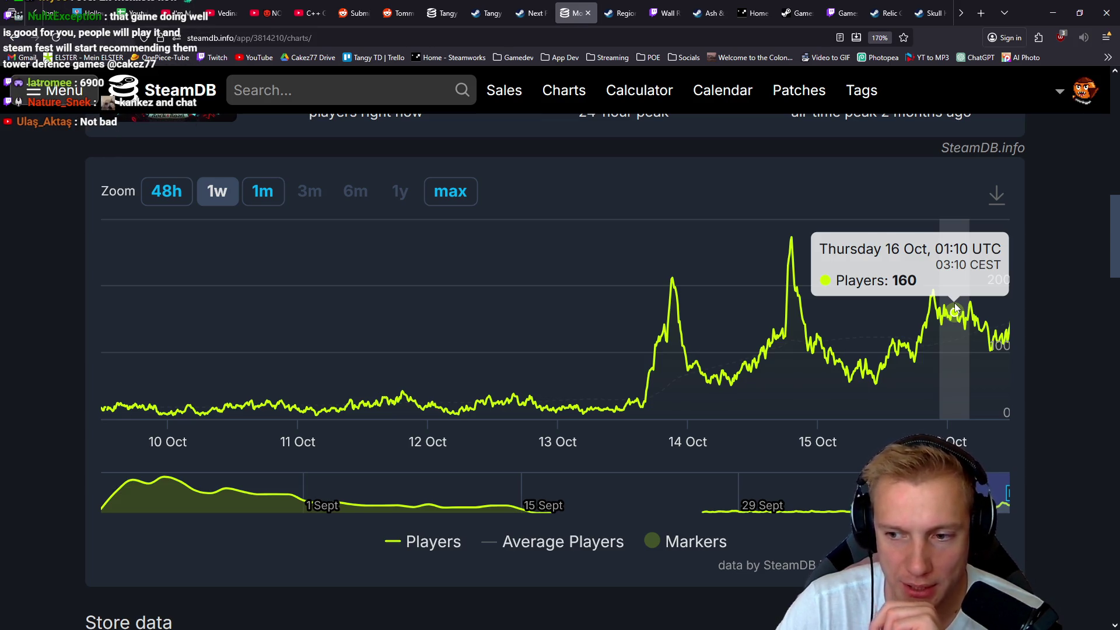
scroll(940, 309, "up", 7)
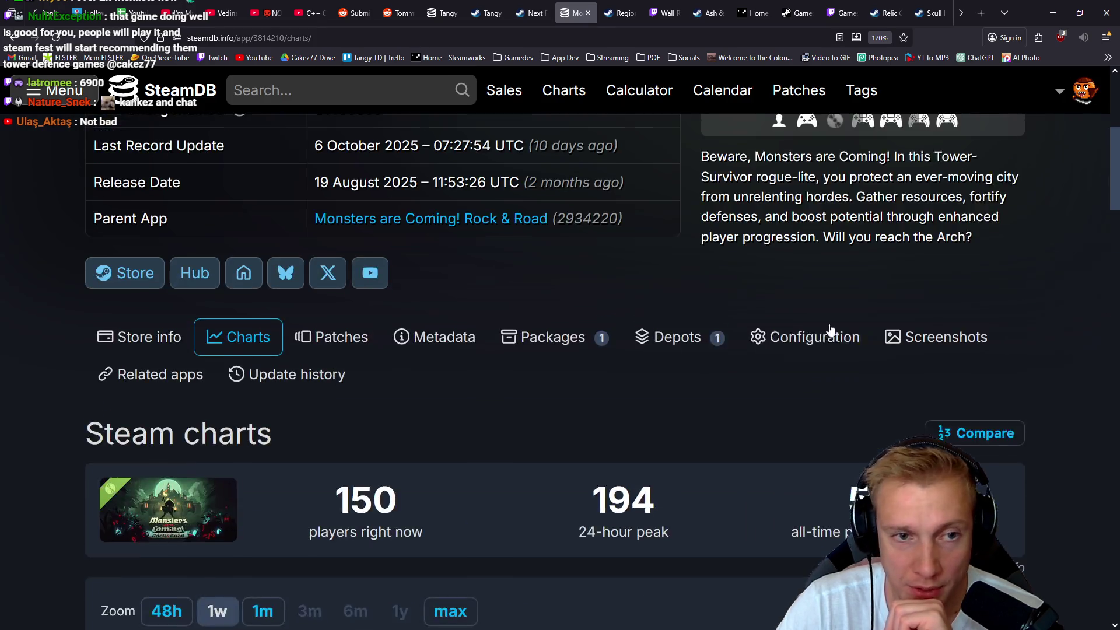
scroll(689, 349, "down", 2)
scroll(667, 345, "down", 5)
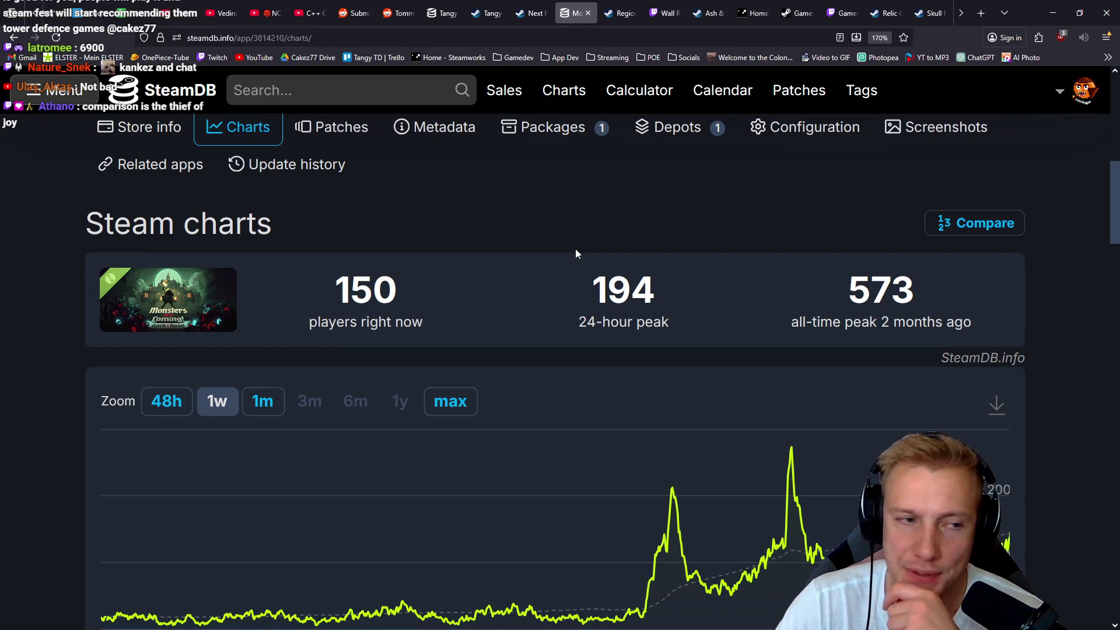
scroll(575, 250, "up", 8)
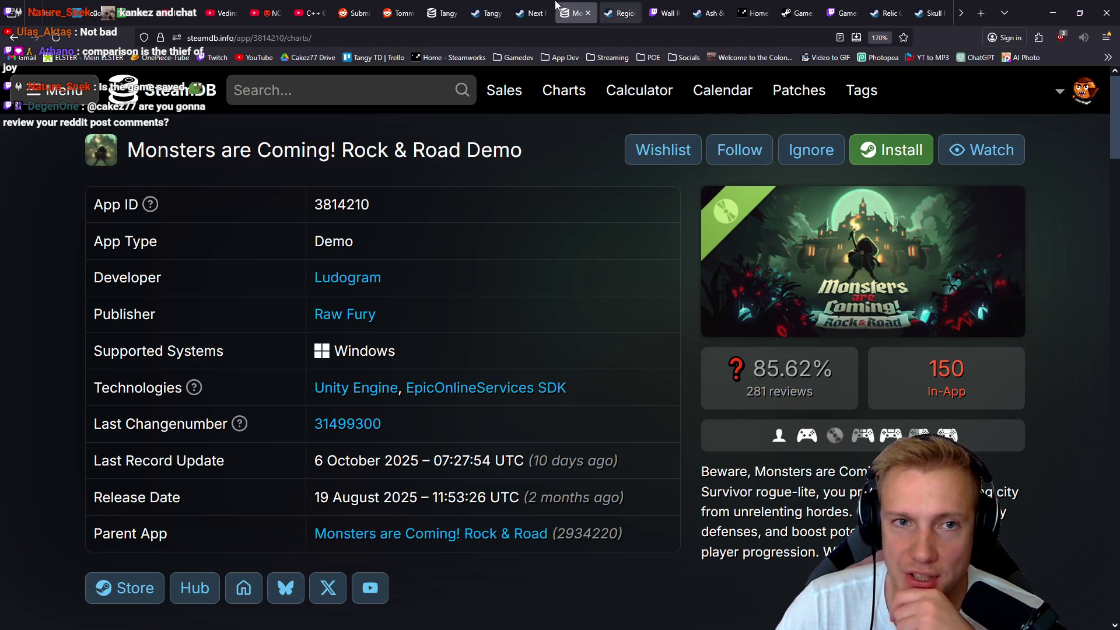
left_click(532, 13)
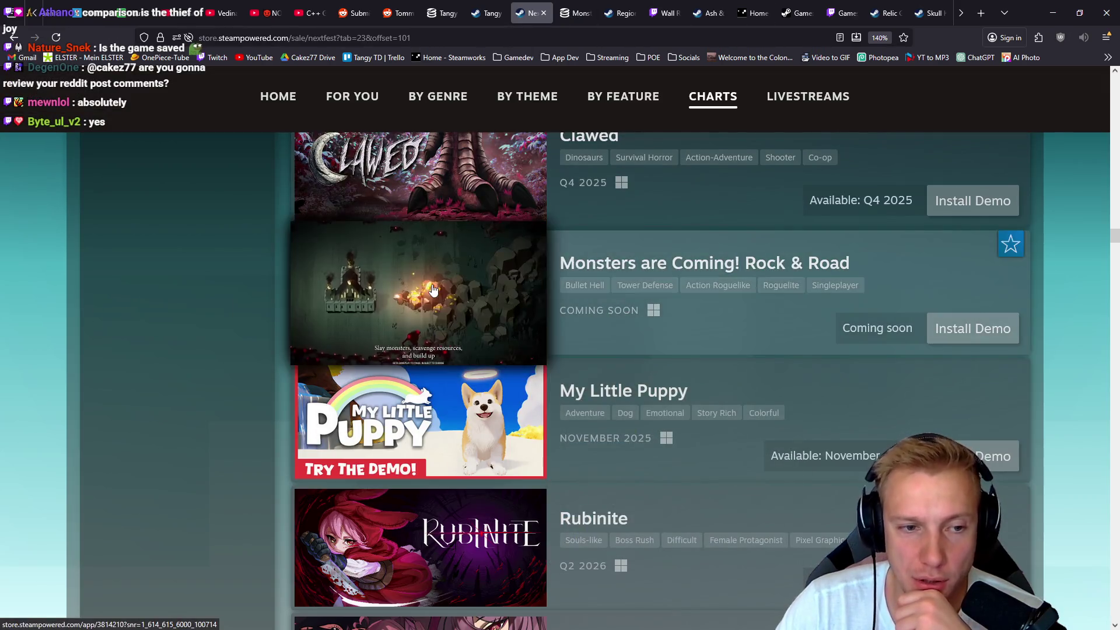
mouse_move(433, 290)
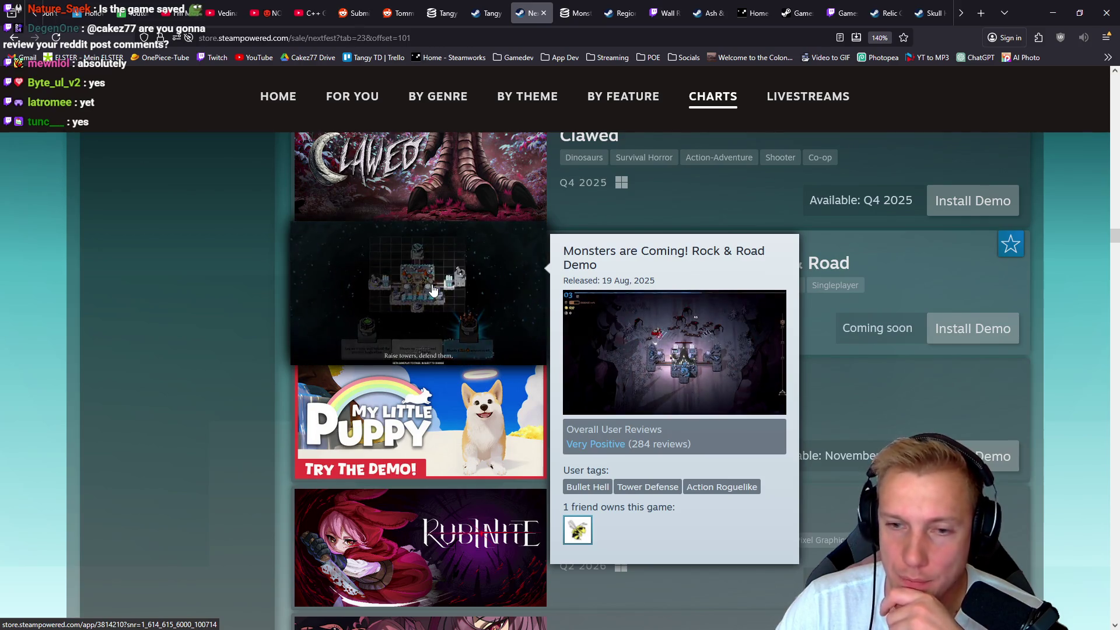
left_click(577, 5)
scroll(506, 328, "down", 4)
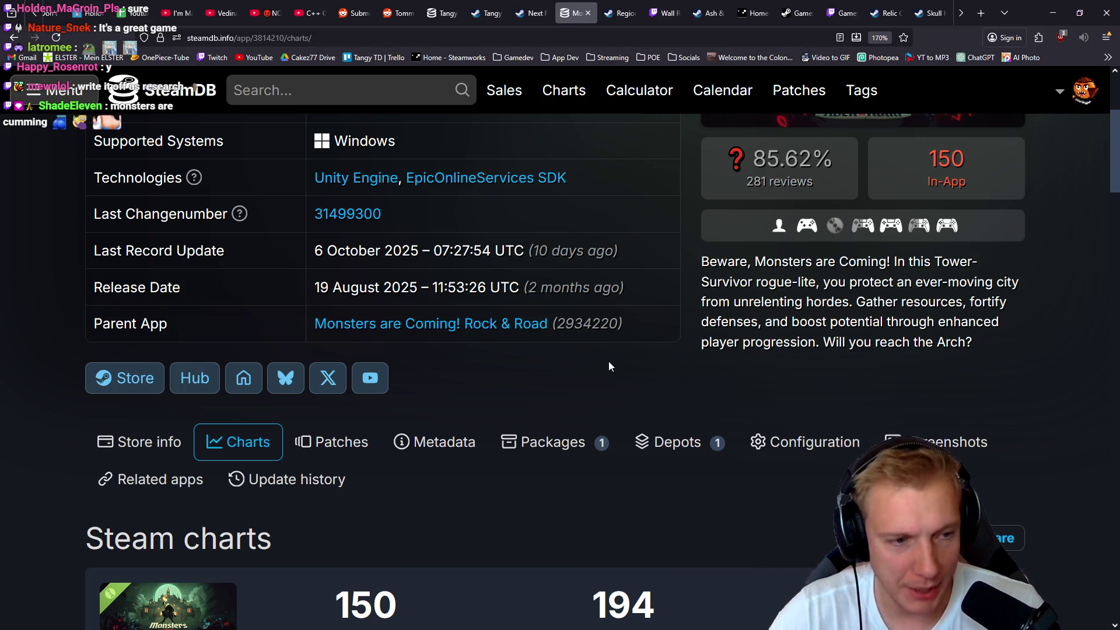
scroll(497, 330, "down", 3)
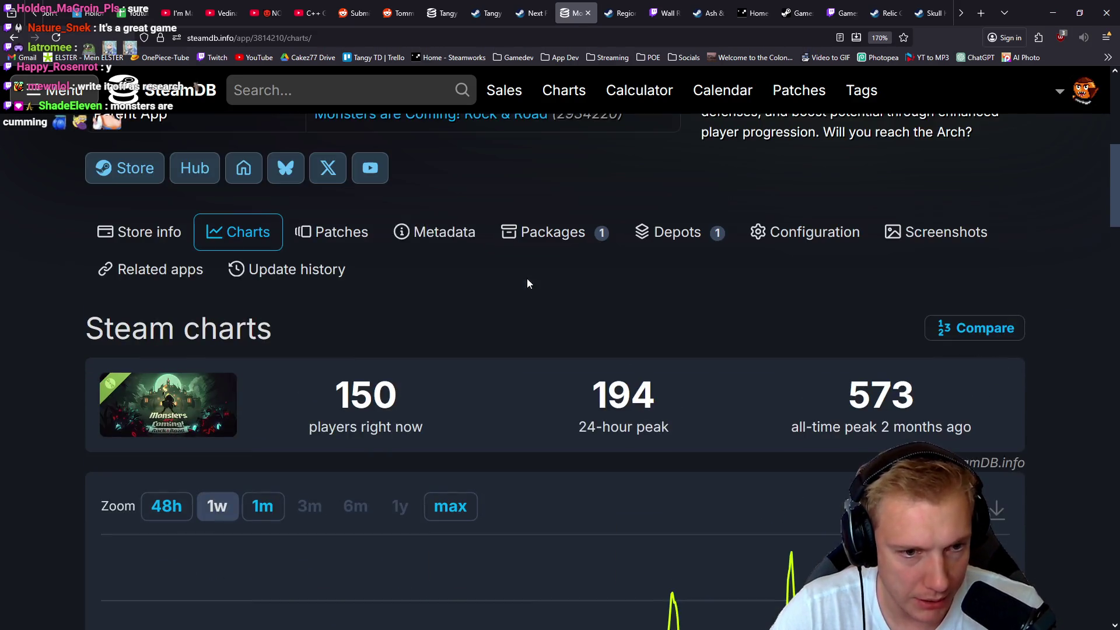
left_click(140, 231)
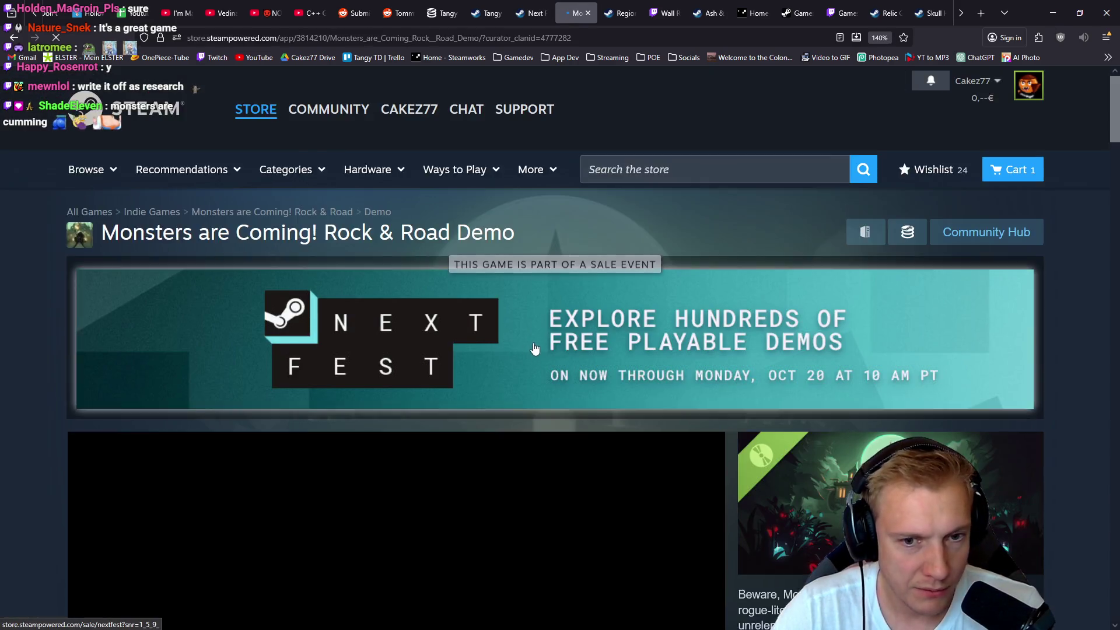
- Open the full Monsters are Coming! Rock & Road store page and its SteamDB charts in a new tab
scroll(619, 321, "down", 5)
scroll(619, 322, "down", 2)
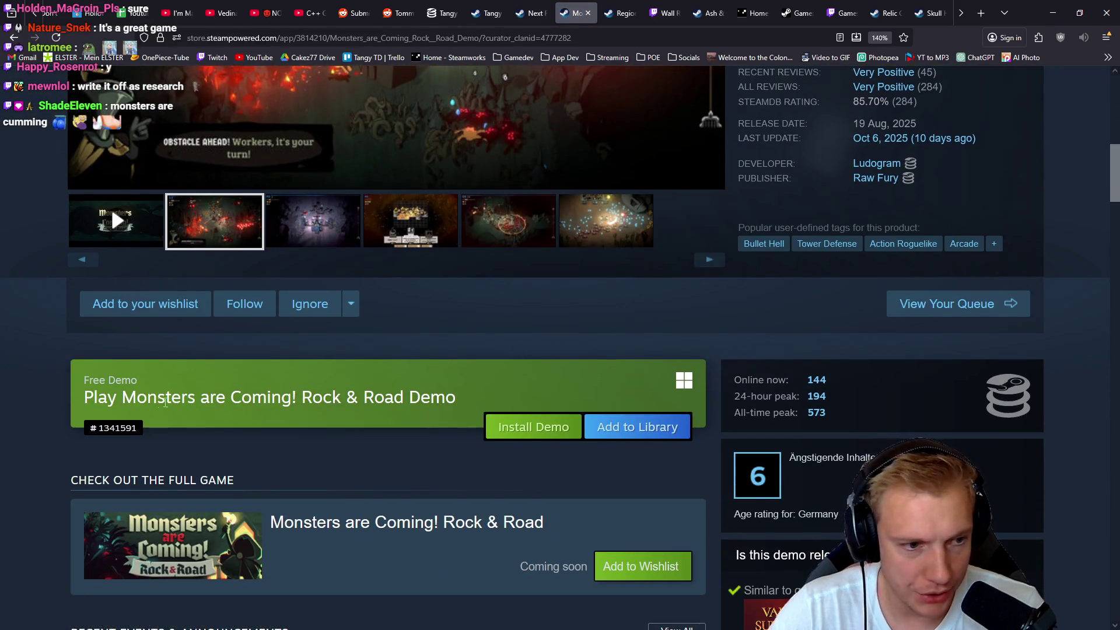
left_click(197, 548)
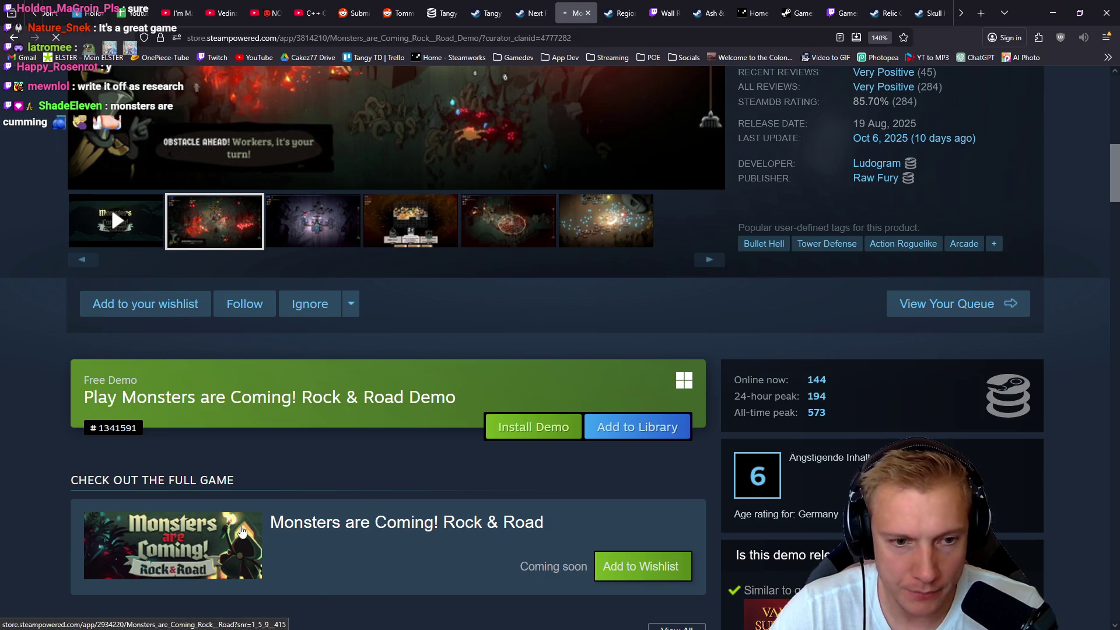
scroll(625, 322, "down", 10)
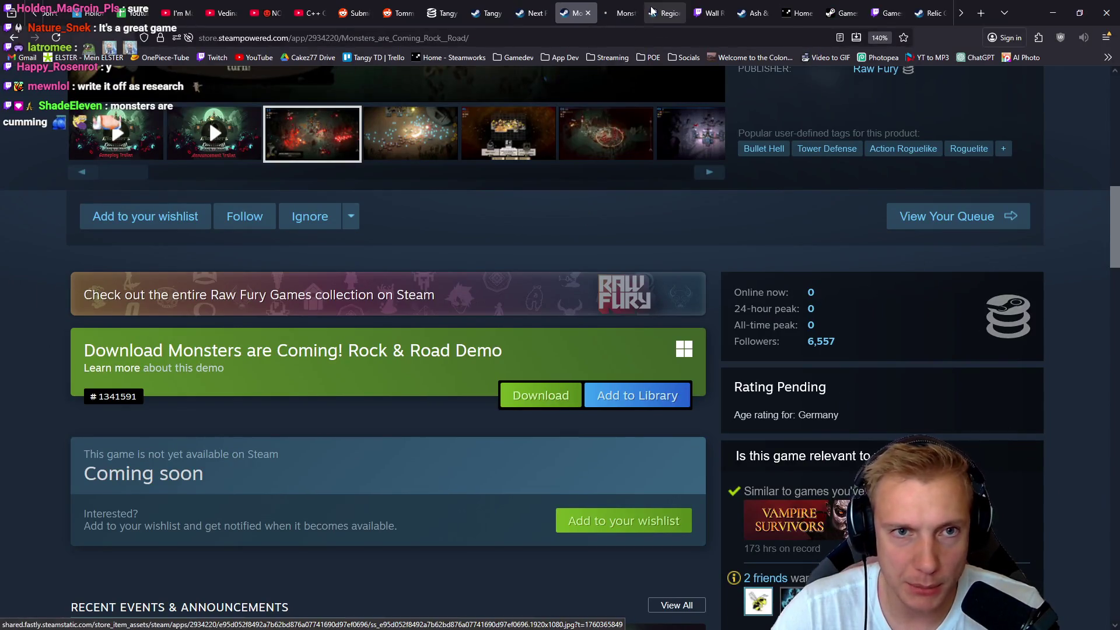
left_click(994, 331)
scroll(671, 205, "down", 5)
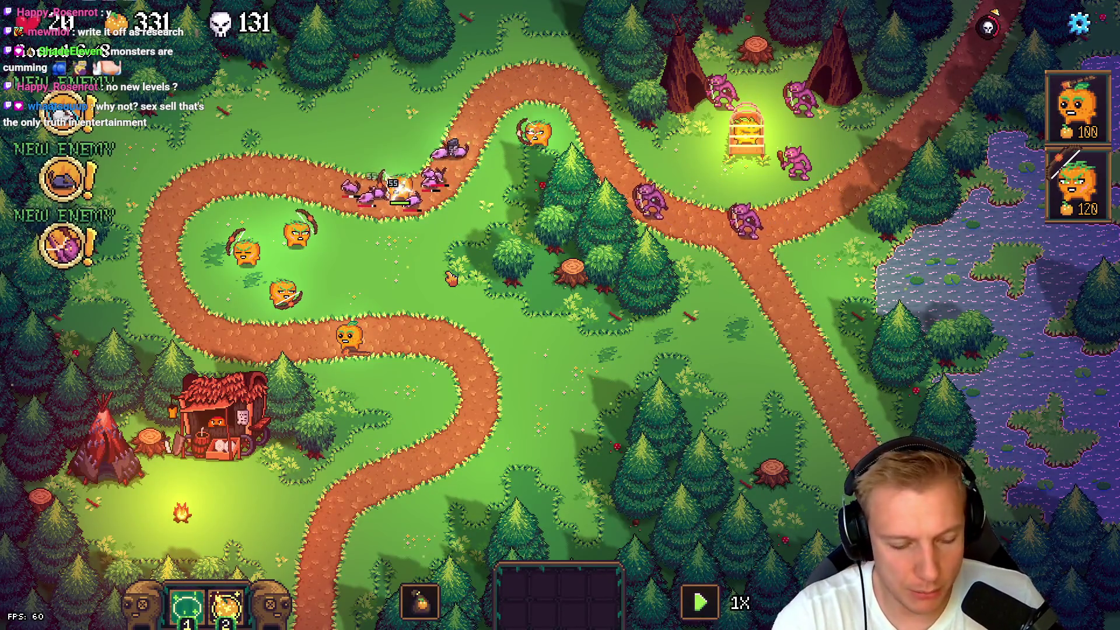
- Open the Options pause menu, try HOME, and cancel the Return home? confirmation
key("Escape")
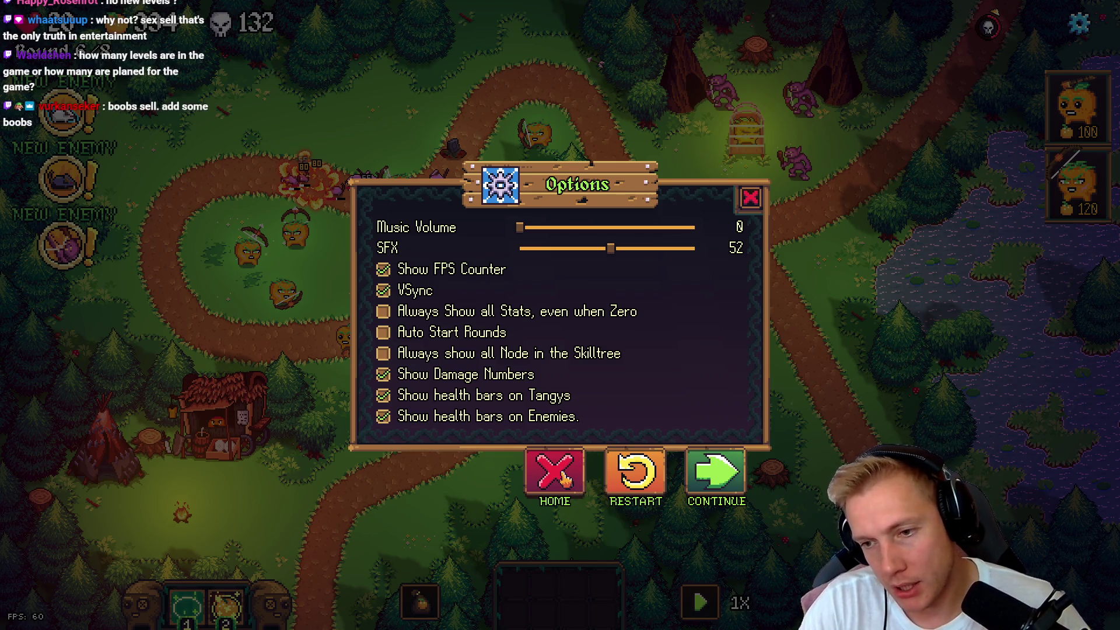
left_click(564, 478)
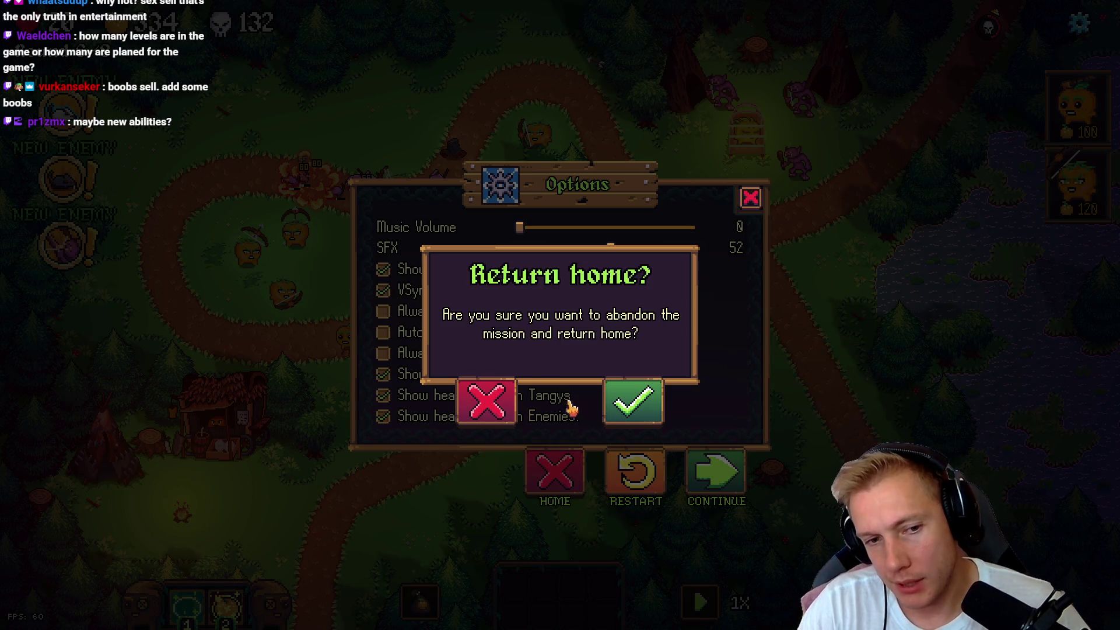
left_click(478, 411)
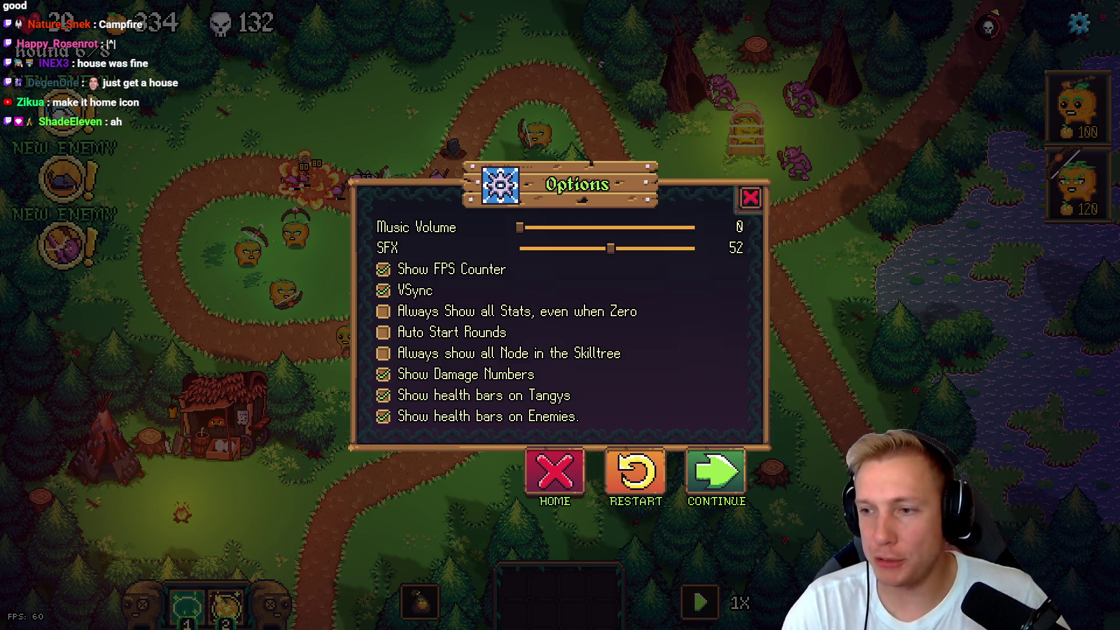
- In Texture_Atlas.aseprite, marquee-select the red X button tile
key("alt+Tab")
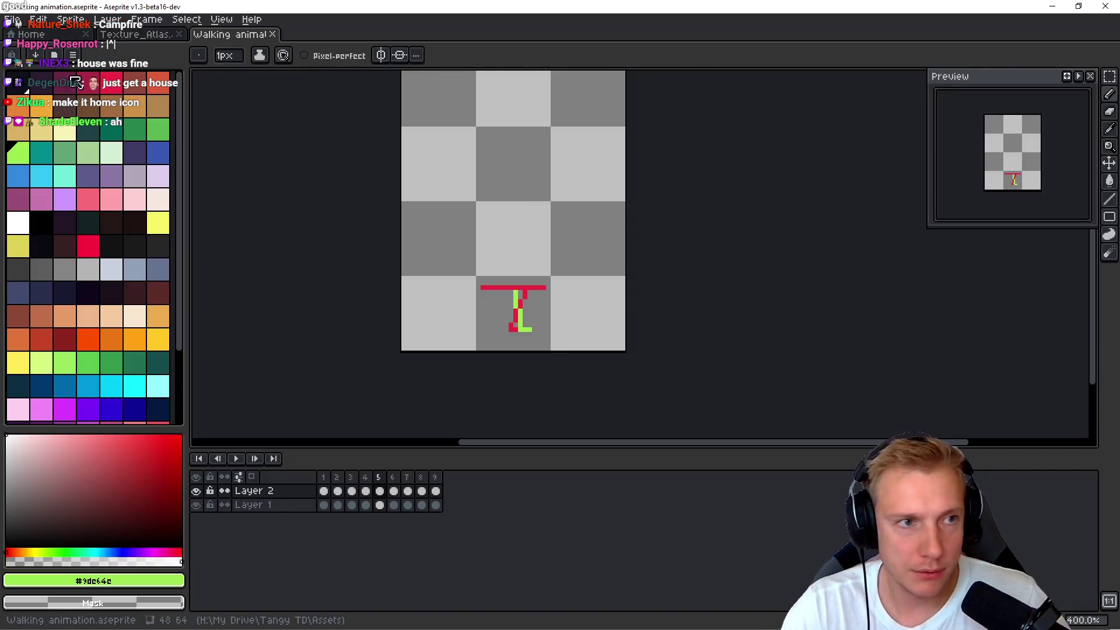
left_click(146, 35)
scroll(642, 257, "down", 5)
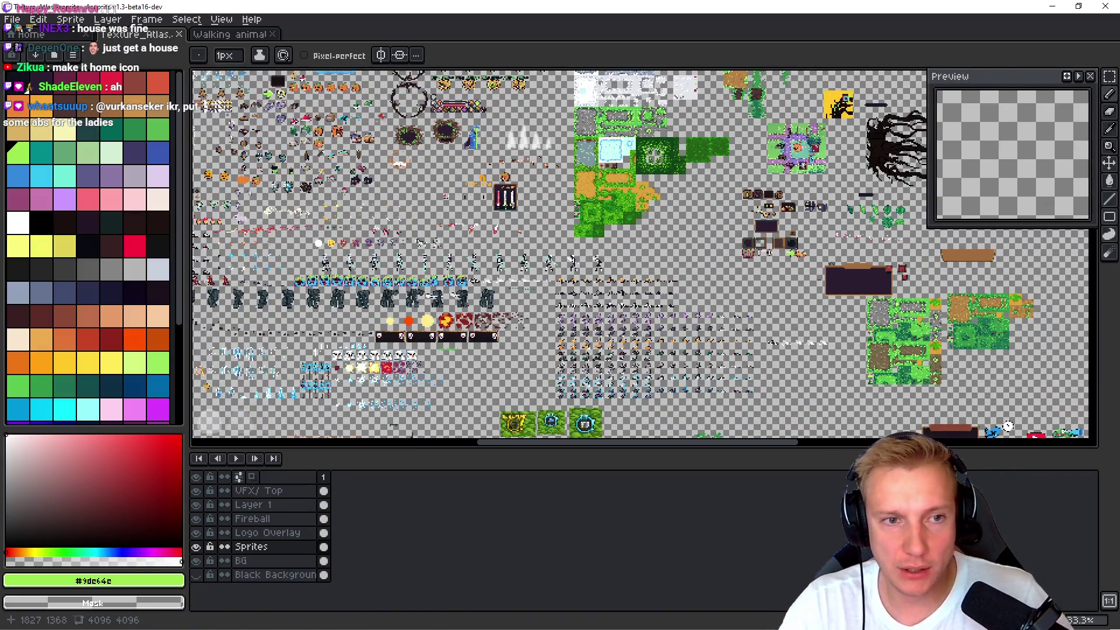
scroll(361, 318, "up", 5)
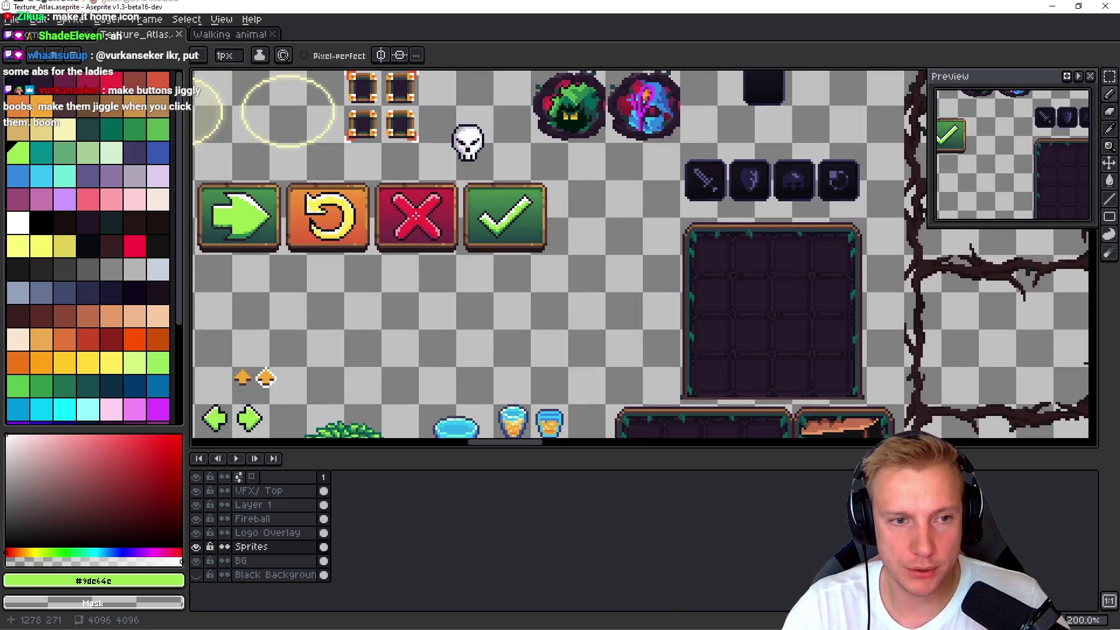
scroll(360, 318, "up", 3)
key("m")
left_click_drag(349, 330, 563, 150)
mouse_move(467, 237)
left_mouse_down()
mouse_move(1021, 237)
mouse_move(457, 235)
left_mouse_up()
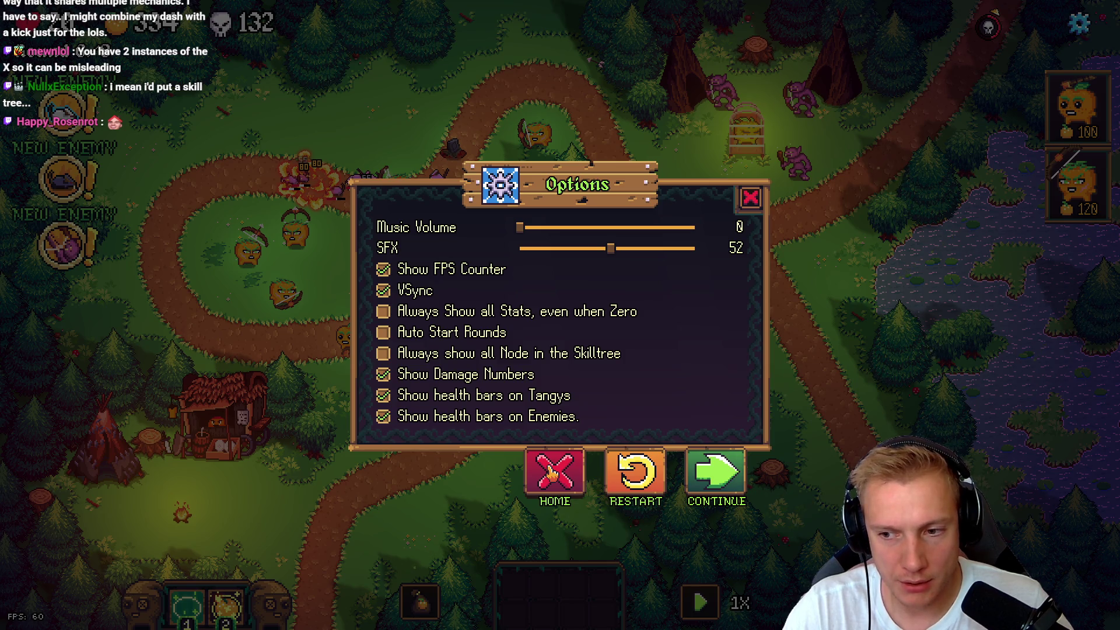
- Zoom in on the blank red tile, deselect with Ctrl+D, and select its inner area
key("alt+Tab")
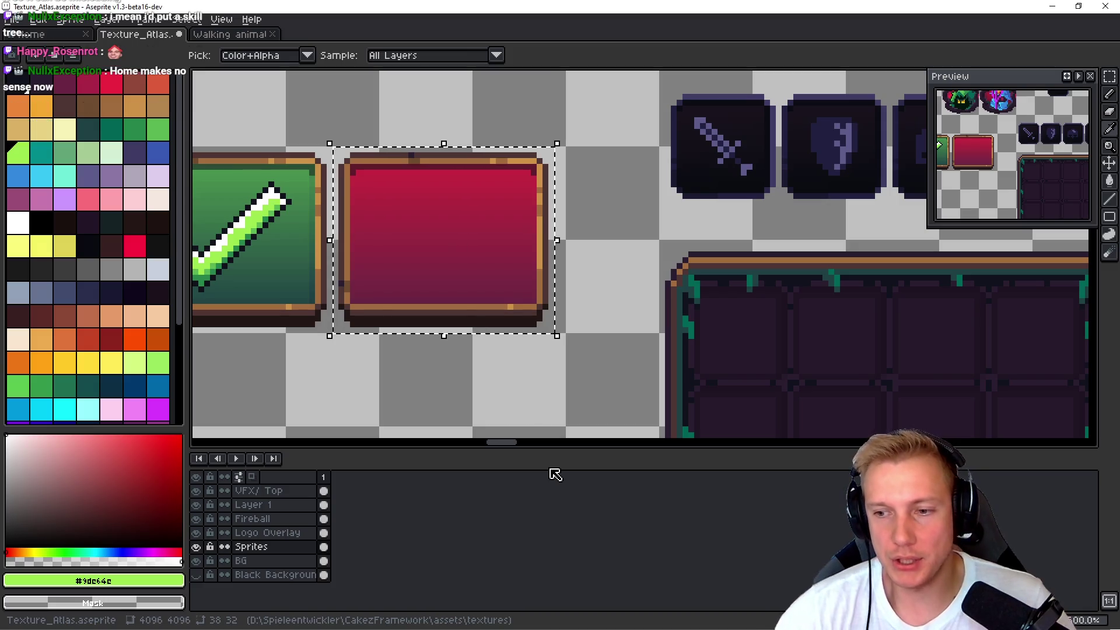
left_click(452, 257)
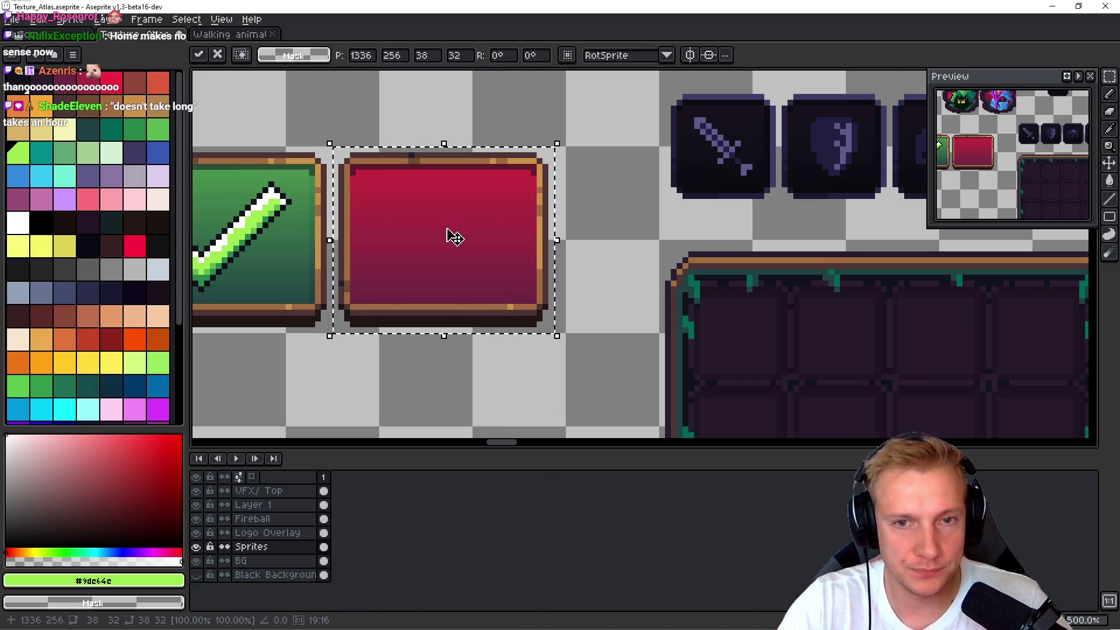
scroll(525, 248, "down", 2)
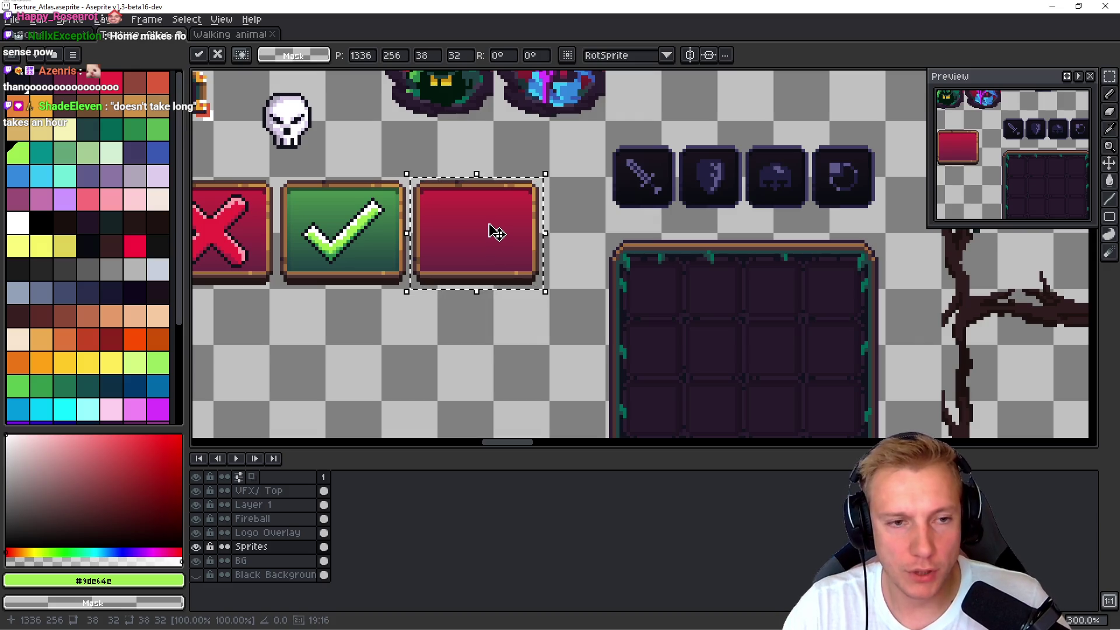
scroll(500, 232, "down", 2)
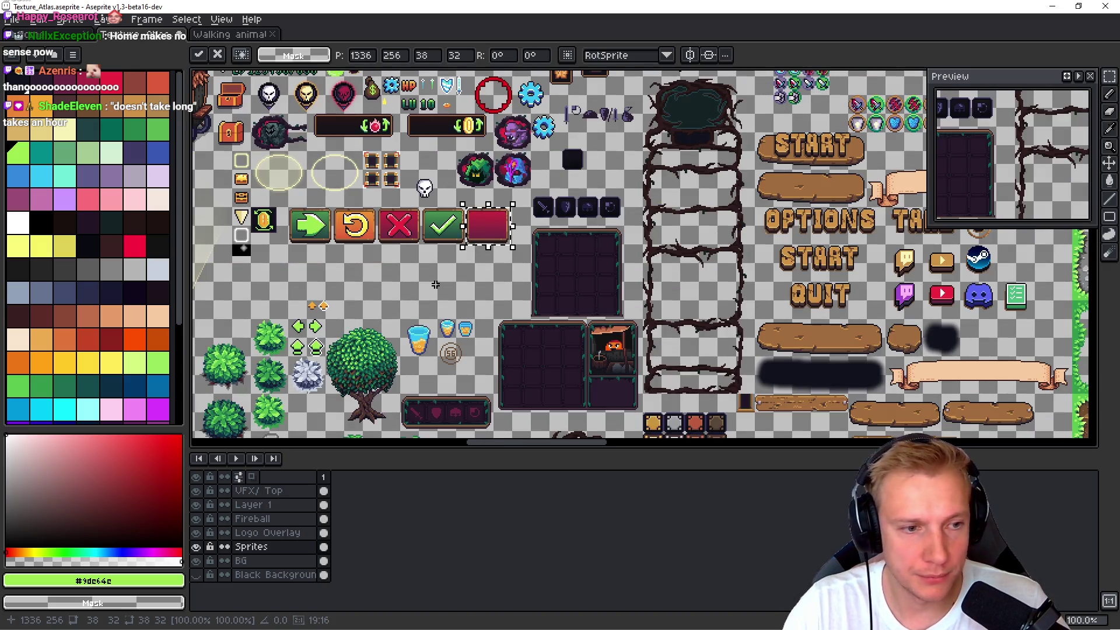
scroll(489, 230, "up", 4)
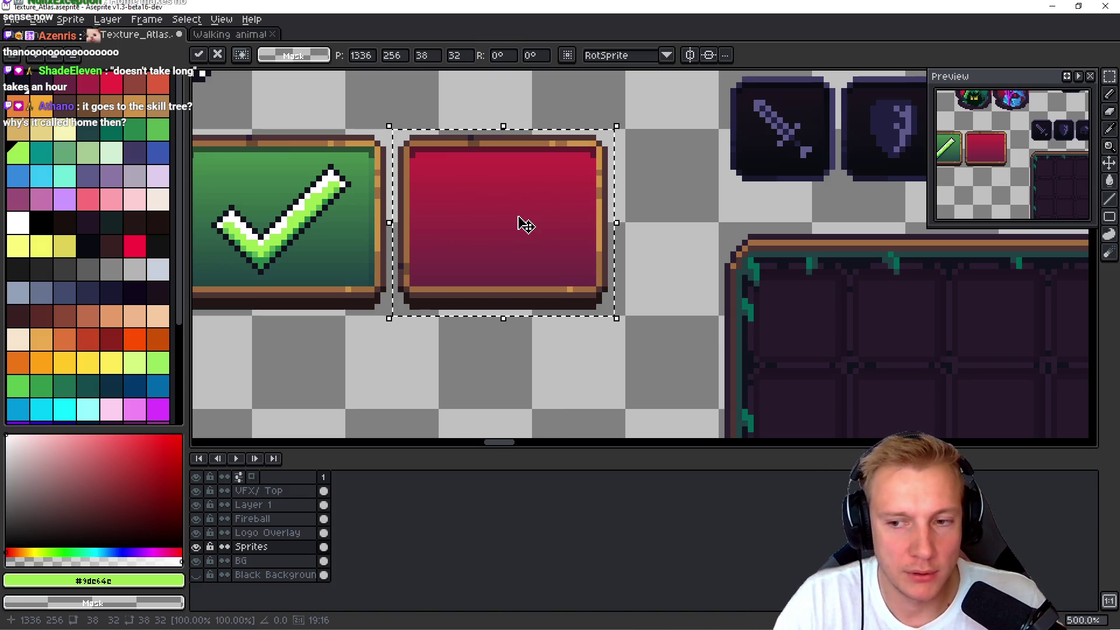
scroll(515, 241, "down", 2)
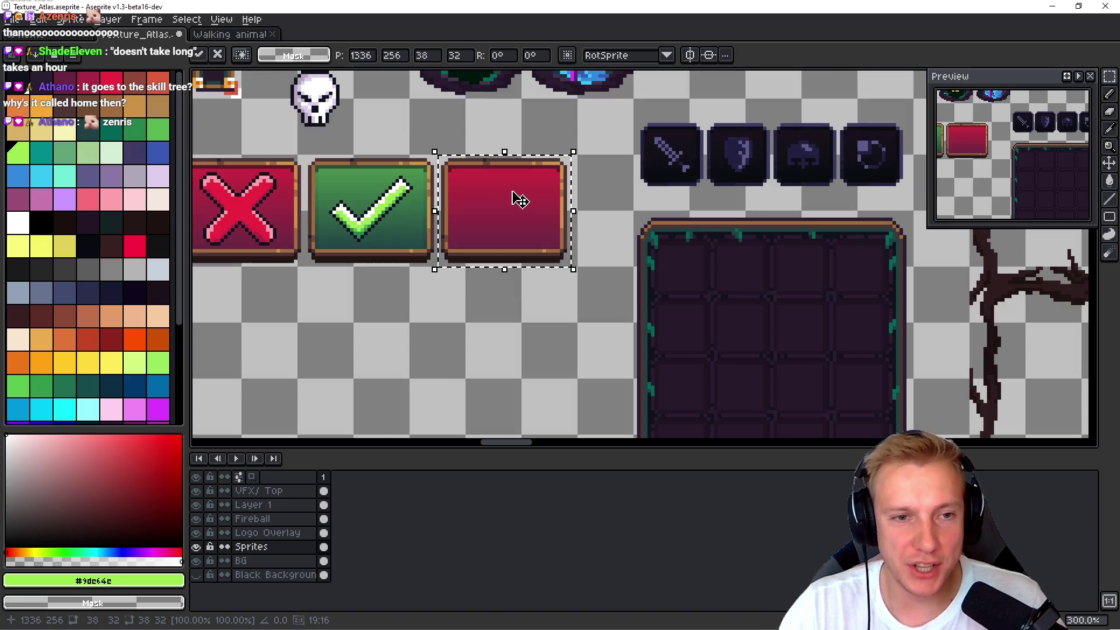
scroll(502, 198, "up", 4)
key("ctrl+d")
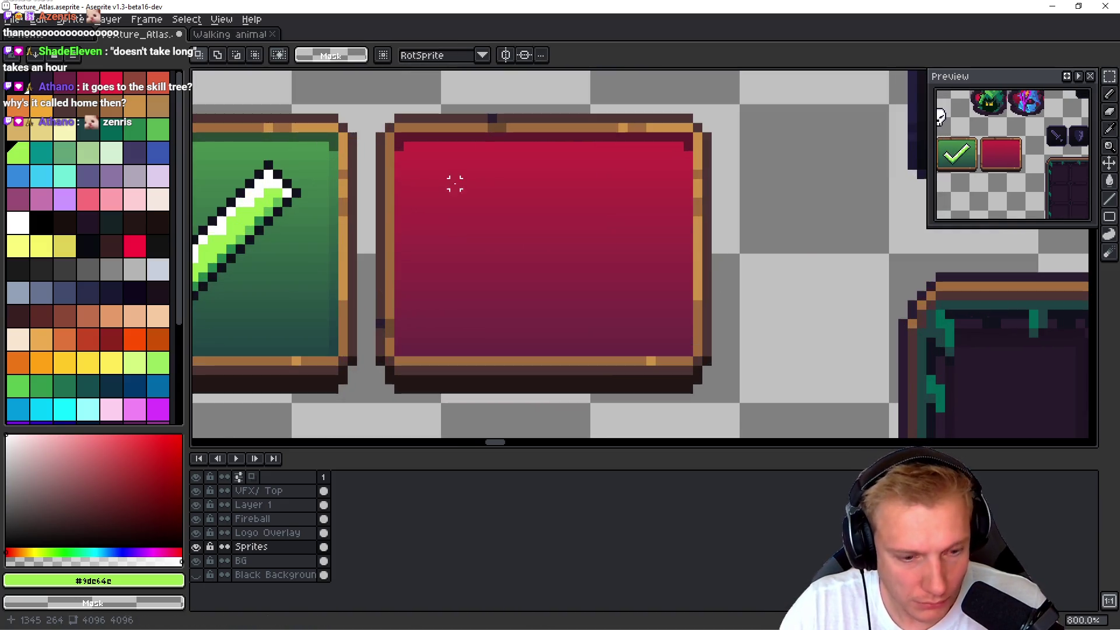
left_click_drag(396, 134, 693, 357)
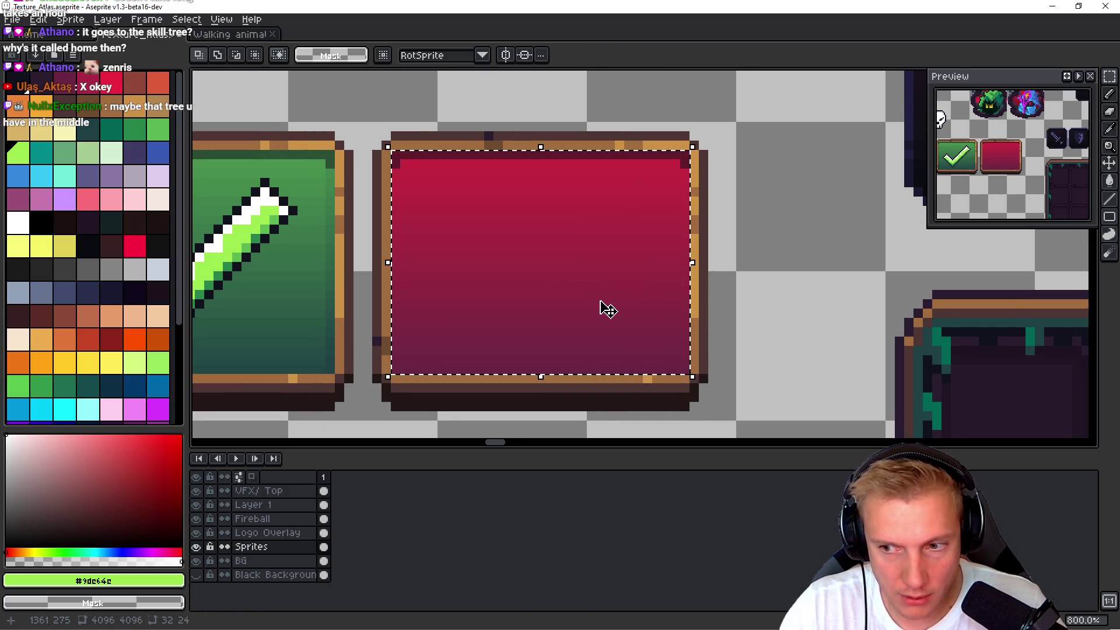
- Try a blue Paint Bucket fill on the red tile, undo it, and make the Fireball layer active
key("g")
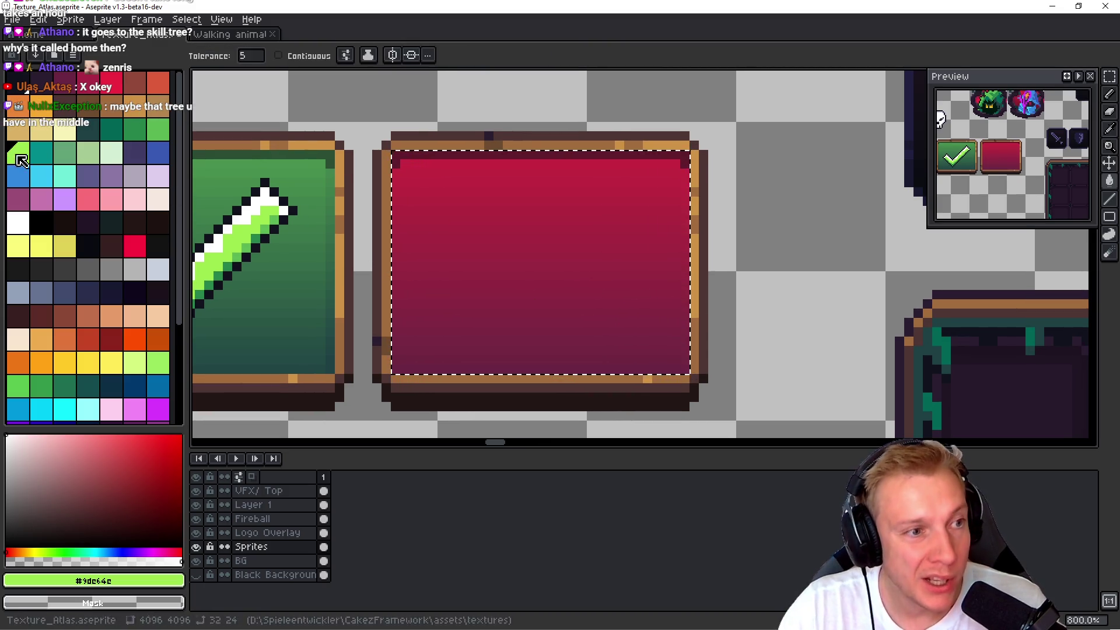
scroll(510, 221, "down", 4)
scroll(511, 220, "up", 2)
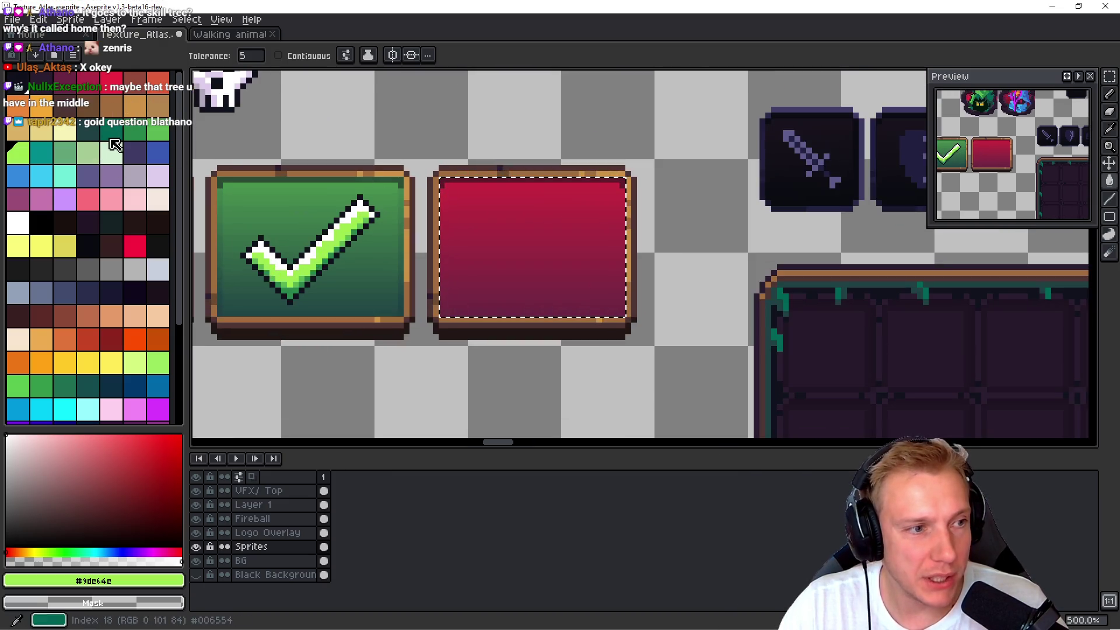
left_click(18, 175)
left_click(518, 256)
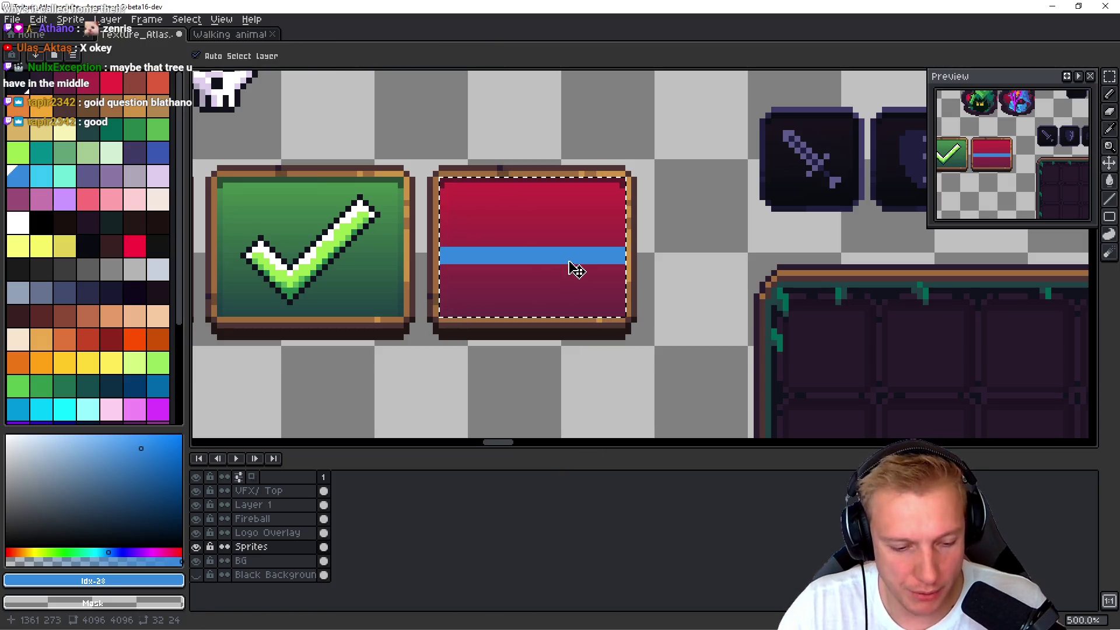
key("ctrl+z")
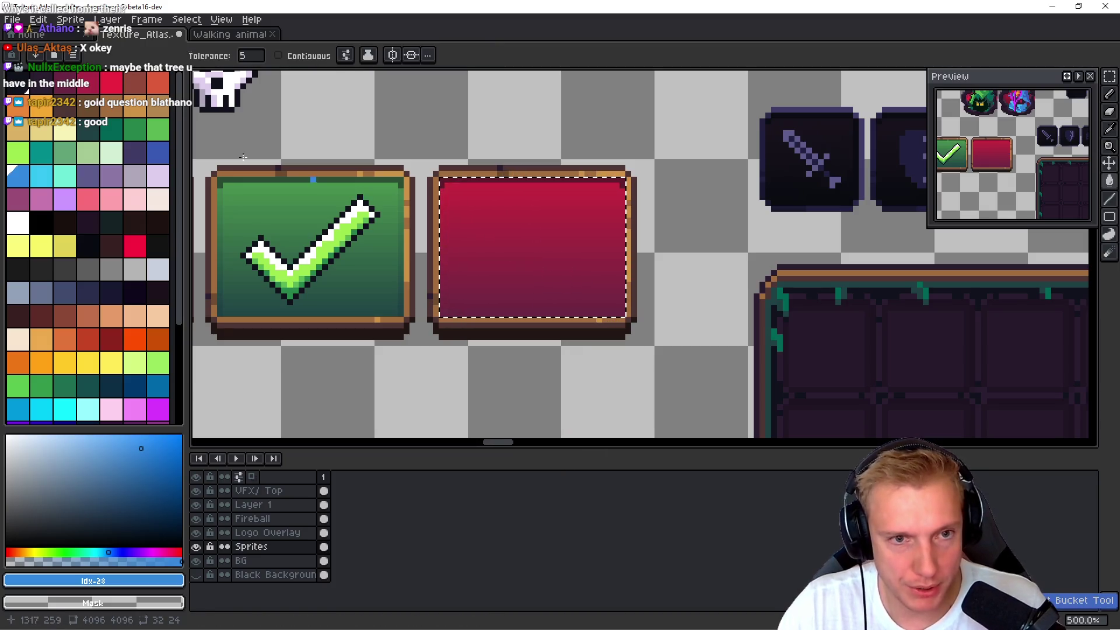
scroll(573, 240, "down", 3)
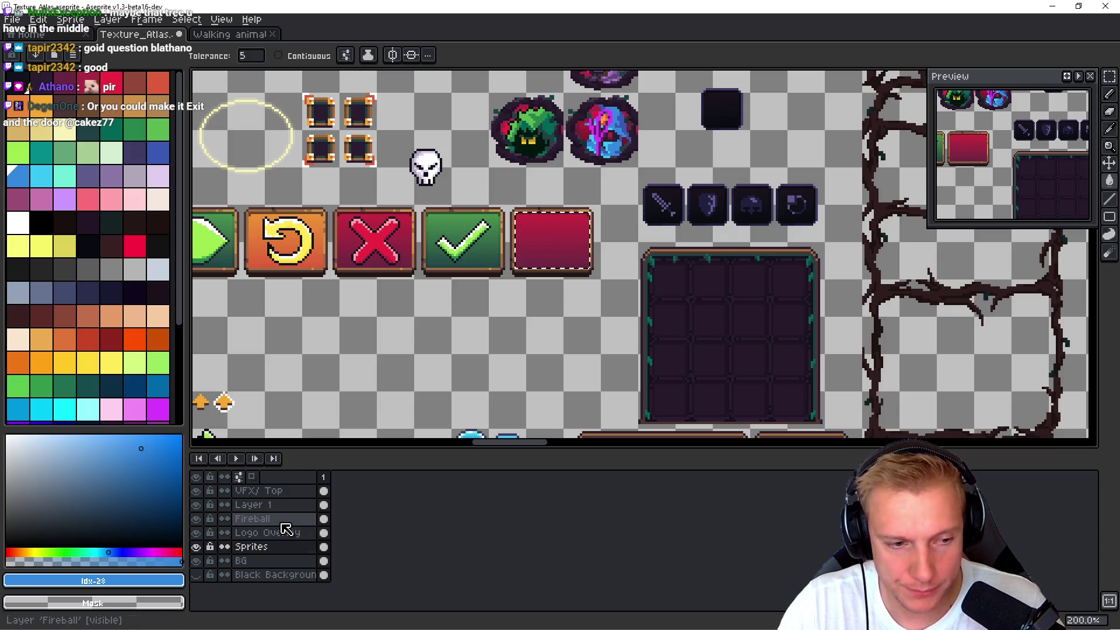
left_click(262, 518)
scroll(559, 301, "up", 3)
- Draw the door rectangle outline in dark brown with the Pencil
key("b")
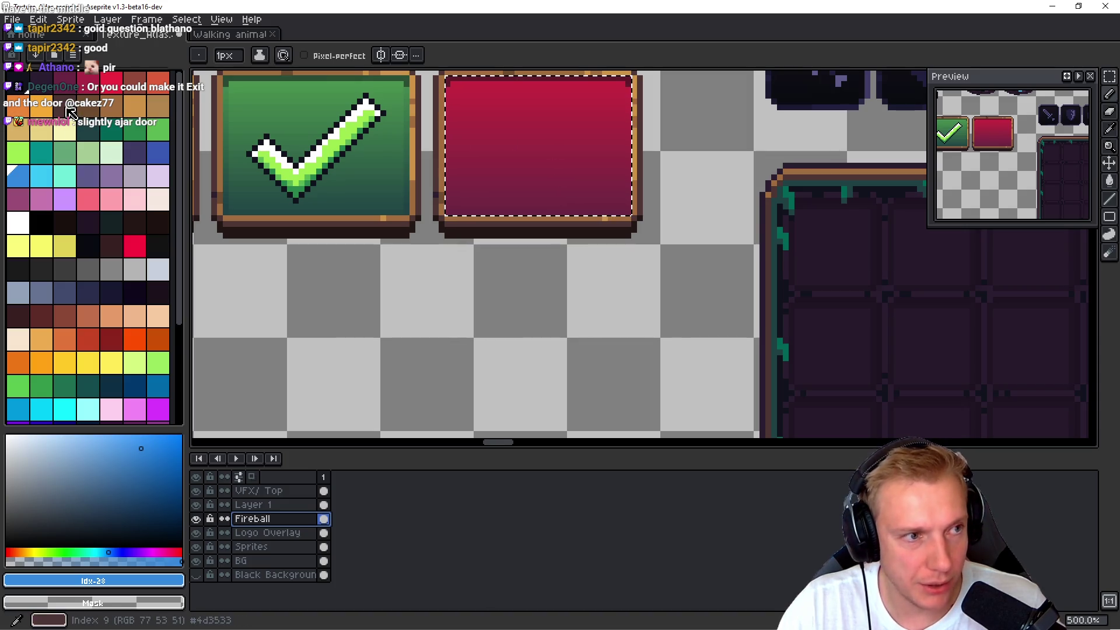
left_click(474, 216, "alt")
scroll(582, 172, "up", 4)
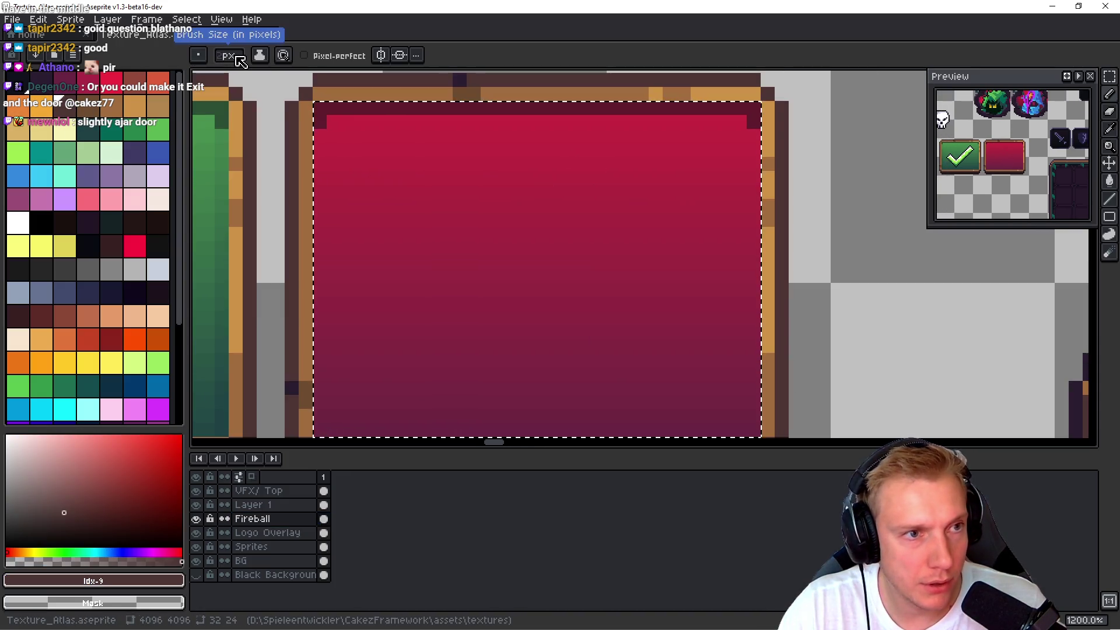
left_click(615, 182)
mouse_move(595, 164)
left_mouse_down()
mouse_move(455, 164)
mouse_move(453, 400)
left_mouse_up()
key("ctrl+z")
left_click_drag(434, 135, 432, 375)
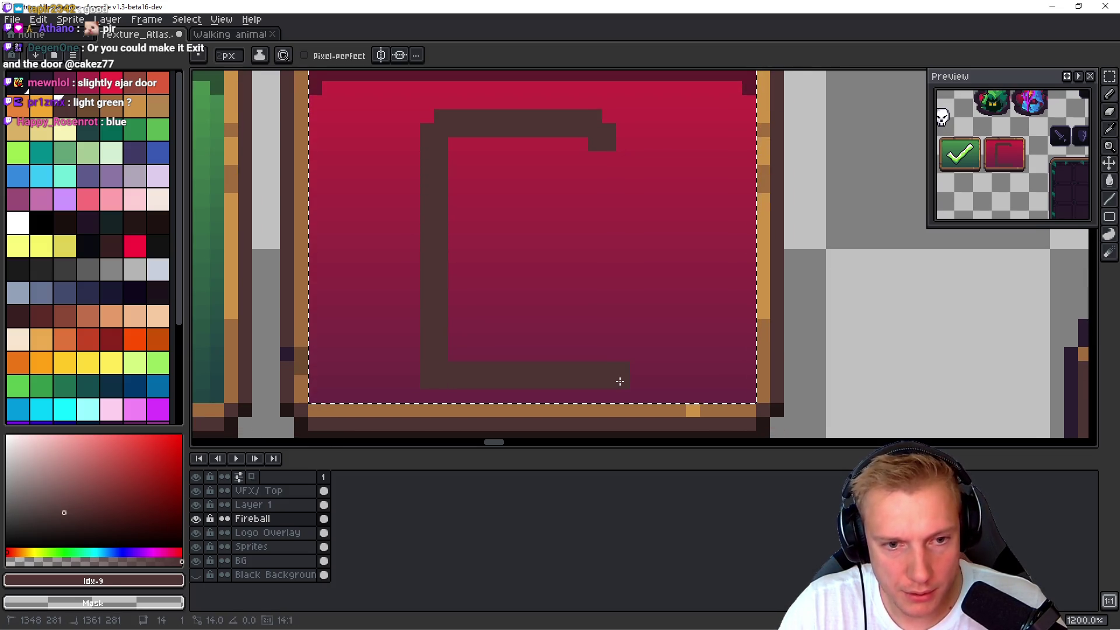
mouse_move(609, 381)
left_mouse_down()
mouse_move(630, 170)
mouse_move(611, 159)
left_mouse_up()
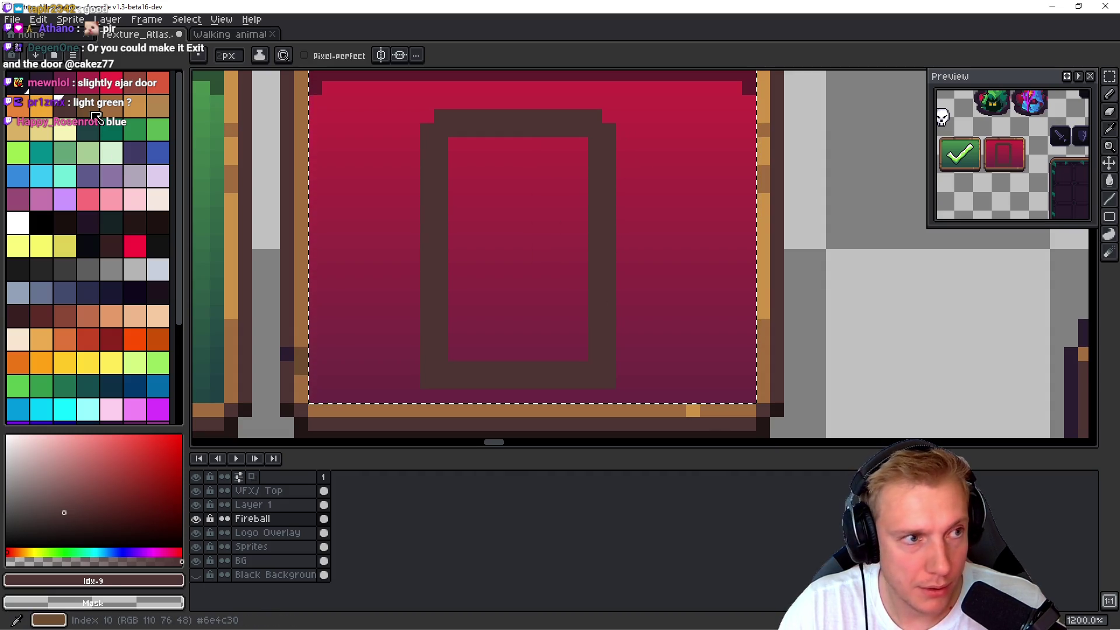
- Bucket-fill the door frame tan
key("g")
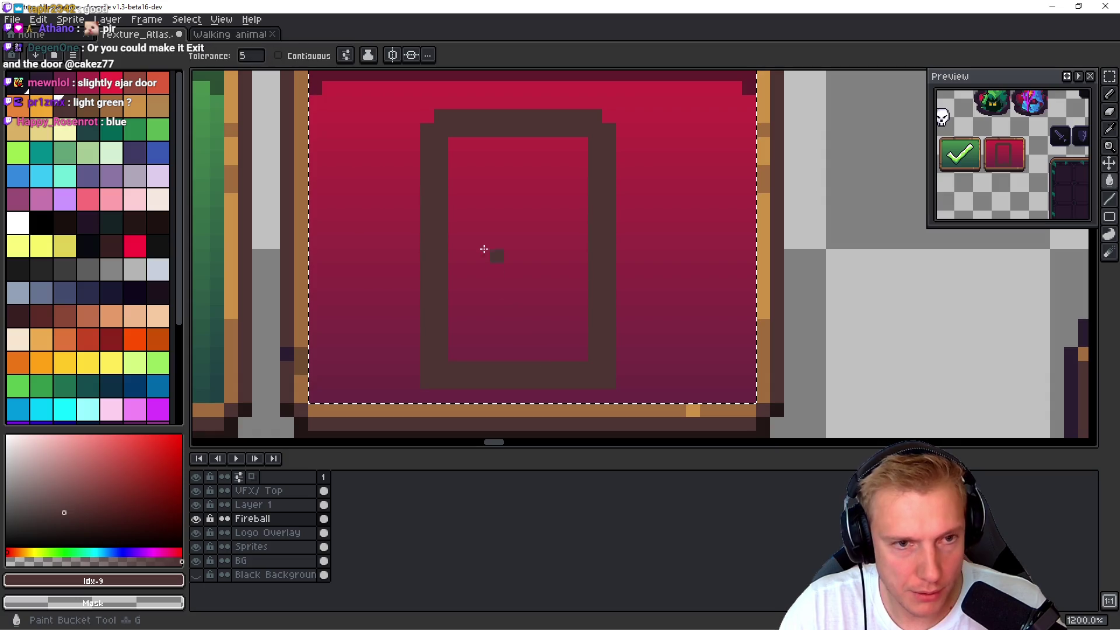
left_click(115, 104)
left_click(426, 215)
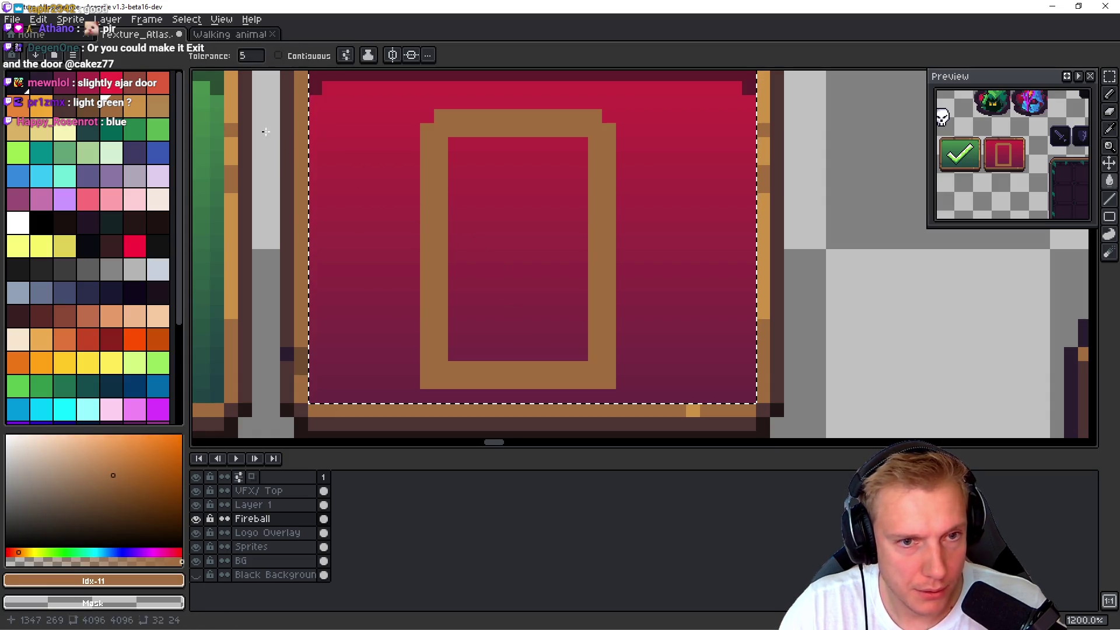
- Draw the stepped inner door panel and fill it dark brown with Contiguous on
left_click(70, 110)
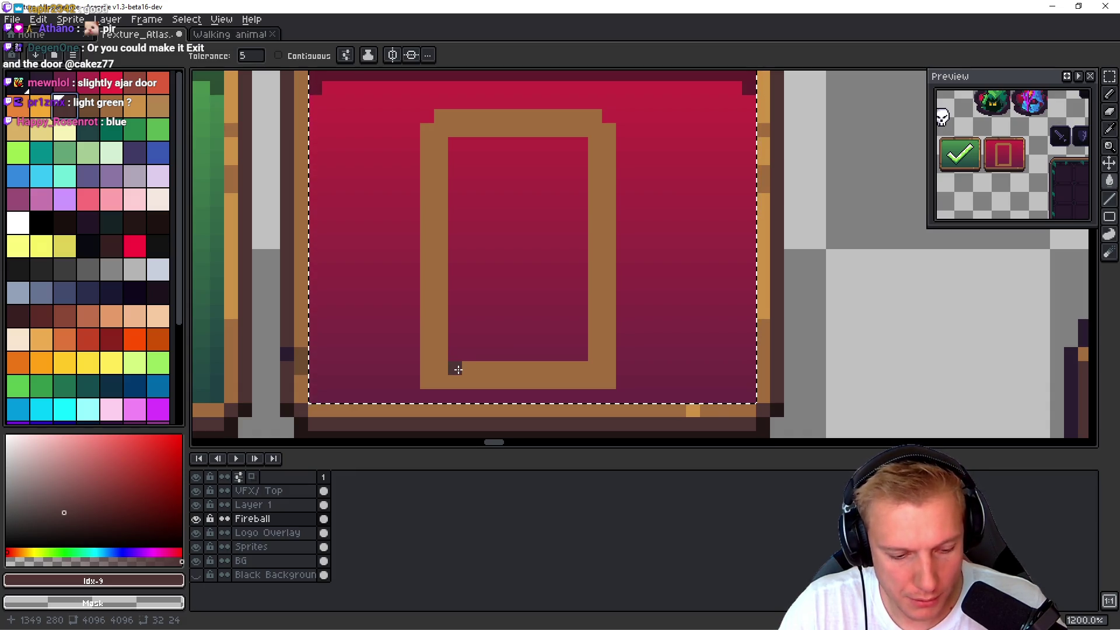
key("b")
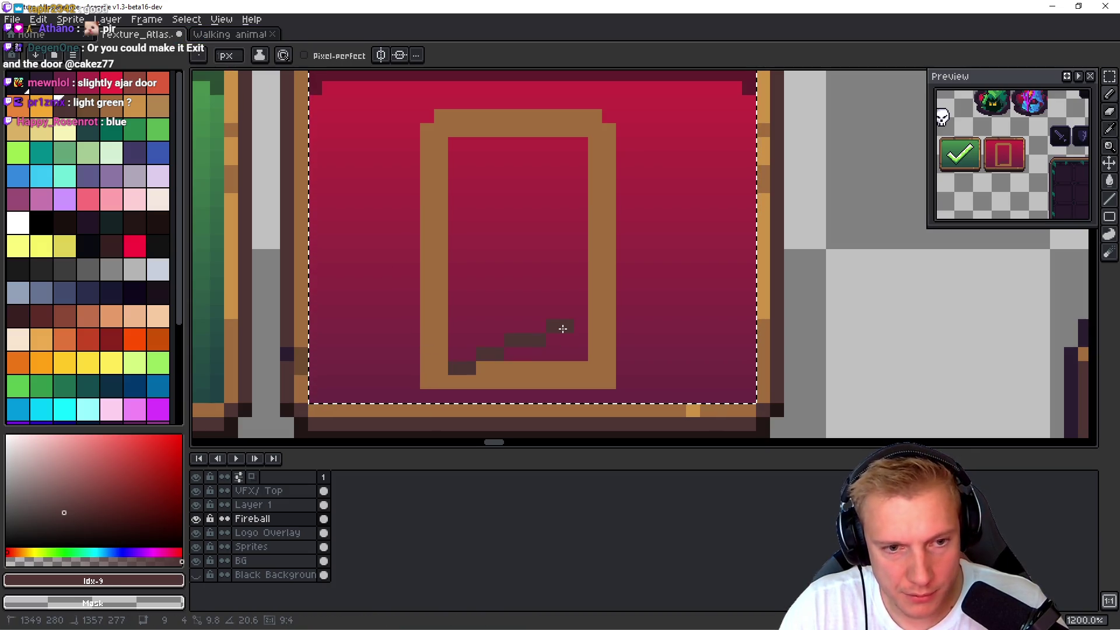
left_click(553, 327, "shift")
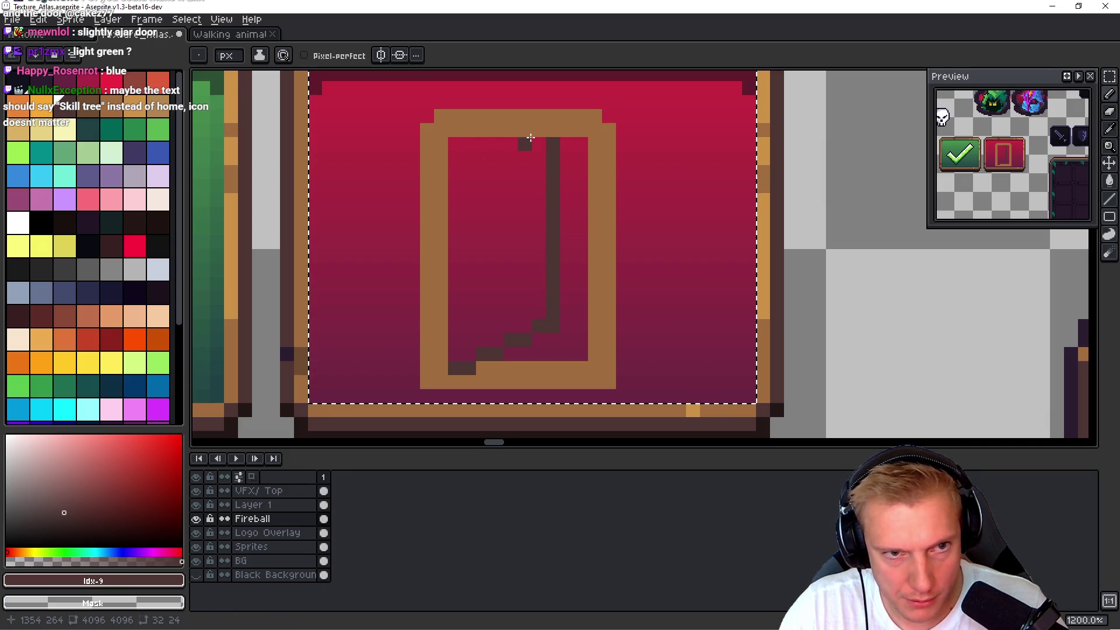
left_click(461, 143, "shift")
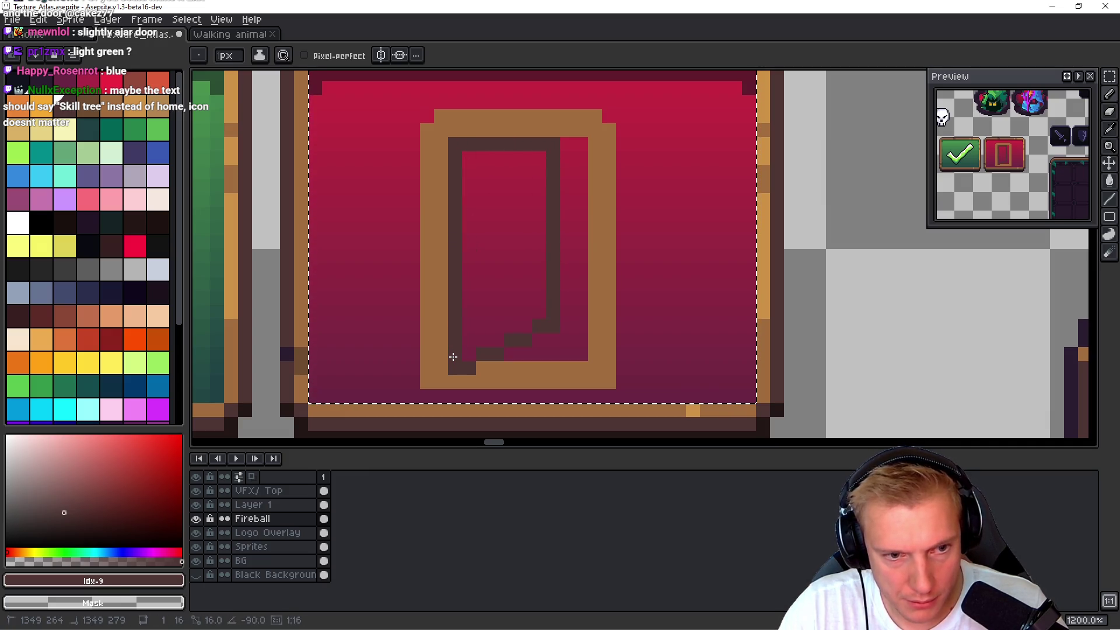
left_click(453, 356, "shift")
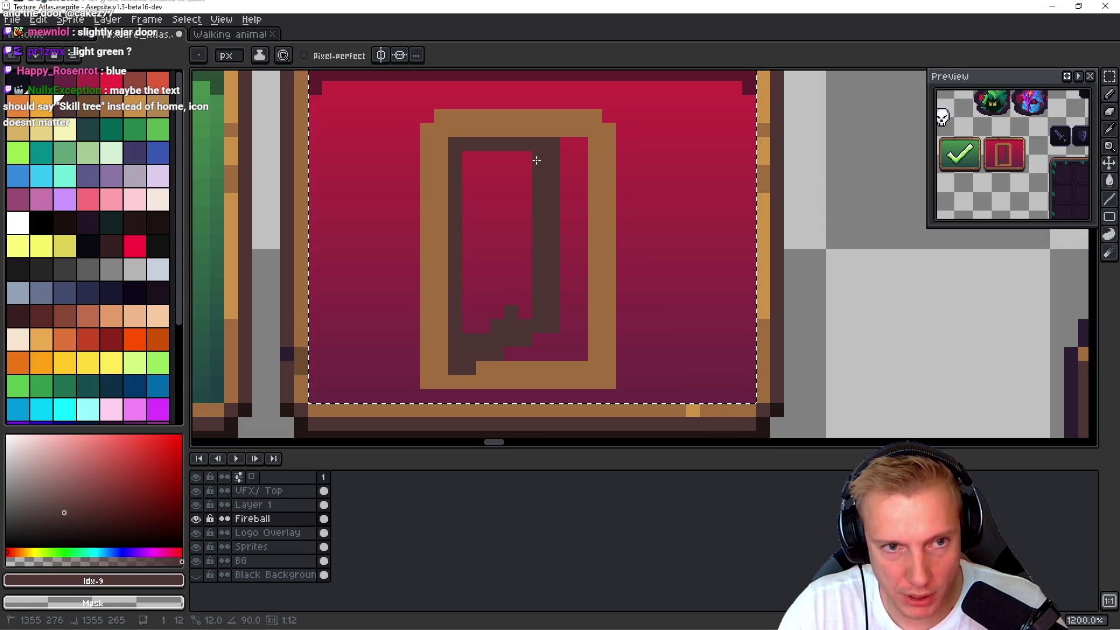
key("g")
left_click(512, 257)
key("ctrl+z")
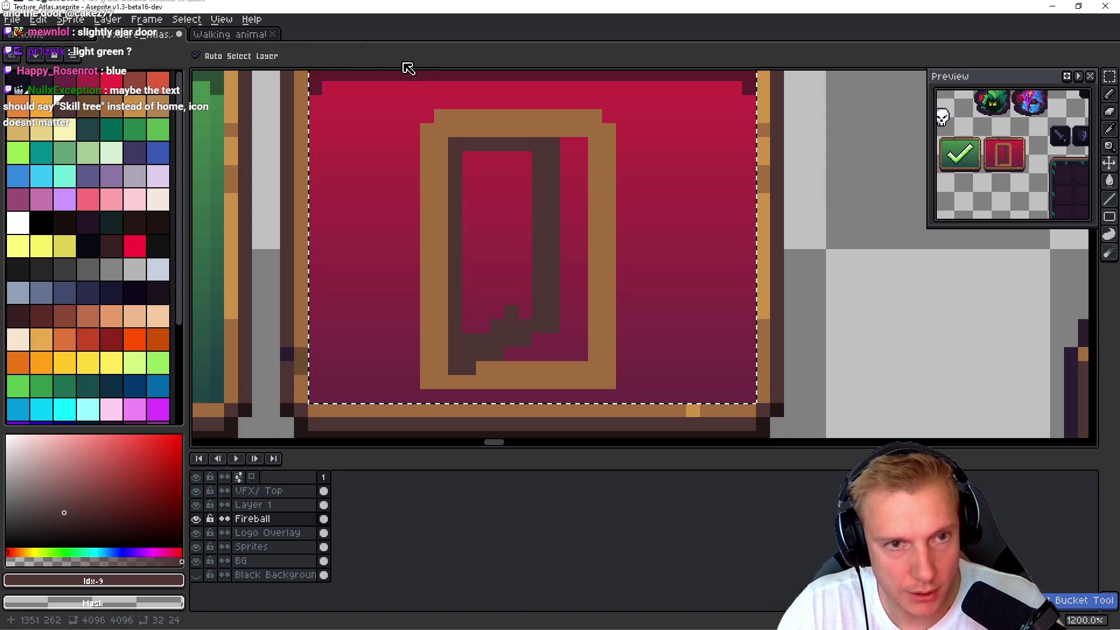
left_click(303, 59)
left_click(497, 235)
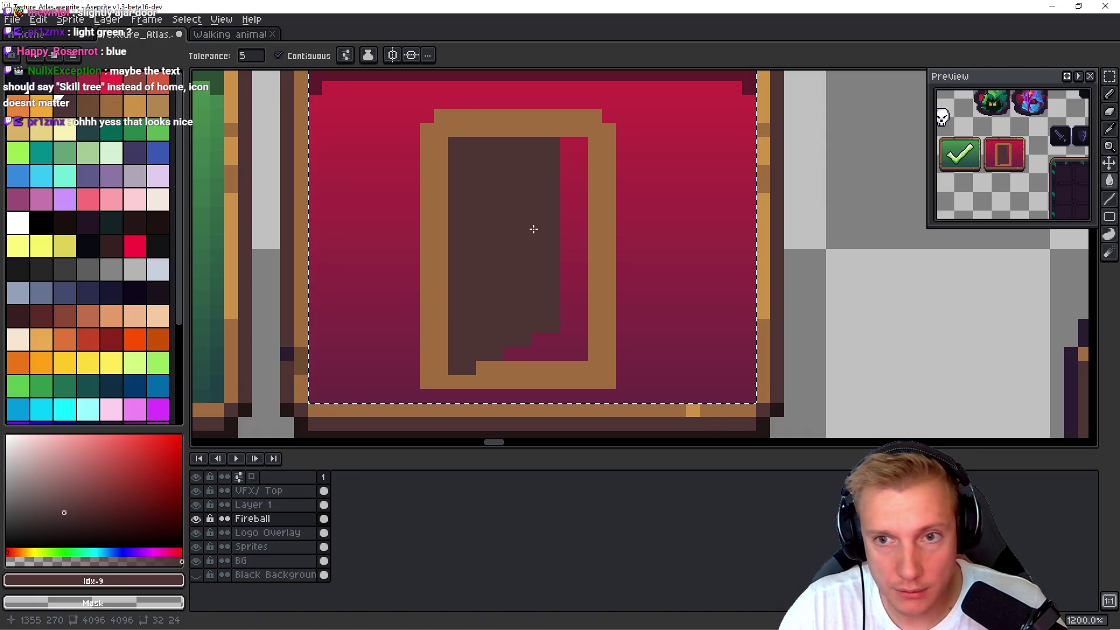
scroll(548, 234, "down", 8)
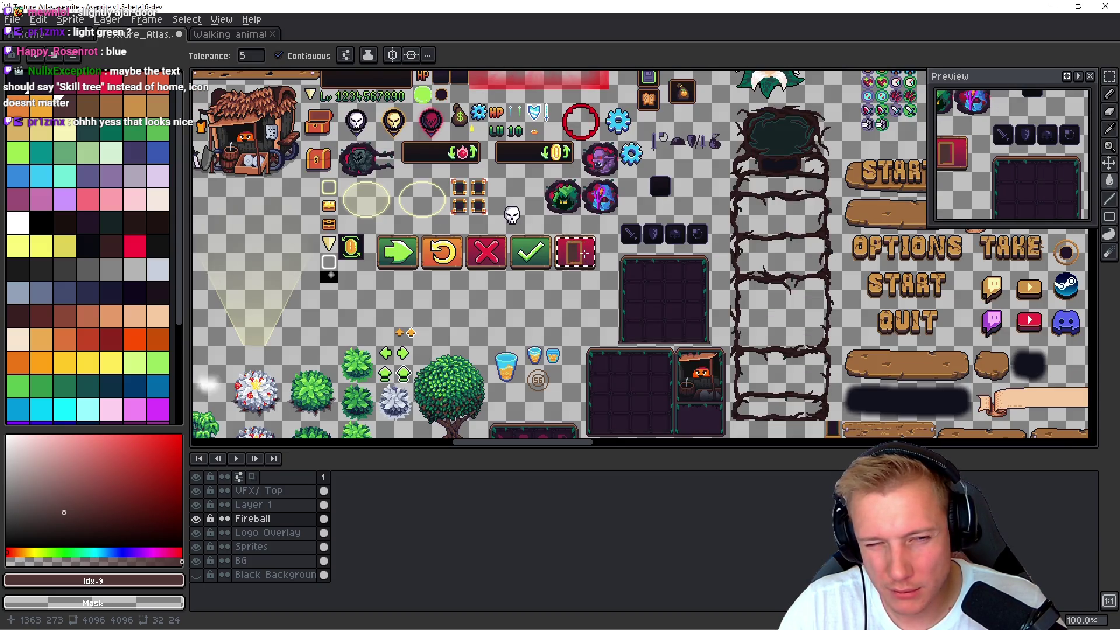
- With the Pencil, add a near-black pixel in the gap beside the door
scroll(583, 253, "up", 9)
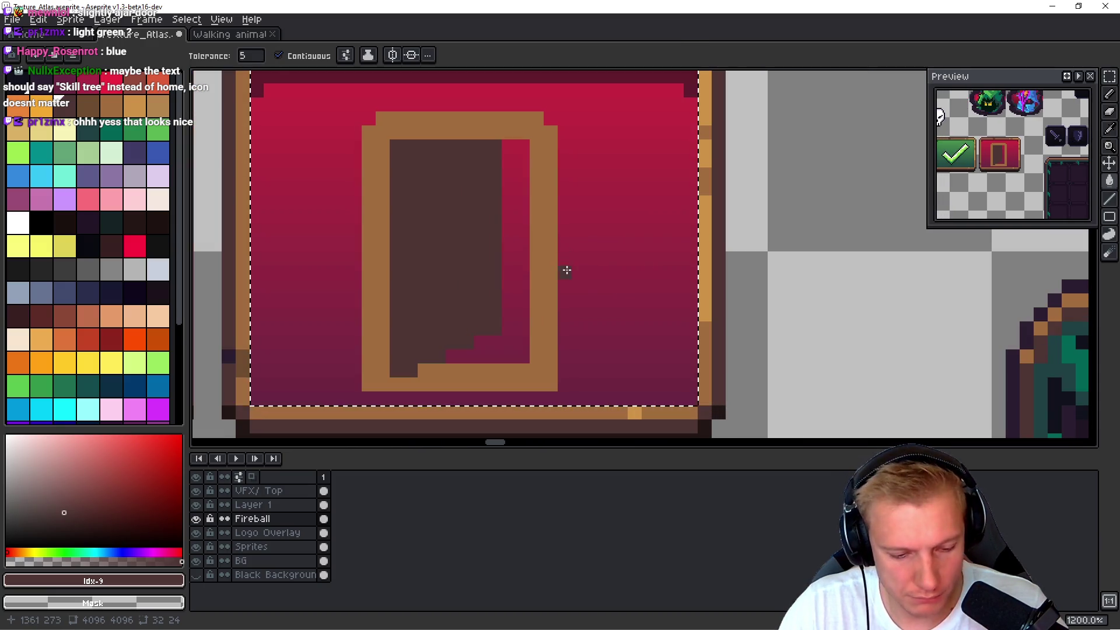
key("b")
scroll(565, 262, "down", 4)
scroll(552, 252, "down", 2)
scroll(553, 252, "up", 4)
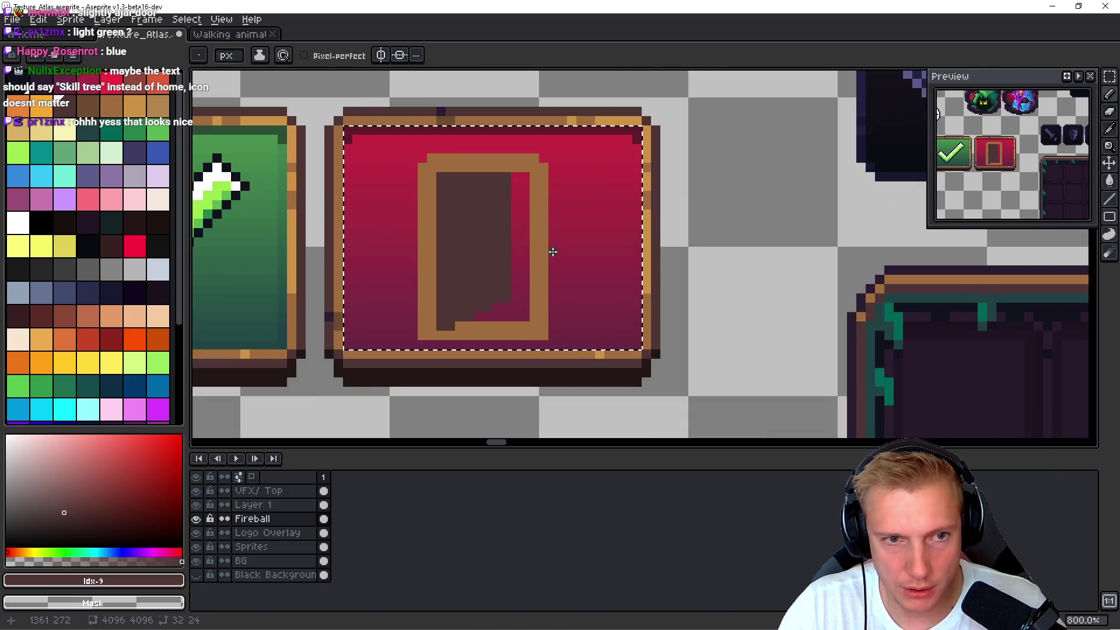
scroll(553, 253, "down", 2)
scroll(553, 252, "up", 1)
scroll(553, 251, "down", 1)
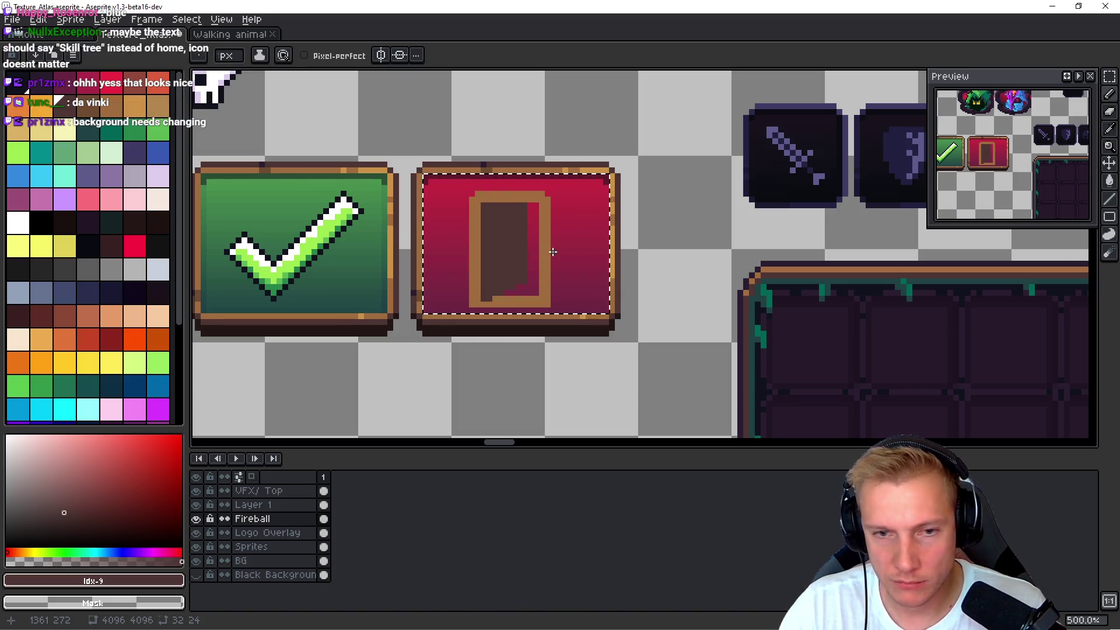
scroll(511, 241, "up", 4)
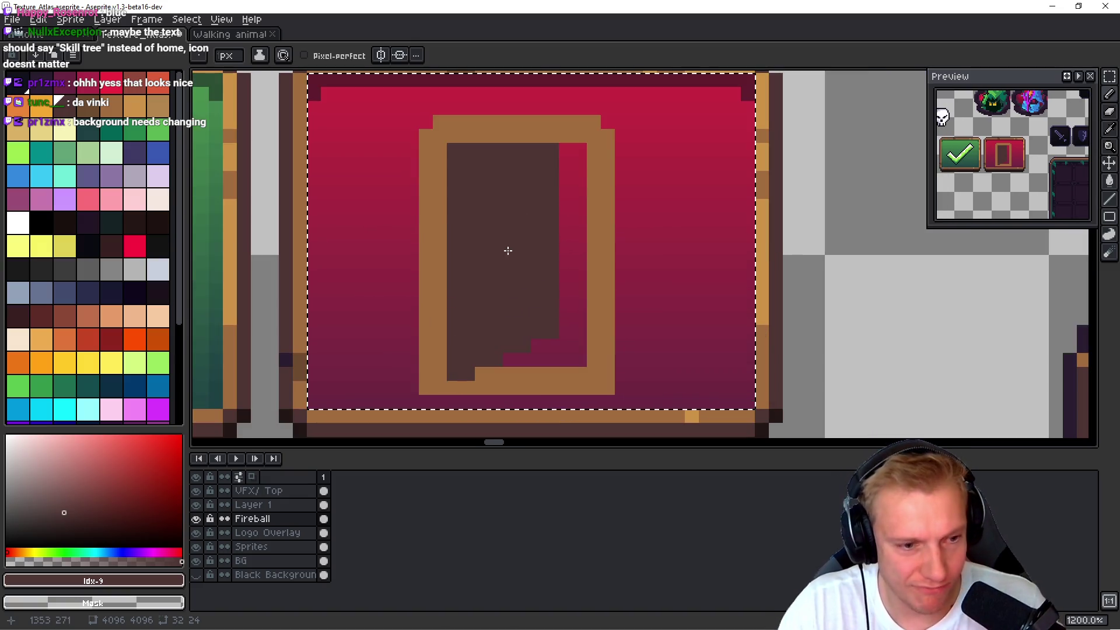
left_click(17, 82)
left_click(577, 250)
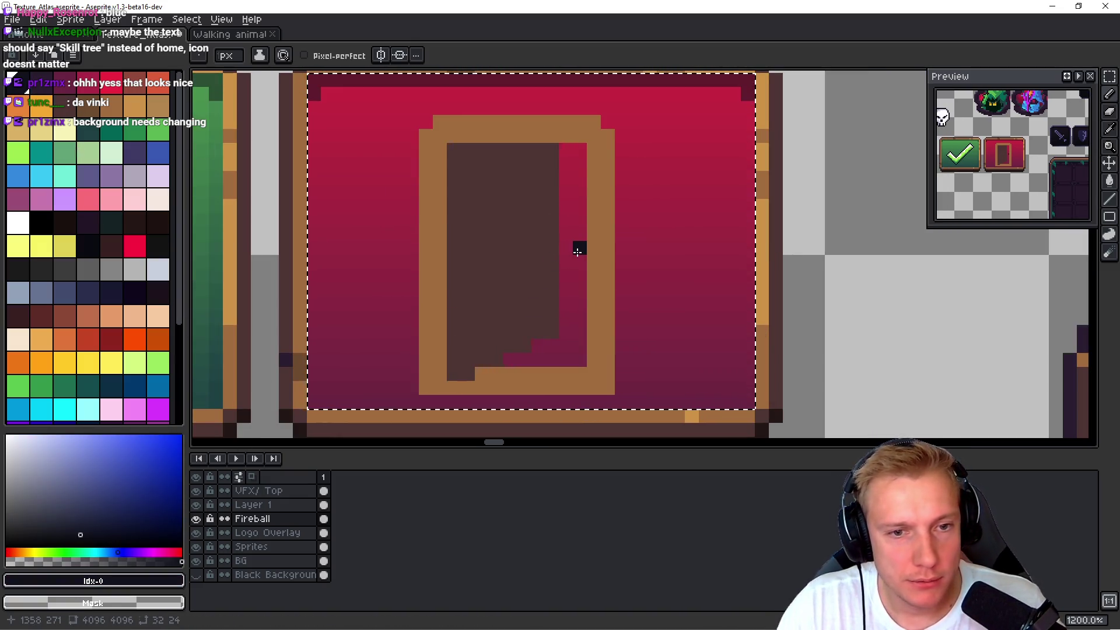
- Touch up a door-frame pixel in tan, then drop the selection around the button tile
key("g")
scroll(602, 245, "down", 8)
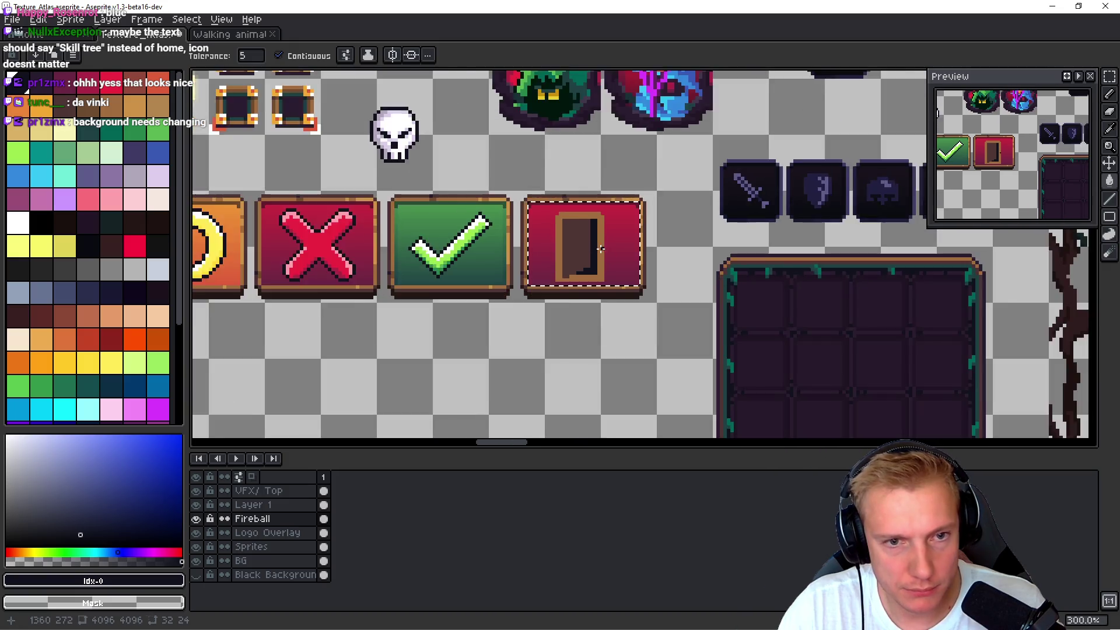
scroll(598, 252, "up", 8)
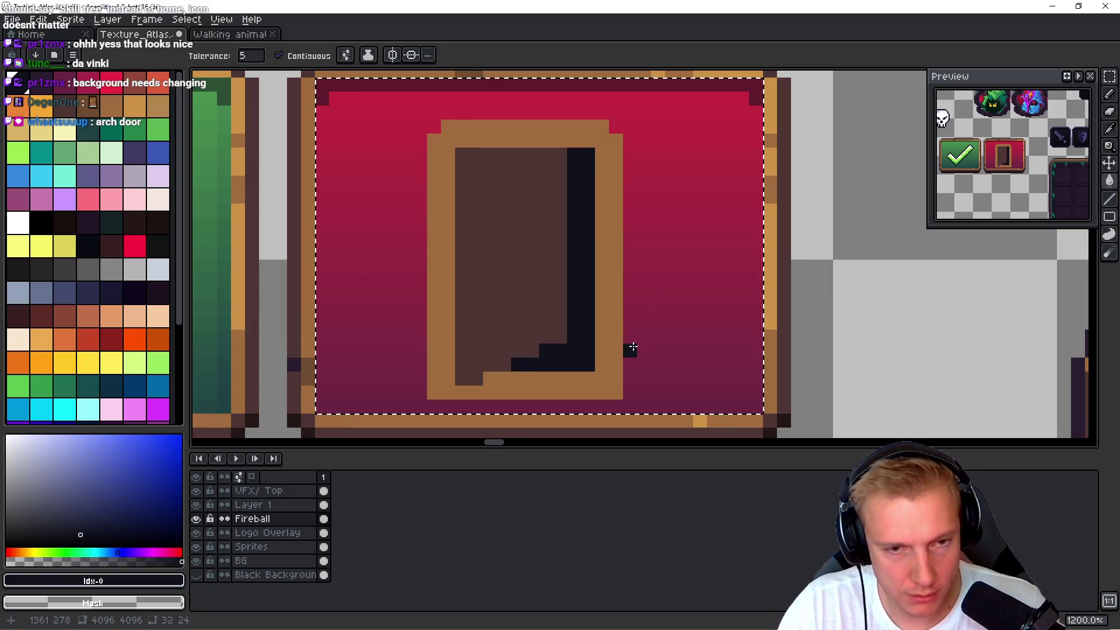
key("b")
left_click(237, 145, "alt")
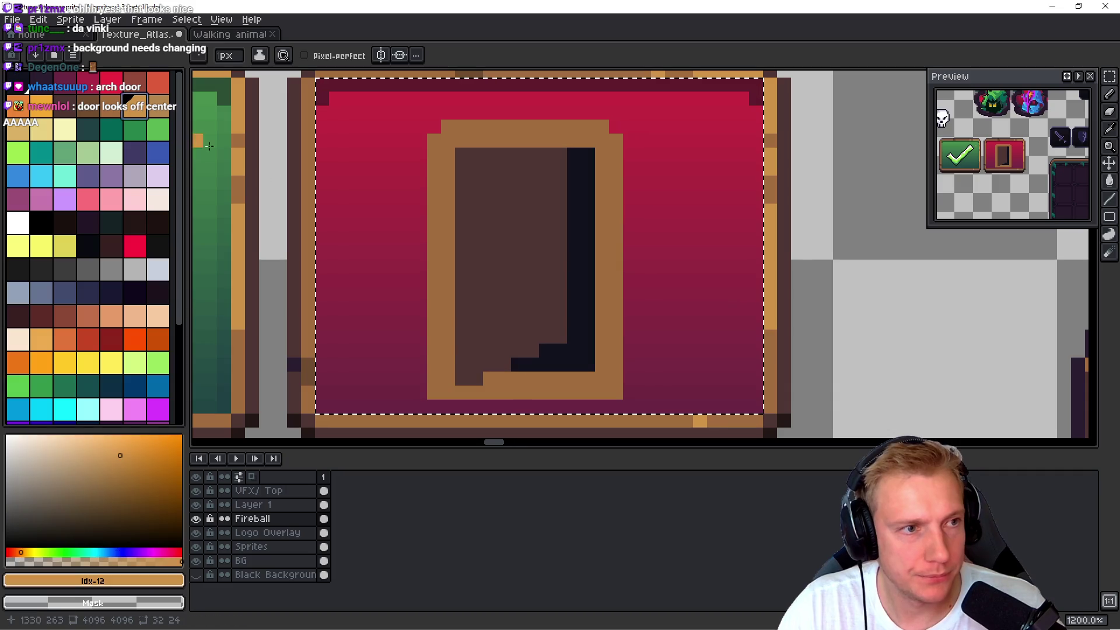
left_click(442, 292, "alt")
left_click(420, 364)
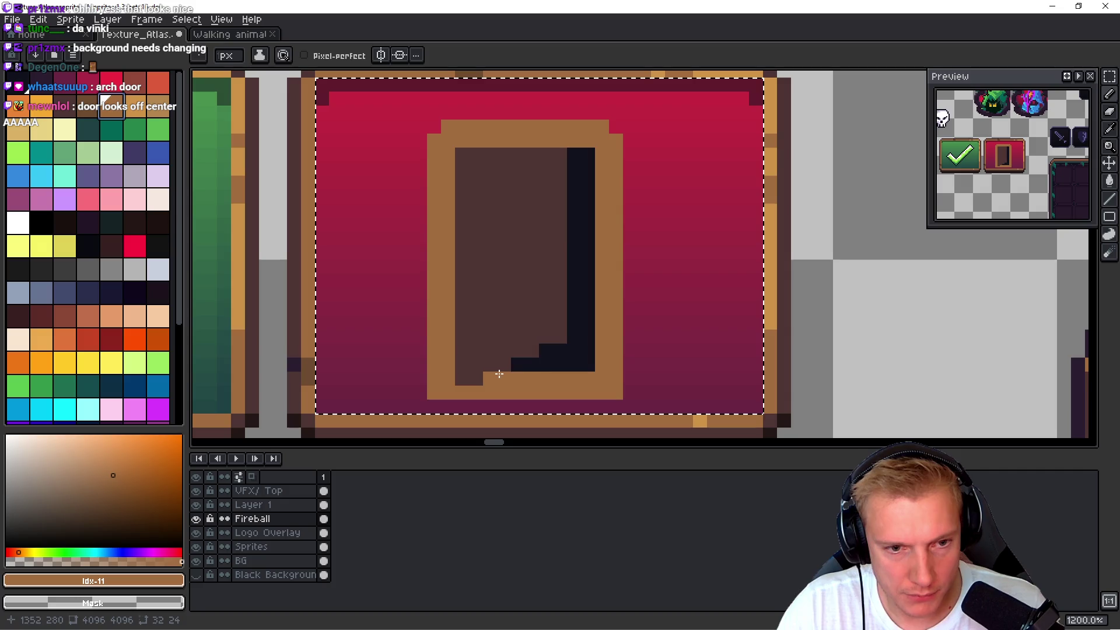
key("ctrl+d")
- Marquee-select the door's right part, nudge it up and back down one pixel, and commit
key("m")
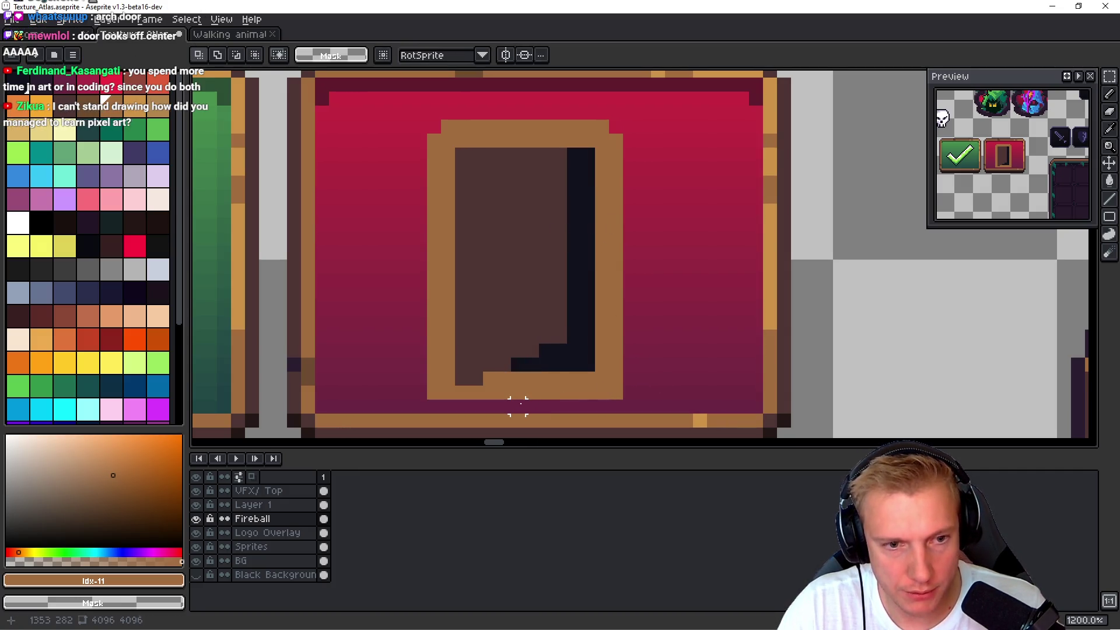
mouse_move(529, 409)
left_mouse_down()
mouse_move(699, 140)
mouse_move(700, 88)
left_mouse_up()
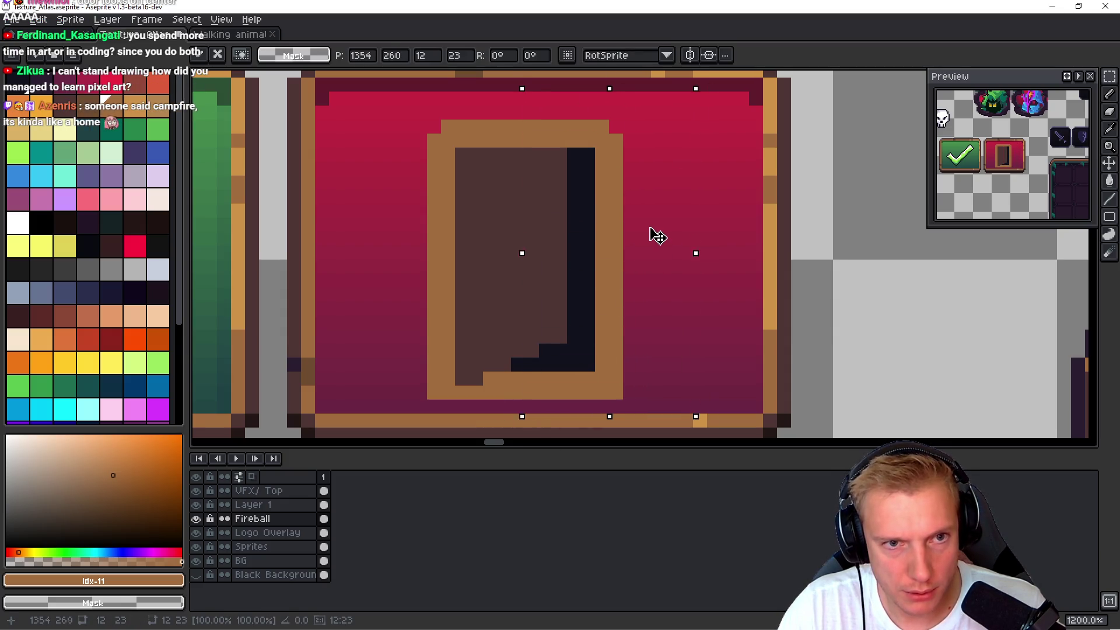
key("Up")
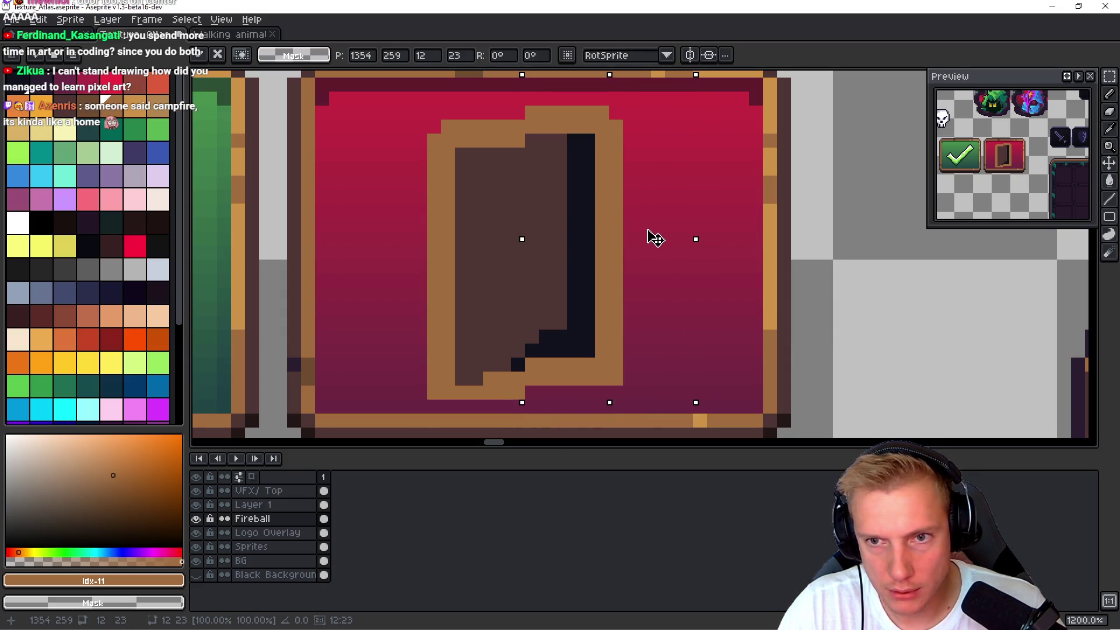
key("Down")
key("Return")
- Stretch the whole door artwork one pixel wider, commit, and deselect
scroll(650, 248, "down", 8)
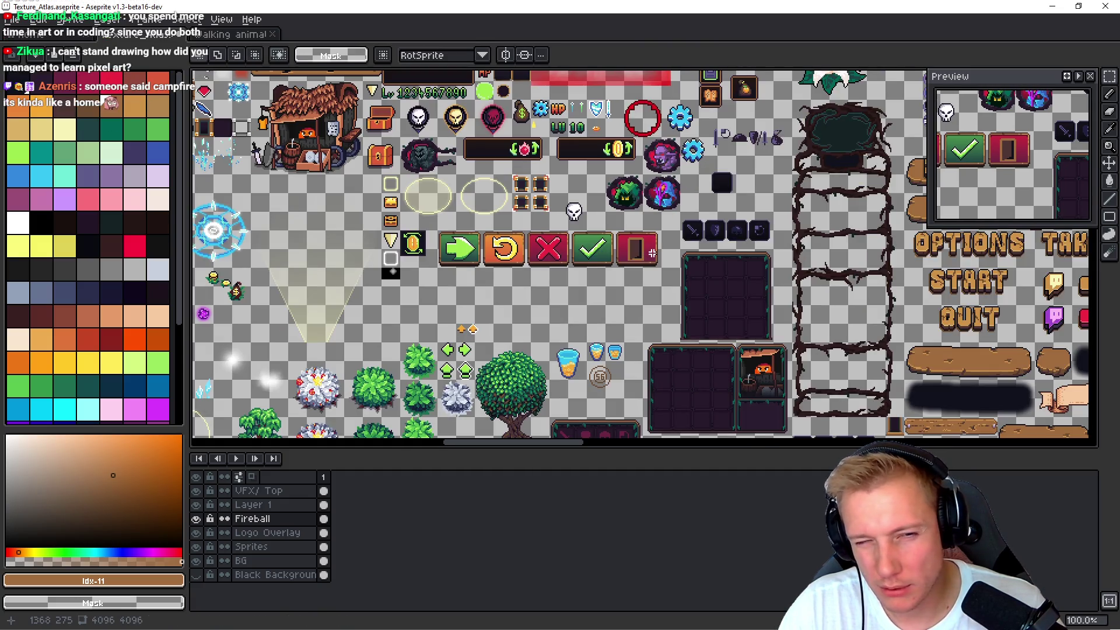
scroll(651, 252, "up", 6)
mouse_move(409, 335)
left_mouse_down()
mouse_move(558, 182)
mouse_move(605, 105)
left_mouse_up()
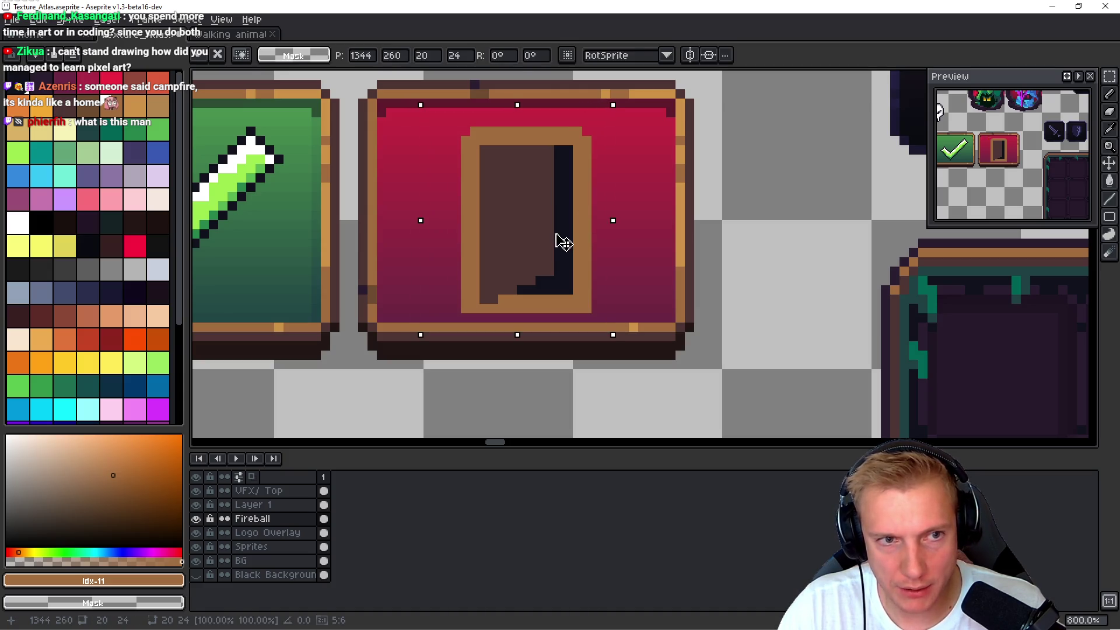
left_click_drag(603, 222, 612, 222)
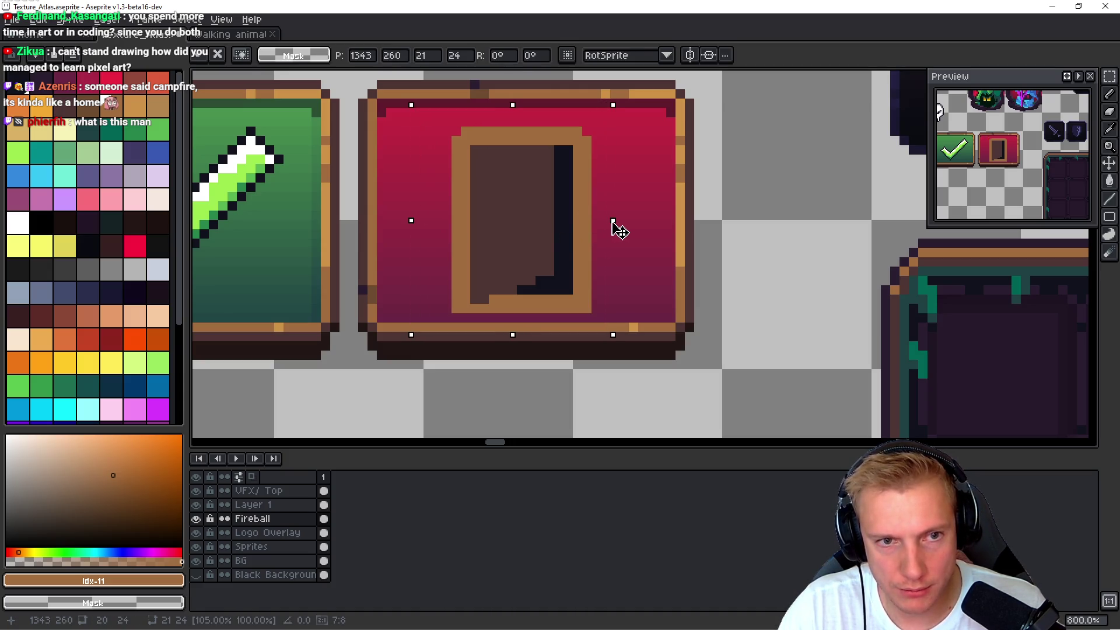
key("Return")
key("ctrl+d")
scroll(560, 279, "up", 3)
- Sample the door's dark shadow colour and widen the dark shadow column
key("i")
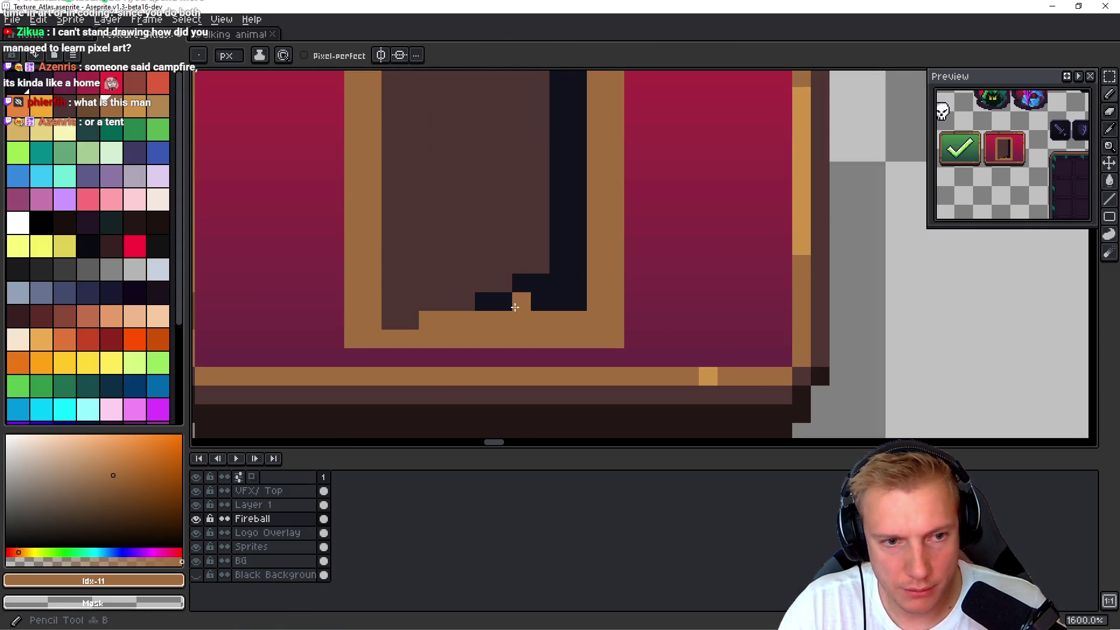
left_click(503, 301)
key("b")
left_click(471, 301)
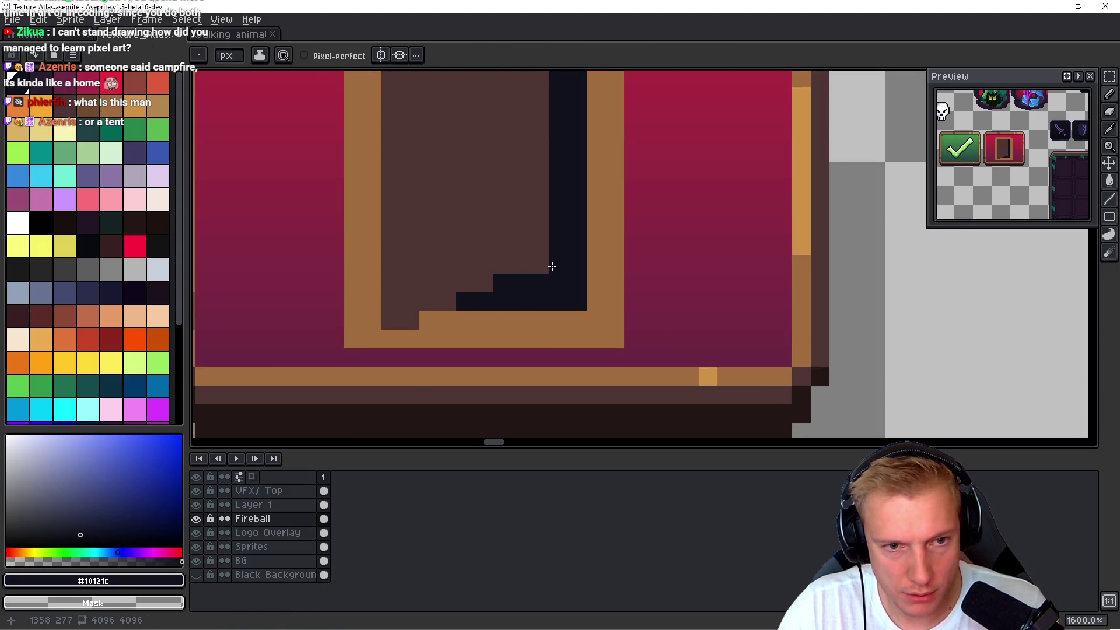
scroll(555, 277, "down", 1)
left_click_drag(519, 286, 513, 143)
scroll(605, 218, "down", 6)
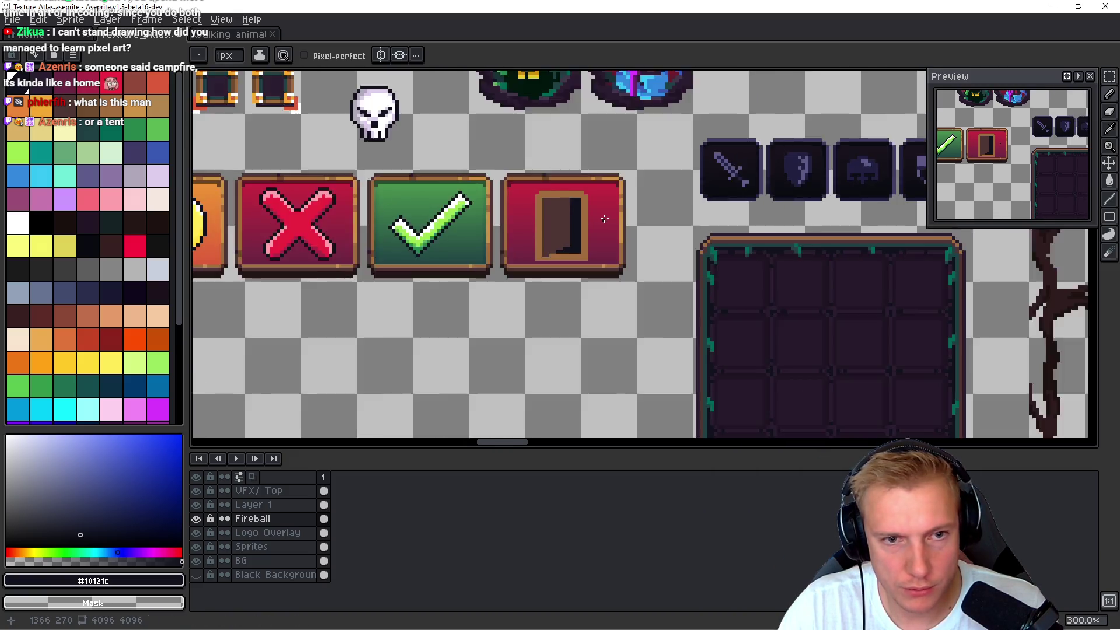
scroll(605, 219, "down", 2)
scroll(610, 216, "up", 8)
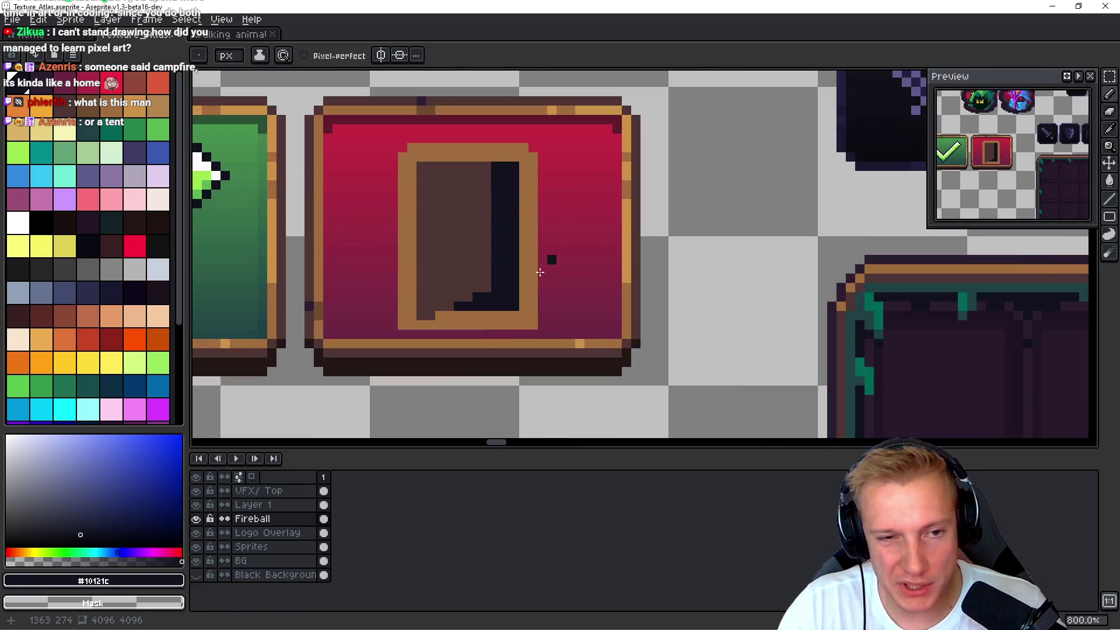
- Extend the dark stepped bottom row and fill the row beneath the door
left_click(375, 336)
left_click(532, 340, "shift")
left_click(528, 354)
left_click(342, 355, "shift")
left_click(443, 239)
scroll(443, 239, "down", 8)
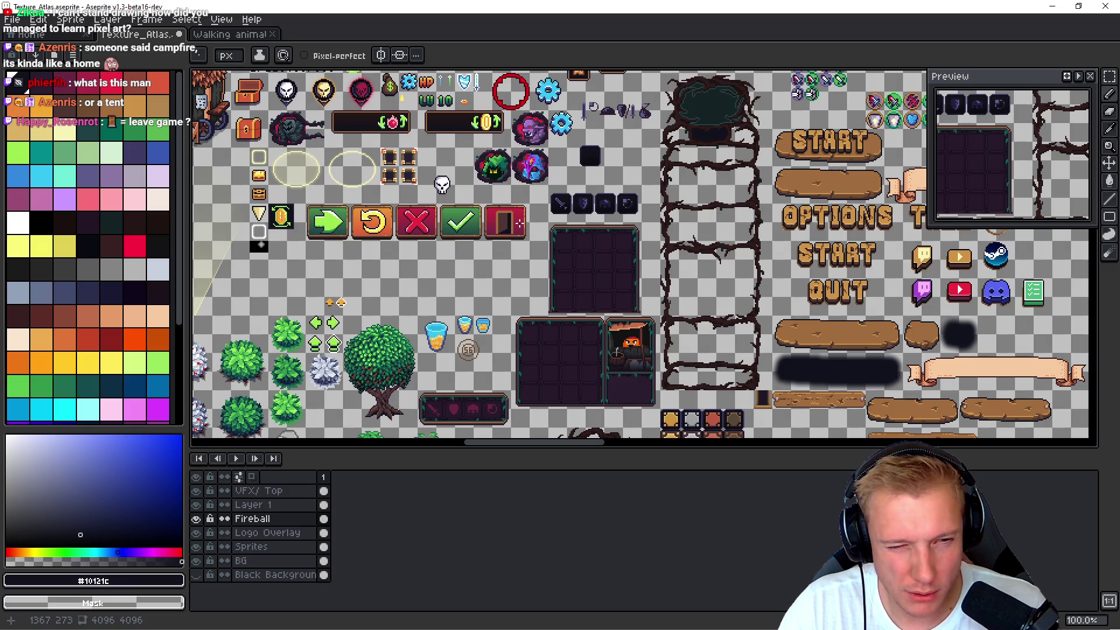
scroll(519, 223, "up", 6)
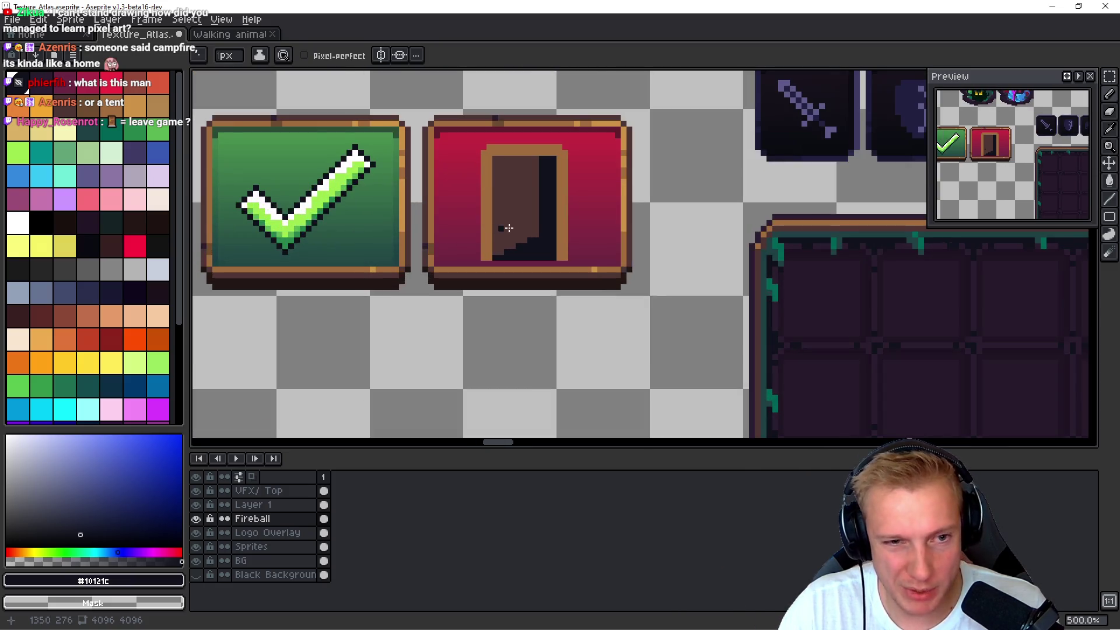
- Pick the door's brown colour and draw a vertical line along the frame's inner left
left_click_drag(552, 215, 430, 285)
left_click(430, 285, "alt")
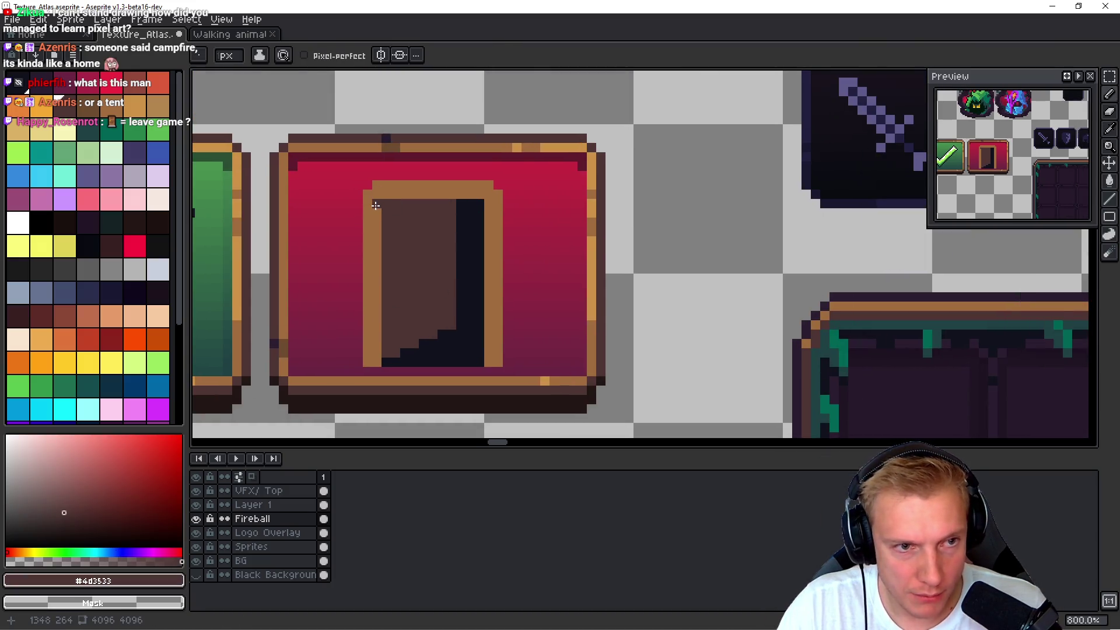
left_click_drag(375, 205, 376, 357)
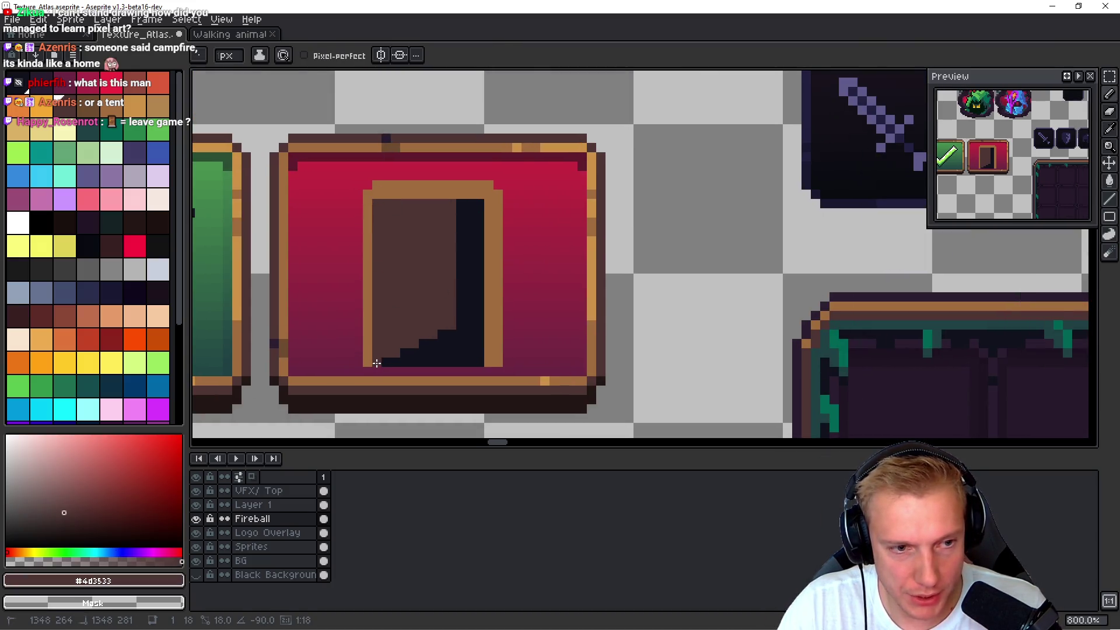
scroll(376, 363, "down", 6)
scroll(476, 267, "up", 2)
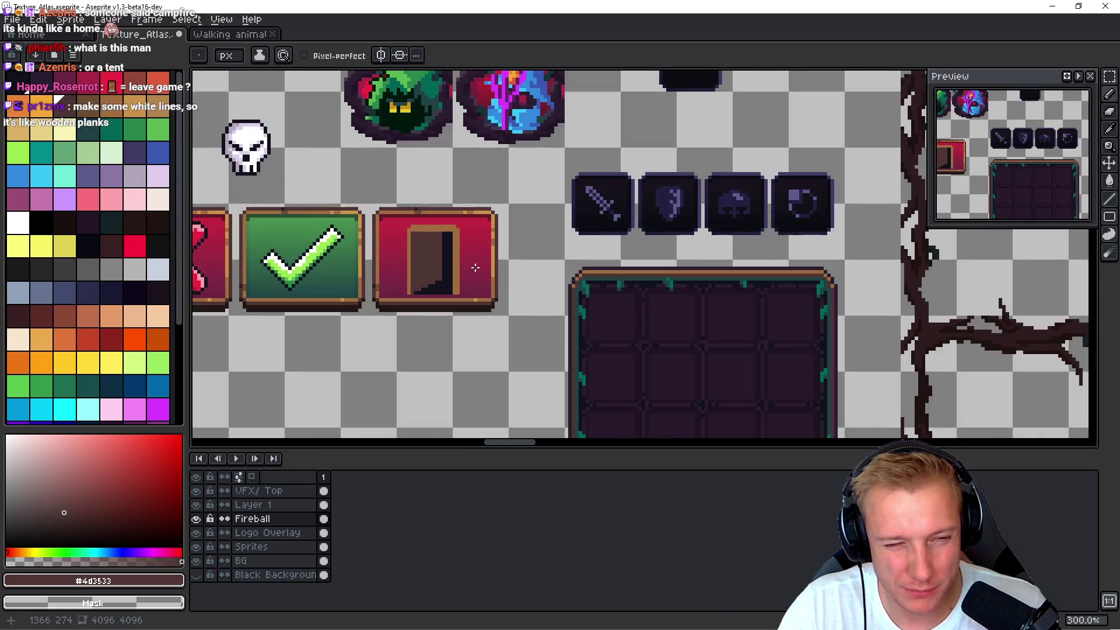
scroll(447, 250, "up", 3)
scroll(447, 250, "up", 3)
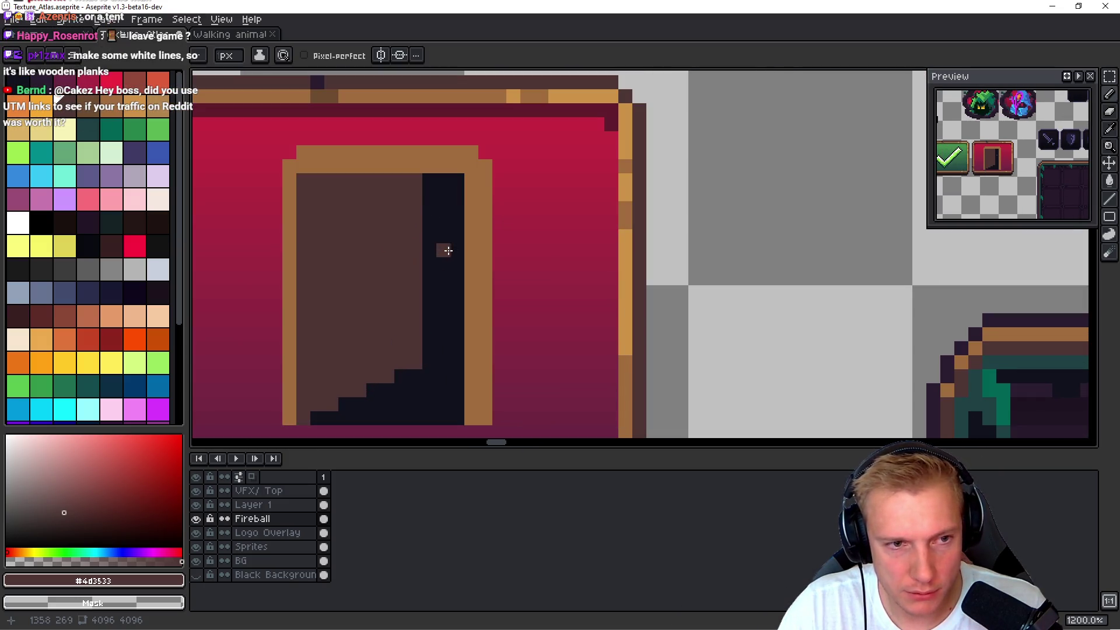
- Draw straight dark purple vertical stripes up the door, replacing a slanted line
left_click(364, 374)
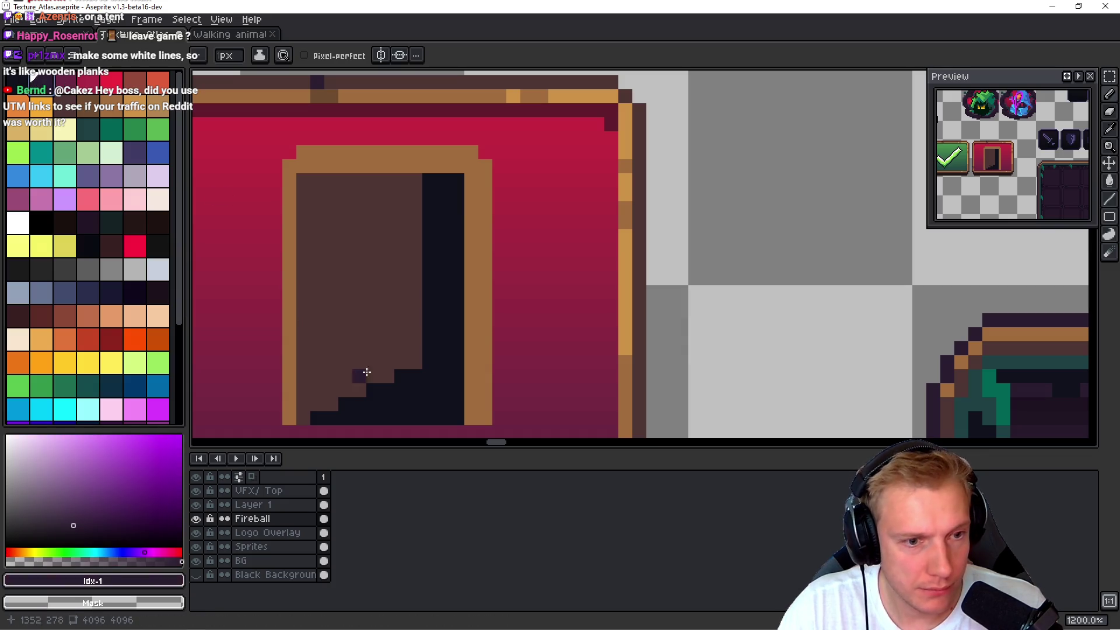
mouse_move(417, 358)
left_mouse_down()
mouse_move(400, 188)
mouse_move(427, 180)
left_mouse_up()
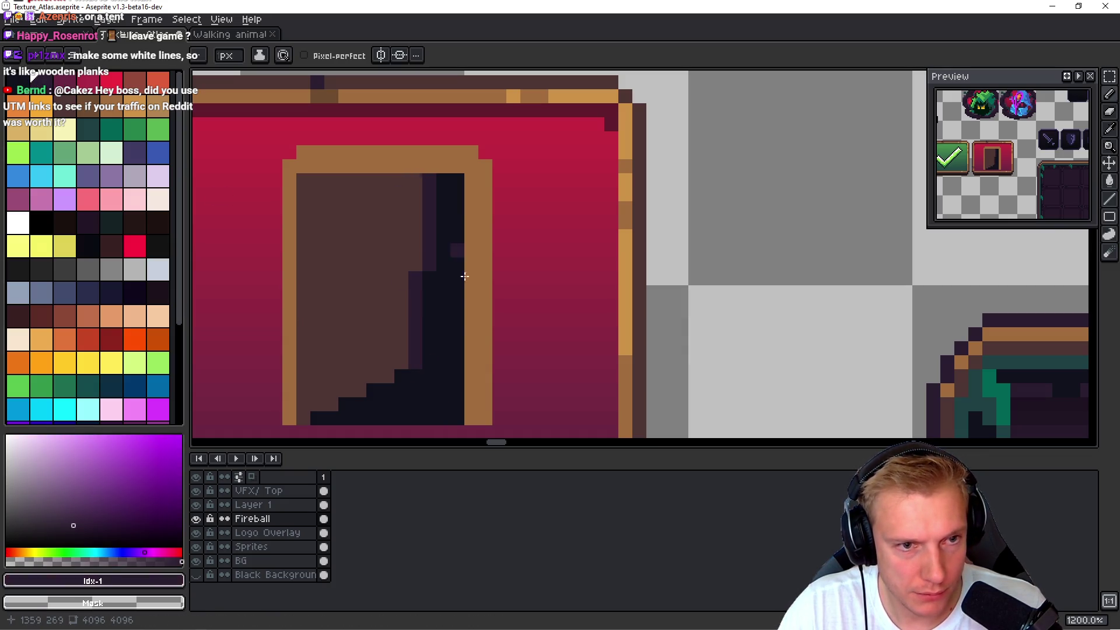
key("ctrl+z")
mouse_move(414, 350)
left_mouse_down()
mouse_move(417, 189)
mouse_move(370, 225)
mouse_move(368, 370)
mouse_move(354, 350)
mouse_move(345, 180)
mouse_move(318, 370)
mouse_move(344, 391)
left_mouse_up()
mouse_move(396, 222)
left_mouse_down()
mouse_move(390, 185)
mouse_move(418, 305)
mouse_move(401, 355)
left_mouse_up()
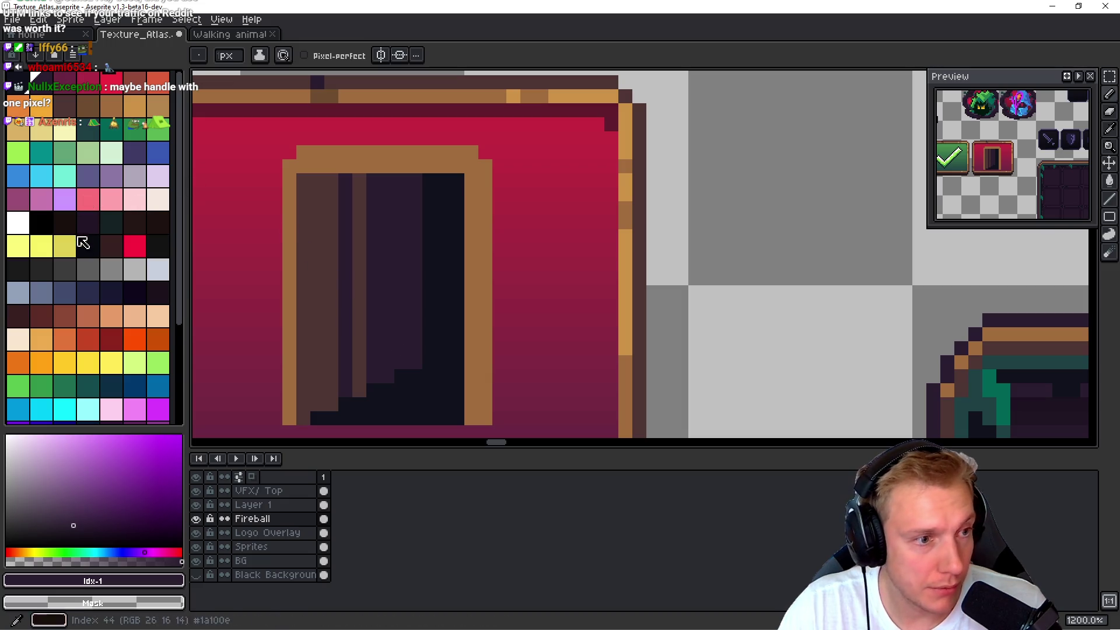
- Add a navy vertical plank stripe on the door
left_click(111, 293)
left_click(413, 348)
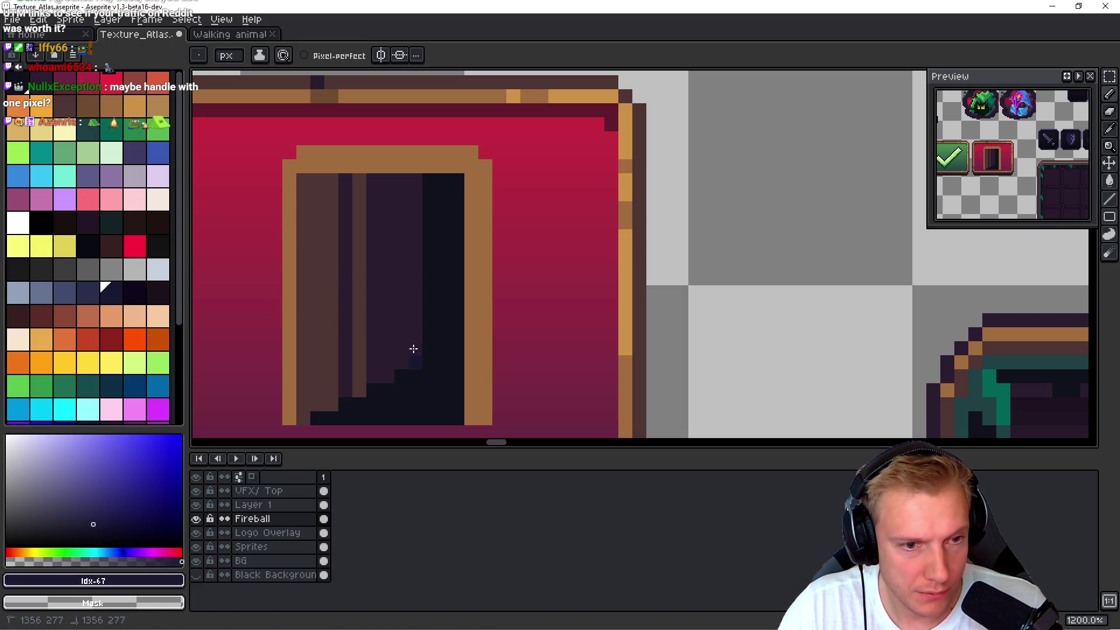
left_click_drag(400, 216, 401, 240)
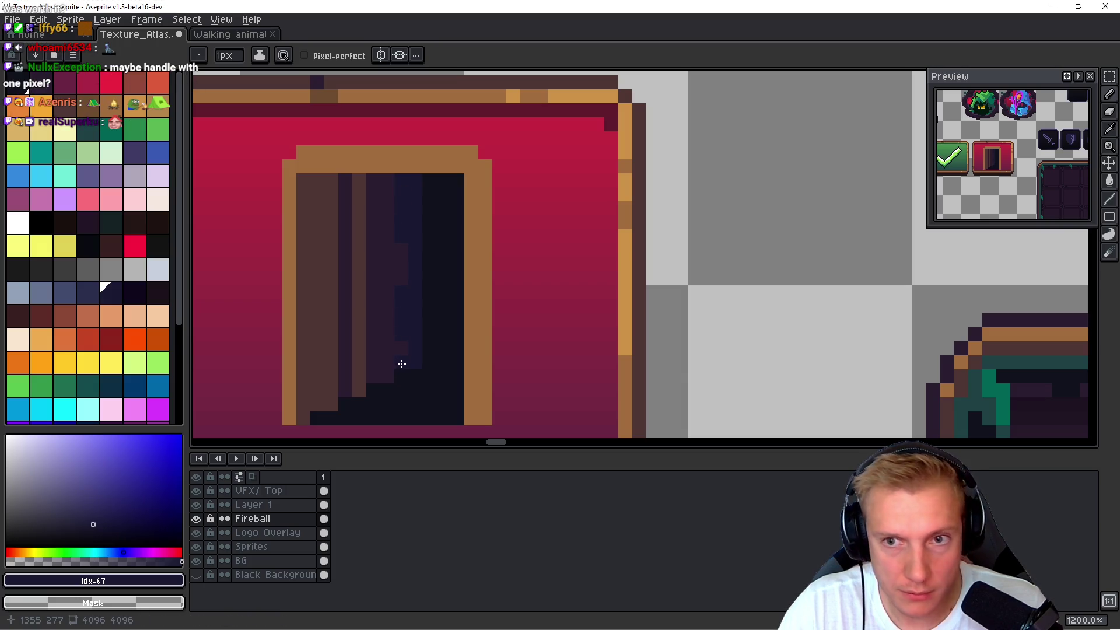
scroll(565, 329, "down", 8)
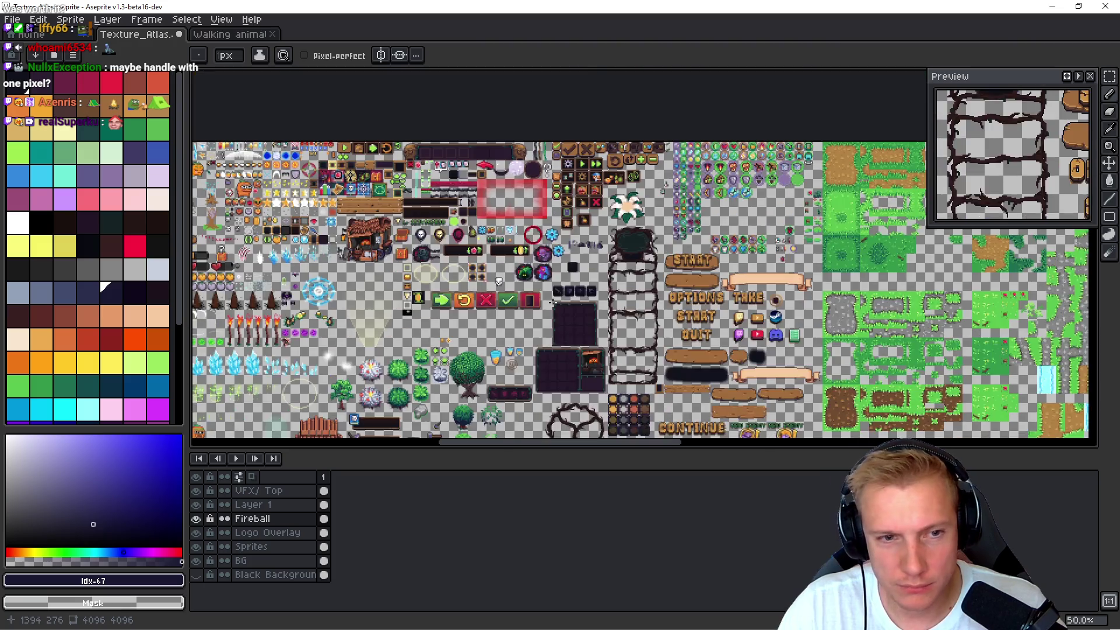
scroll(537, 303, "up", 3)
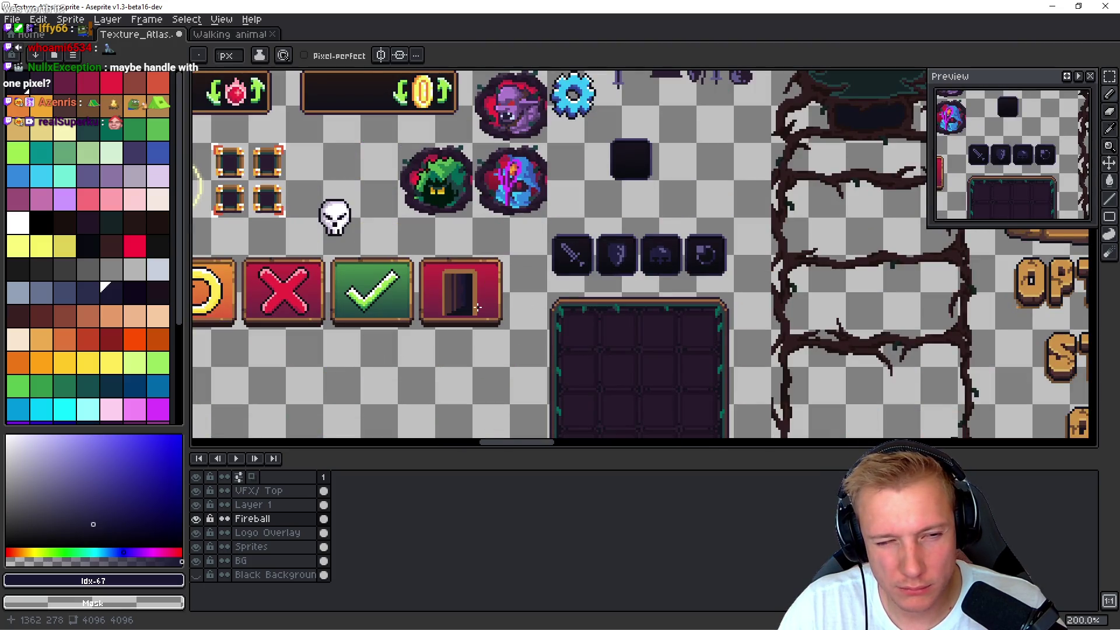
scroll(477, 307, "up", 3)
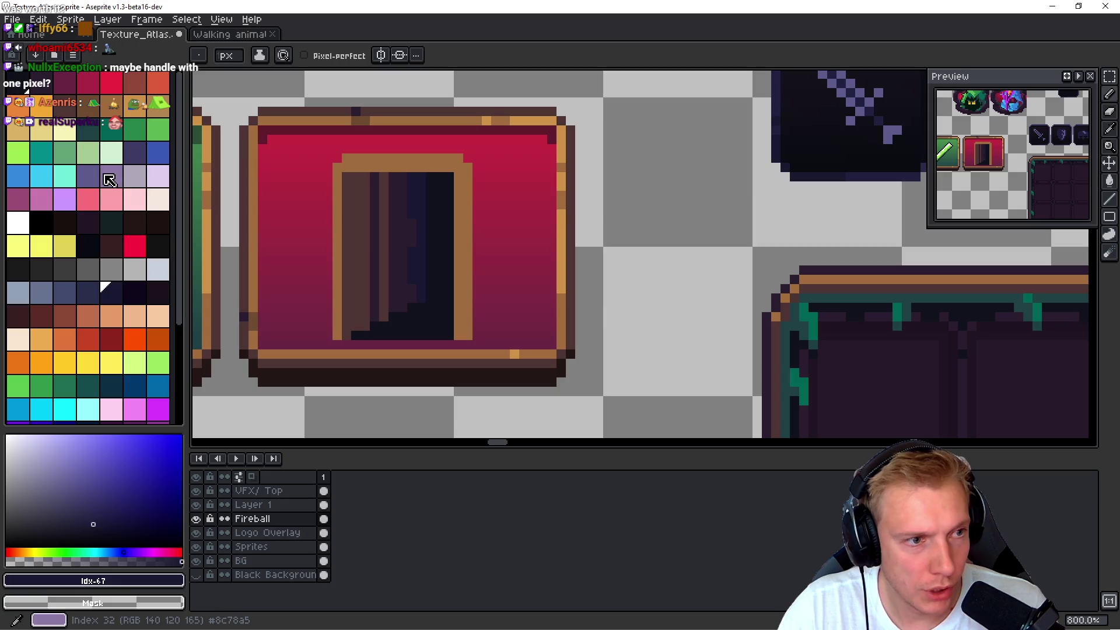
- Paint a 2x2 lavender handle block on the door, repainting some pixels darker purple
left_click(109, 180)
scroll(358, 245, "up", 5)
left_click(524, 206)
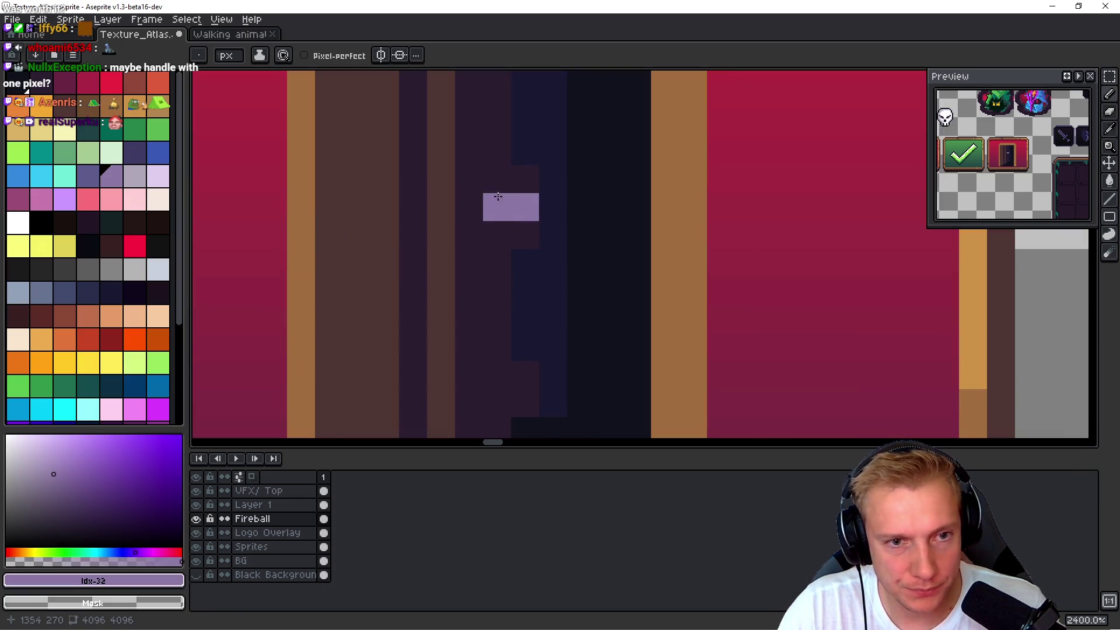
left_click(525, 234)
mouse_move(497, 206)
left_mouse_down()
mouse_move(497, 234)
mouse_move(525, 234)
left_mouse_up()
left_click(92, 178)
left_click(497, 207)
left_click(595, 326)
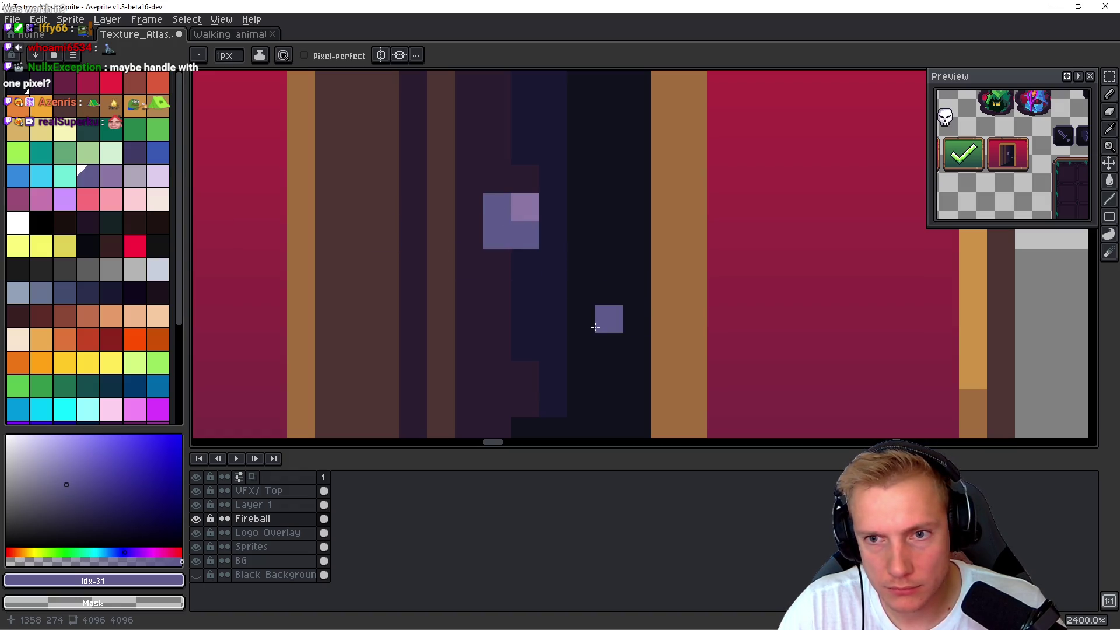
- Place light-purple handle pixels on the door panel
scroll(595, 327, "down", 9)
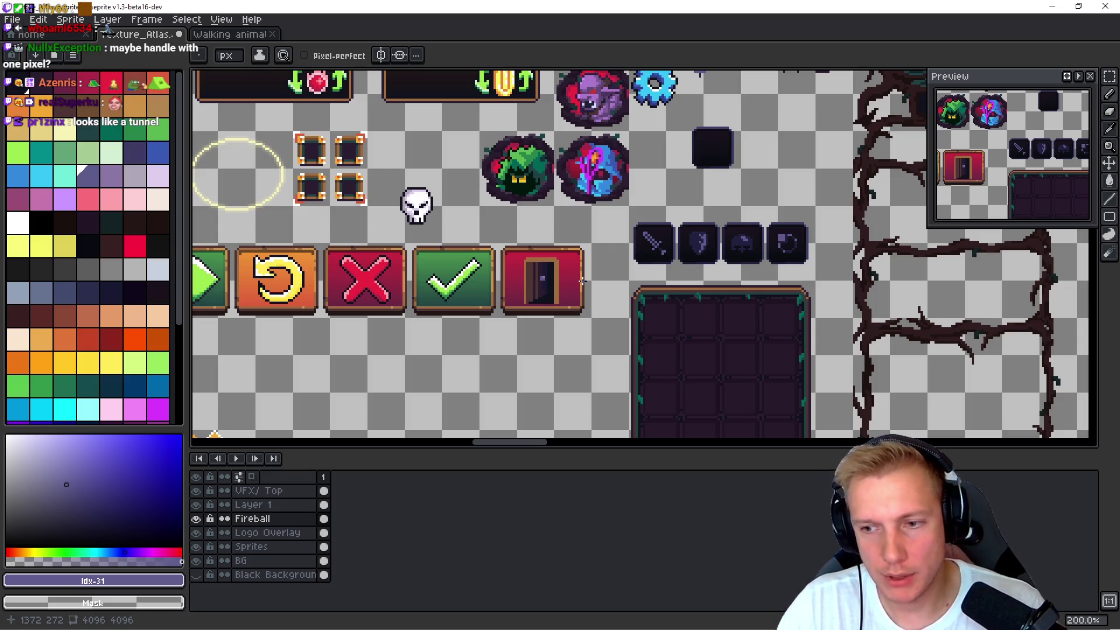
scroll(581, 281, "up", 4)
key("ctrl")
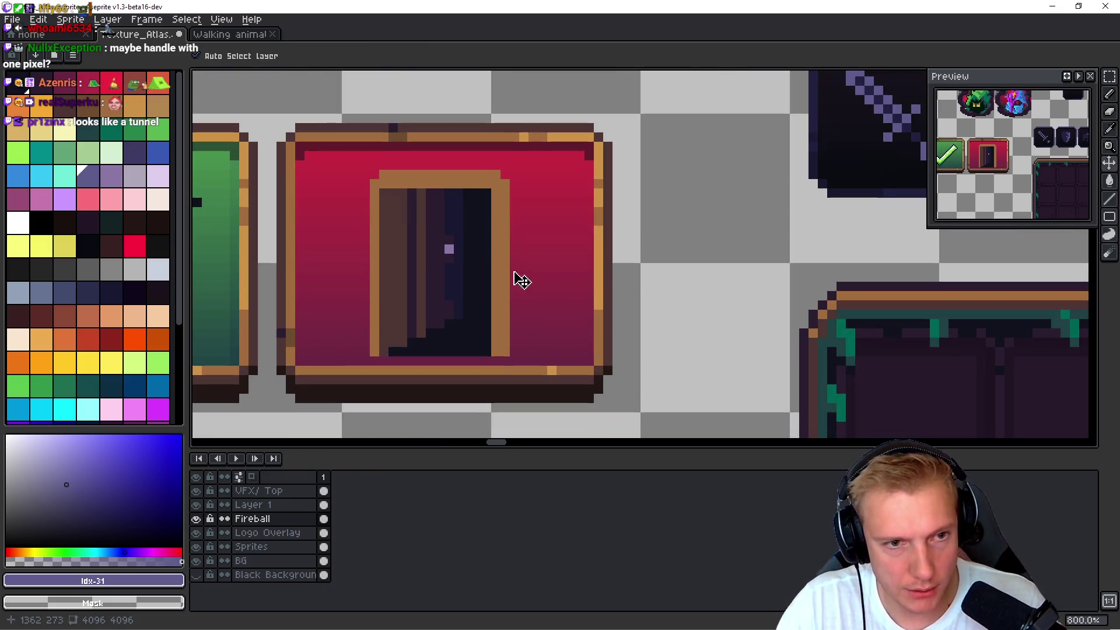
scroll(453, 252, "up", 5)
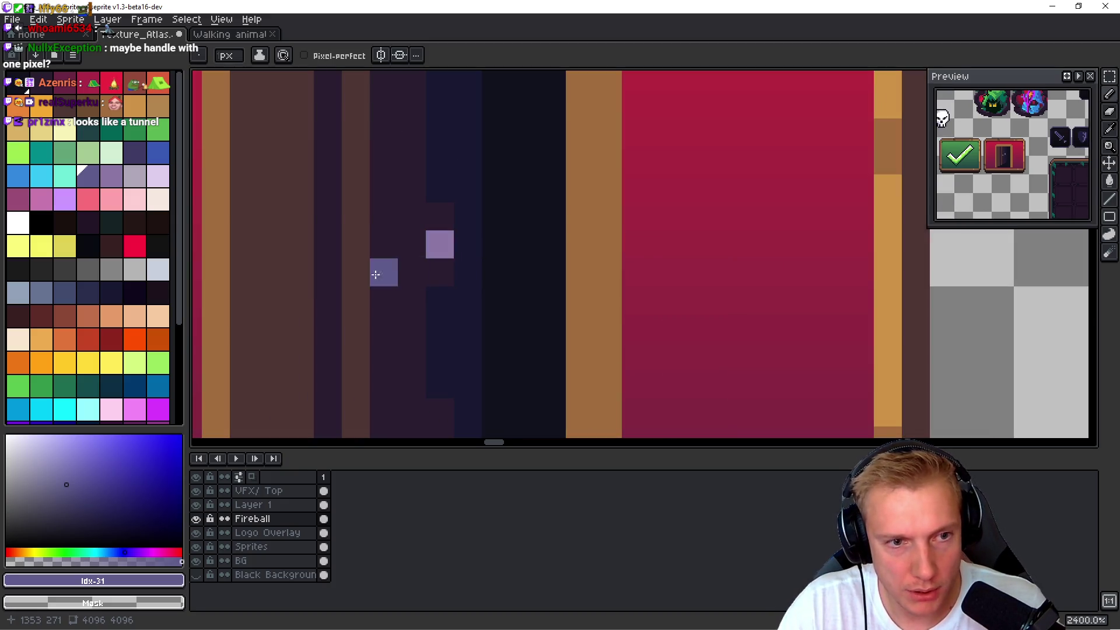
left_click(112, 176)
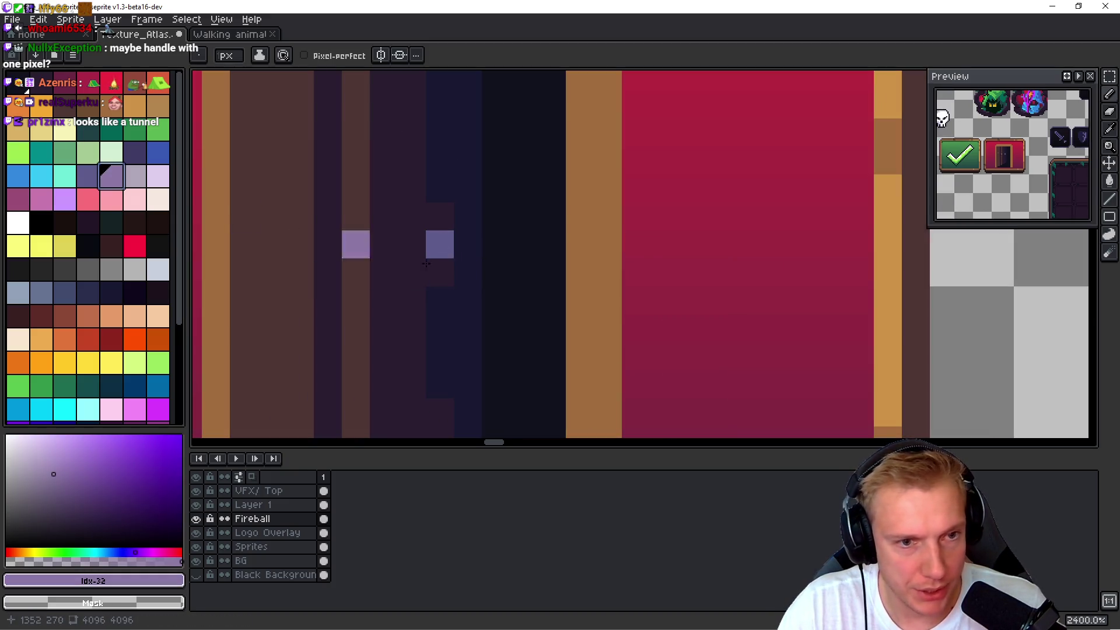
left_click(439, 272)
left_click(411, 272)
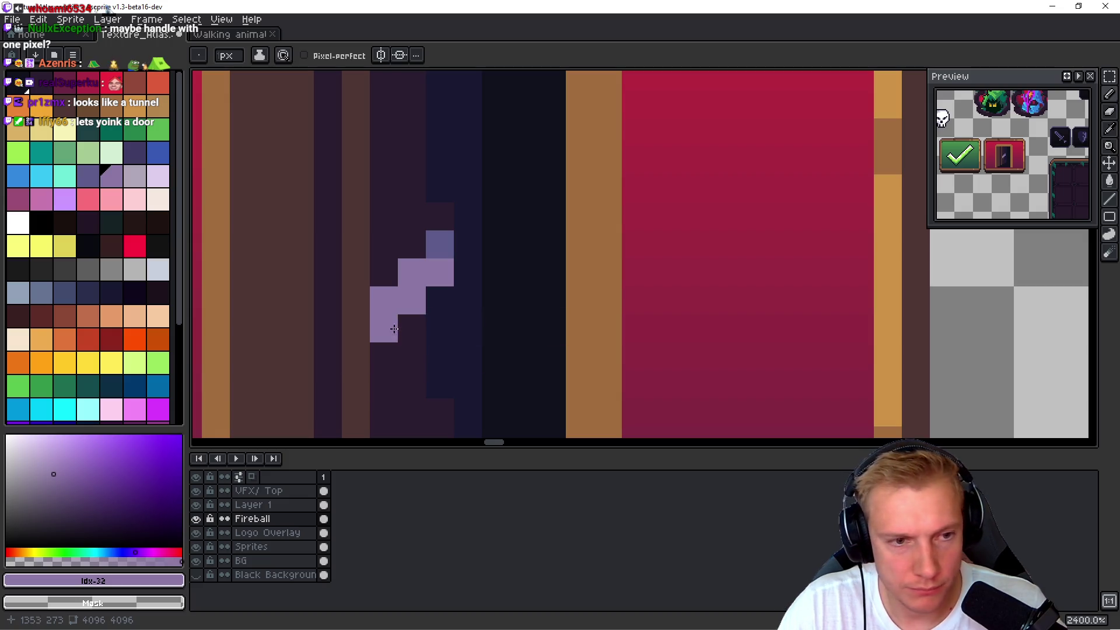
- Paint over the extra purple pixels in the dark door colour, then select Layer 1
left_click(392, 242, "alt")
left_click(412, 271)
left_click_drag(384, 300, 409, 290)
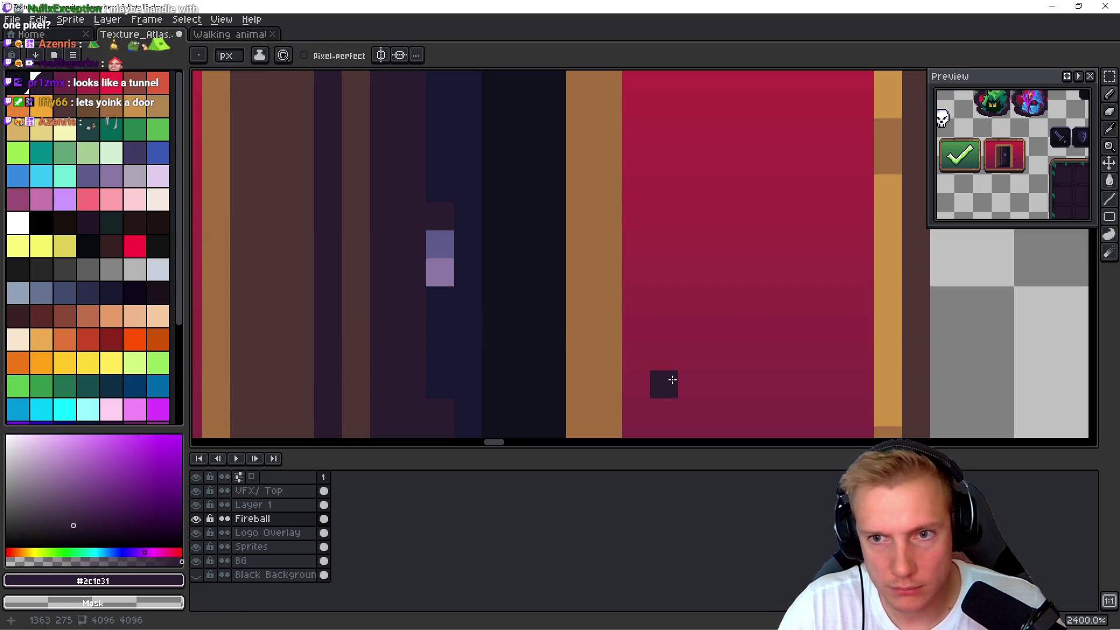
scroll(650, 371, "down", 5)
scroll(553, 337, "up", 4)
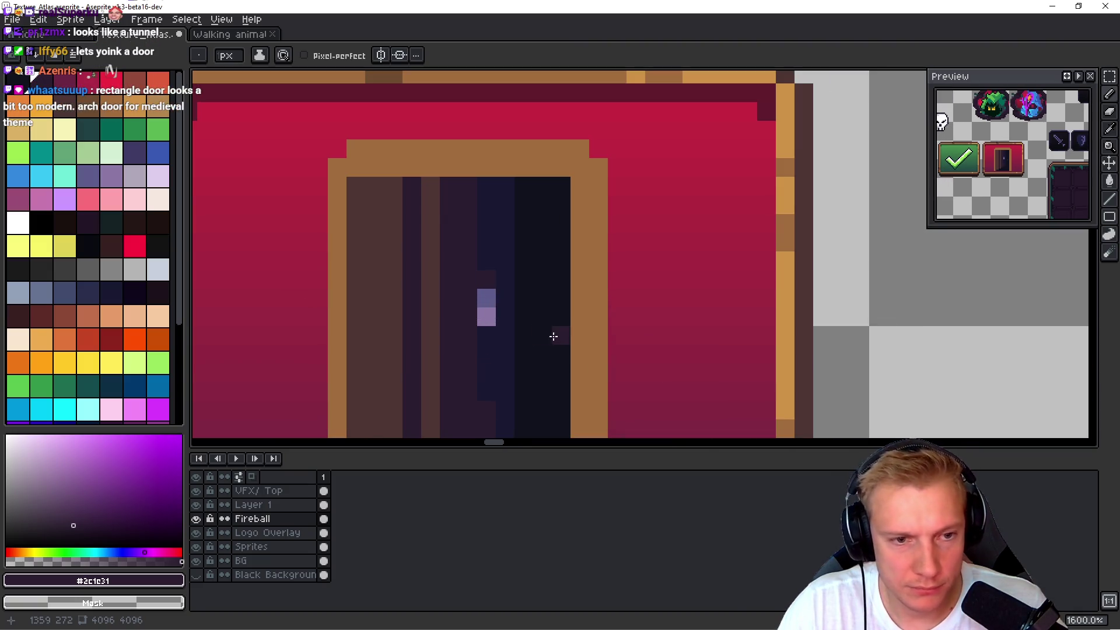
scroll(505, 322, "up", 2)
scroll(530, 307, "down", 1)
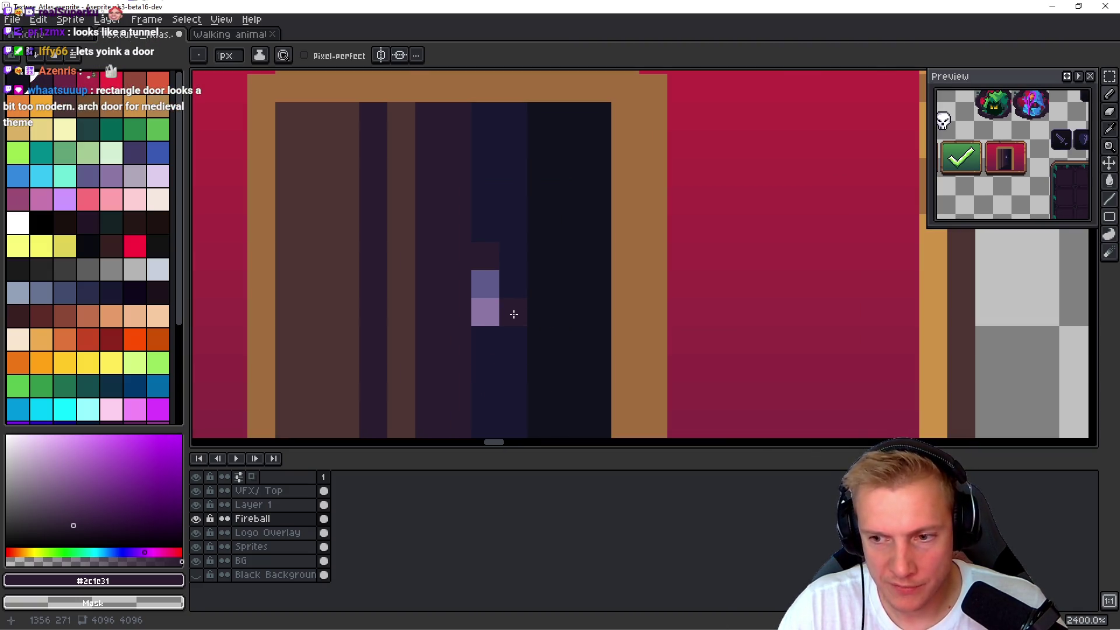
scroll(512, 312, "down", 2)
scroll(514, 315, "down", 6)
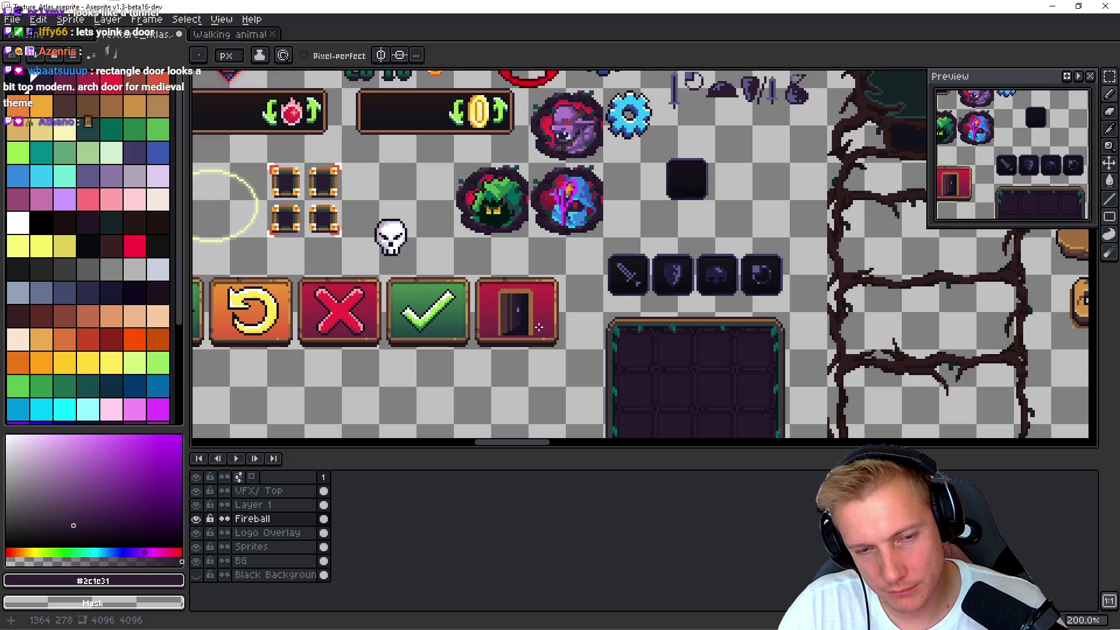
scroll(539, 327, "up", 4)
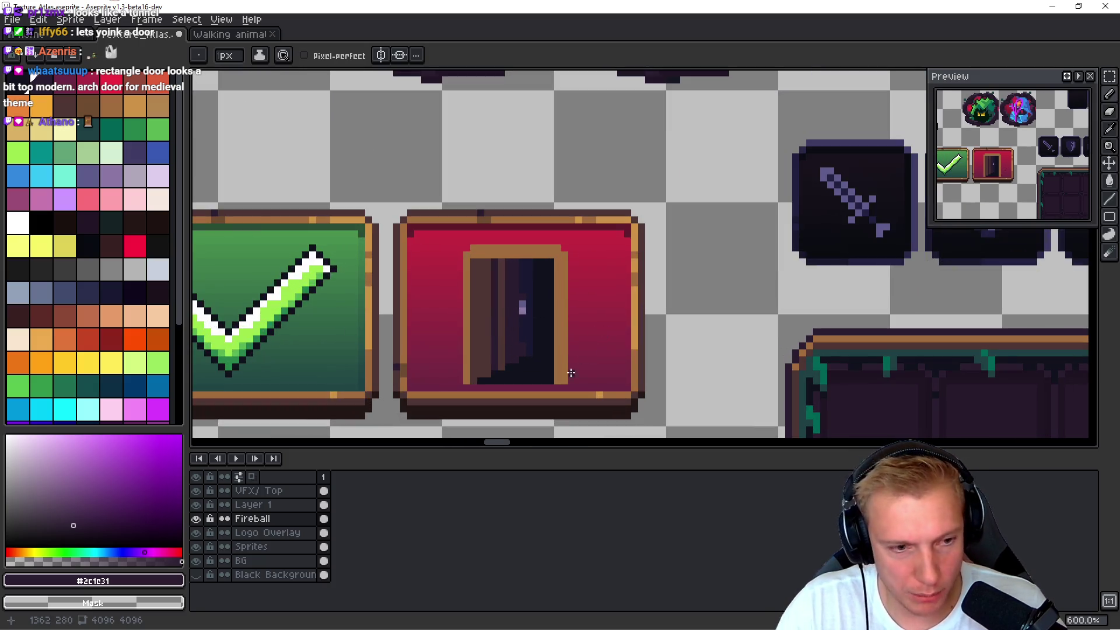
left_click(253, 504)
scroll(515, 296, "up", 1)
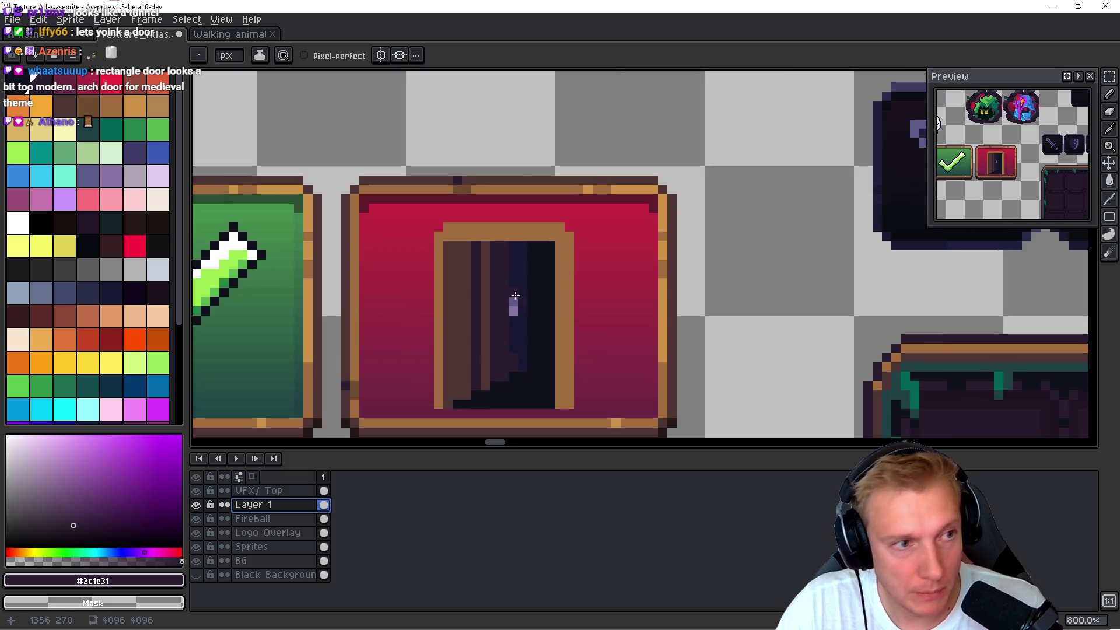
- Draw an orange arrow with a diagonal head and horizontal shaft into the door
key("x")
left_click(102, 143)
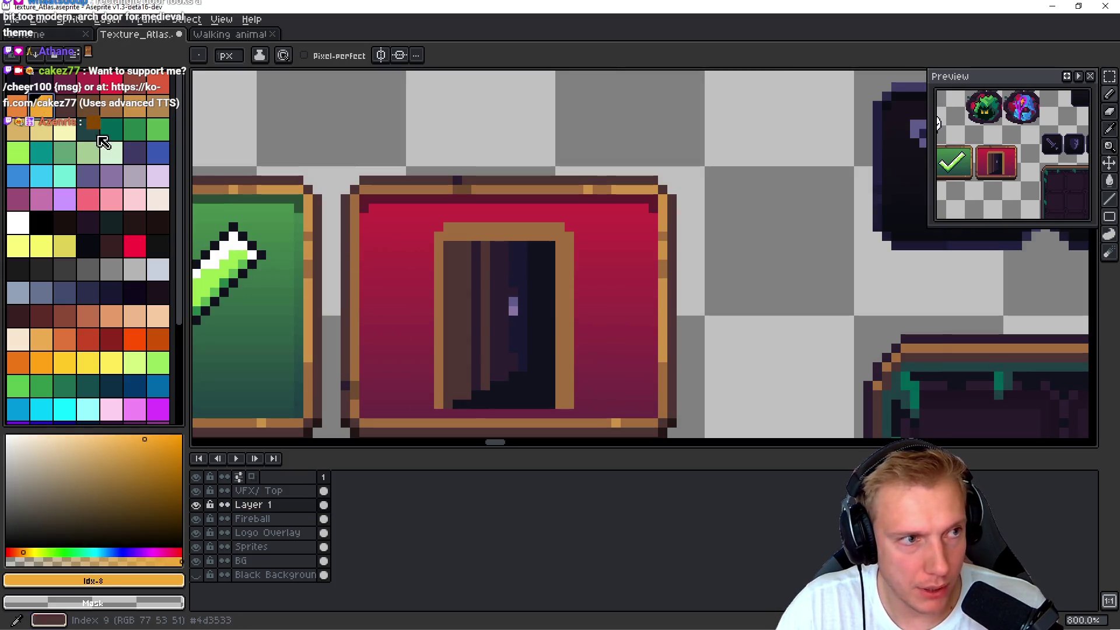
left_click_drag(531, 330, 558, 302)
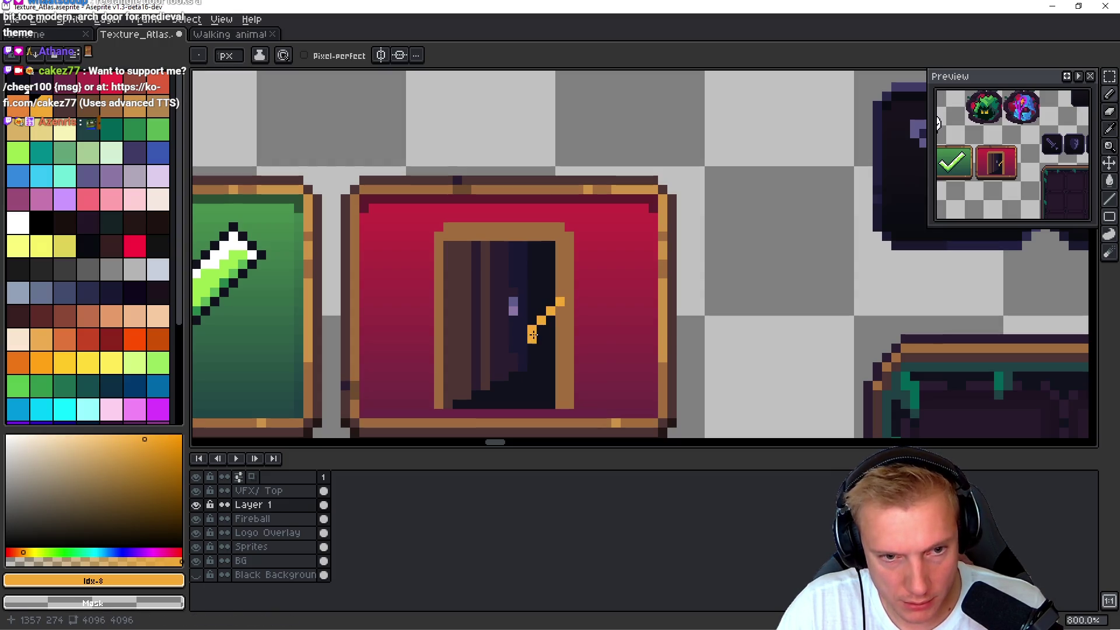
left_click_drag(560, 357, 565, 358)
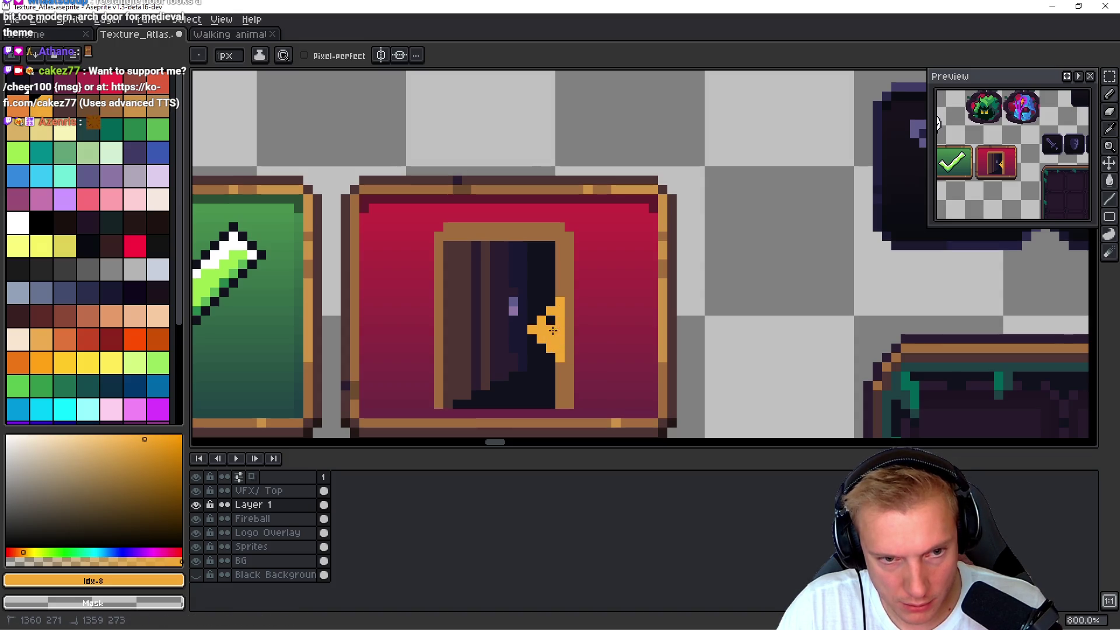
left_click_drag(567, 329, 606, 328)
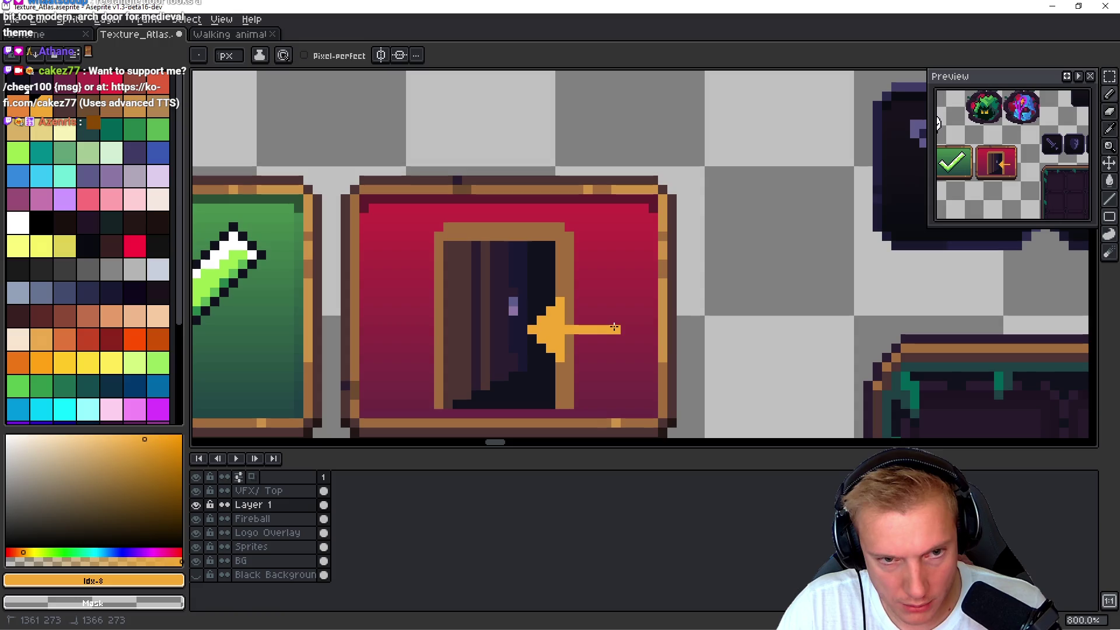
scroll(668, 394, "down", 5)
scroll(633, 332, "up", 4)
- Switch to the web browser and open a new tab
key("alt")
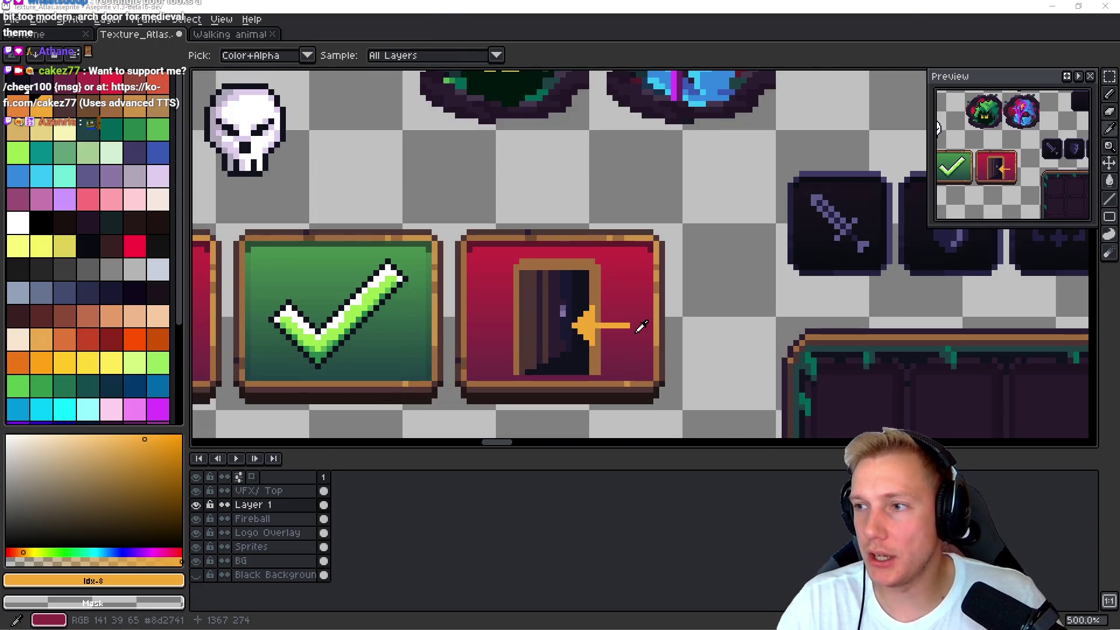
key("alt+Tab")
key("ctrl+t")
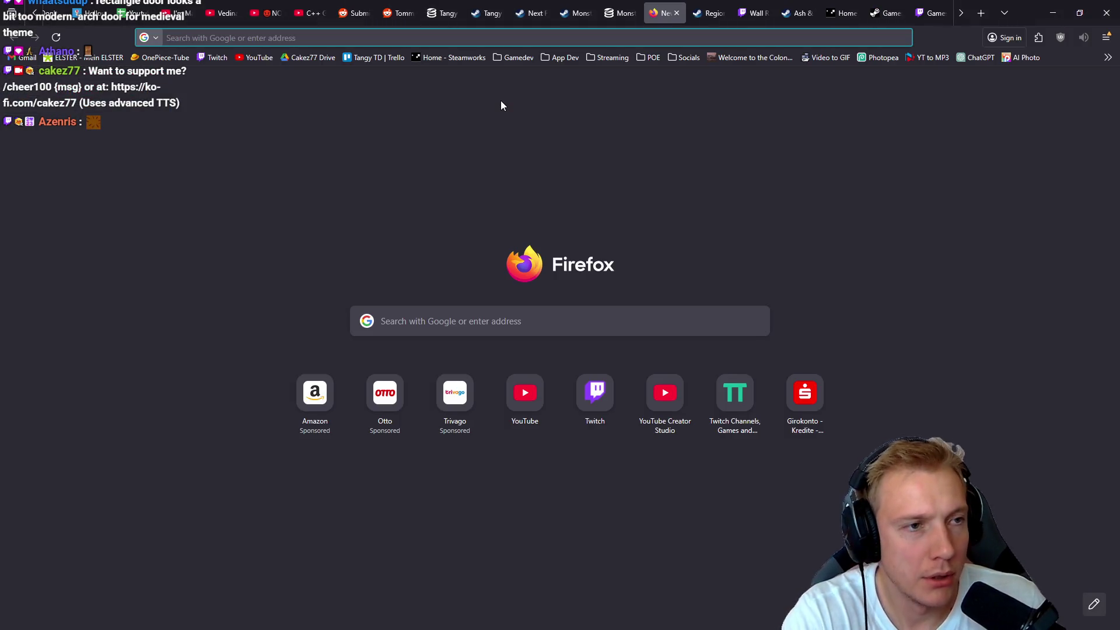
- Search Google Images for 'quit icon door', browse the results, and return to Aseprite
type("quit")
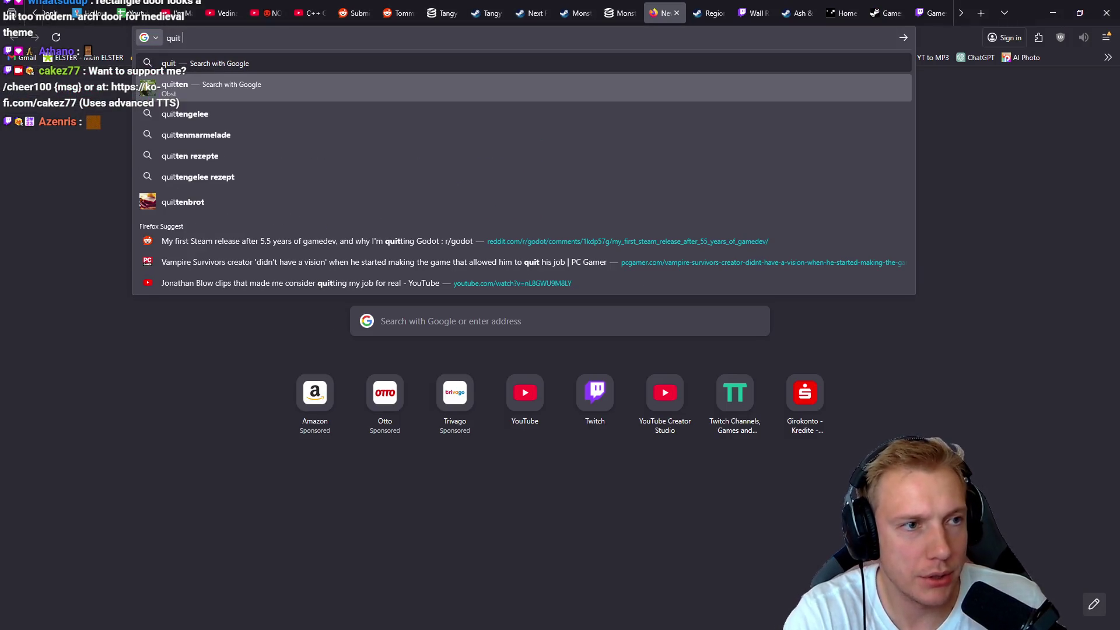
type(" icon door")
key("Return")
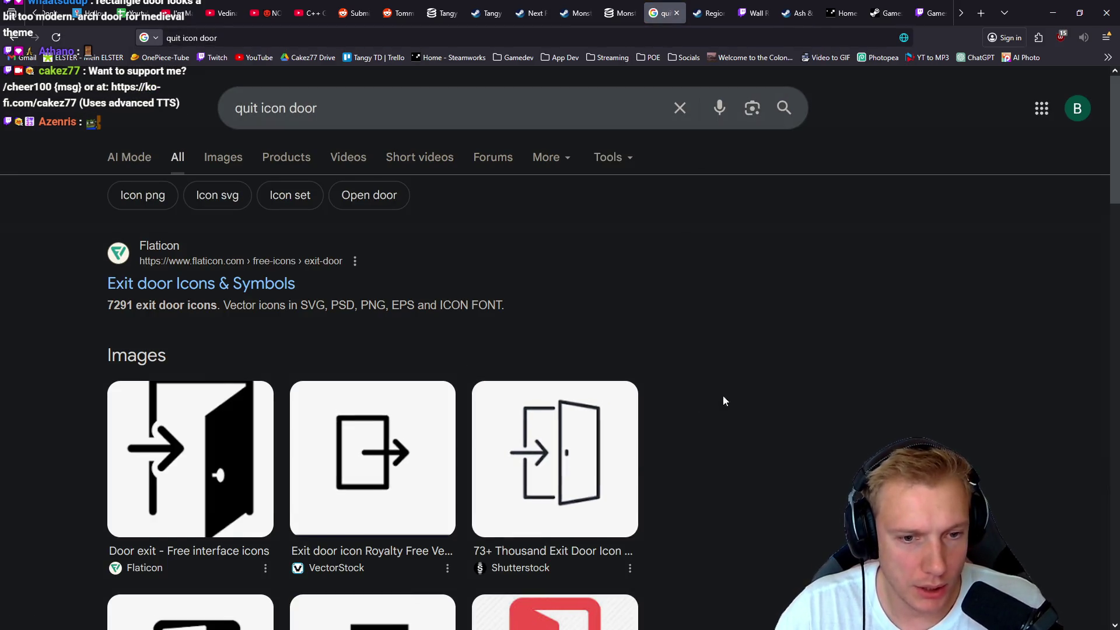
scroll(748, 376, "down", 5)
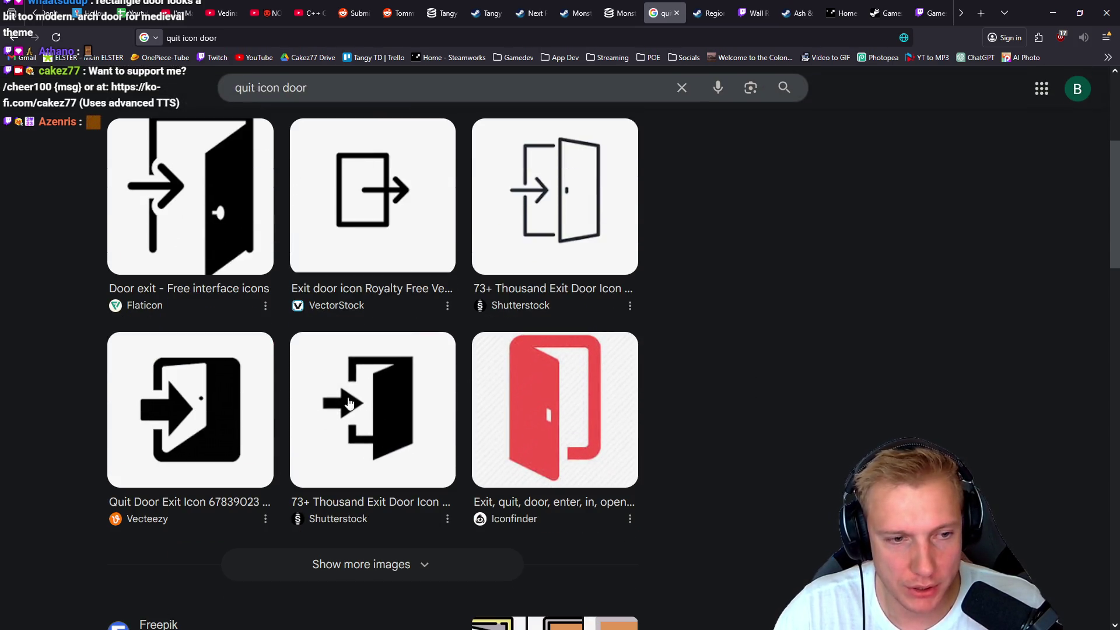
scroll(688, 350, "up", 5)
left_click(202, 159)
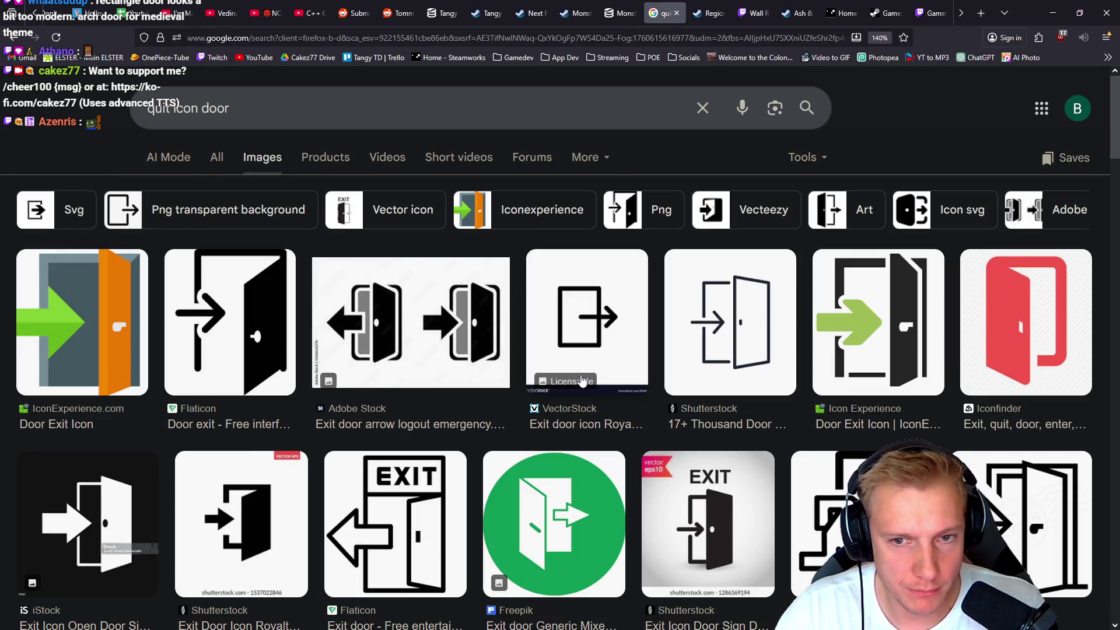
scroll(575, 350, "down", 3)
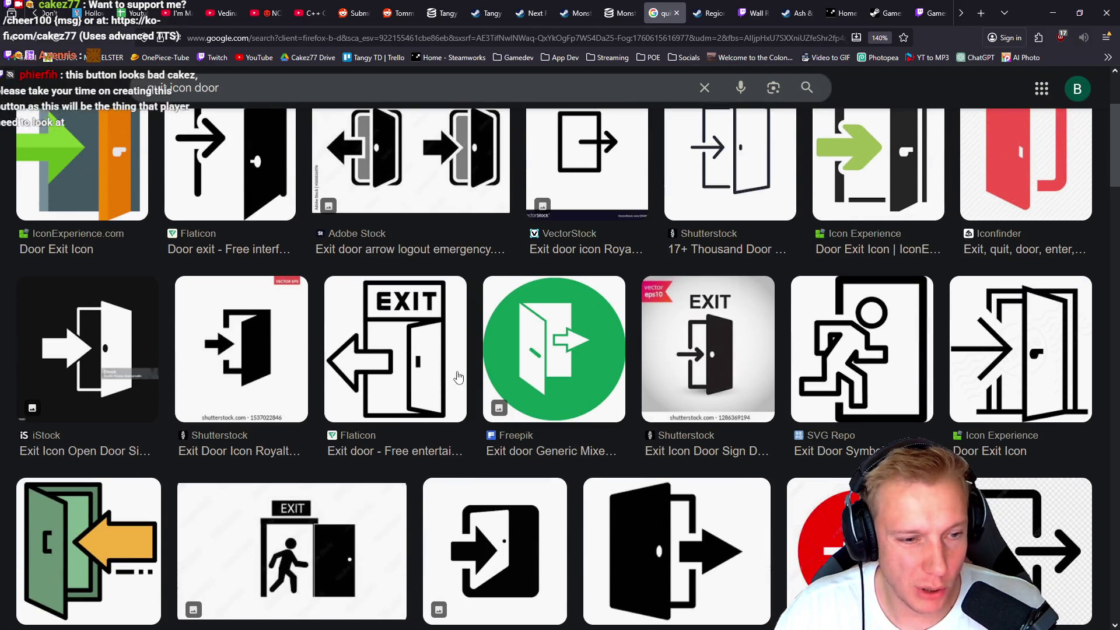
scroll(512, 344, "up", 2)
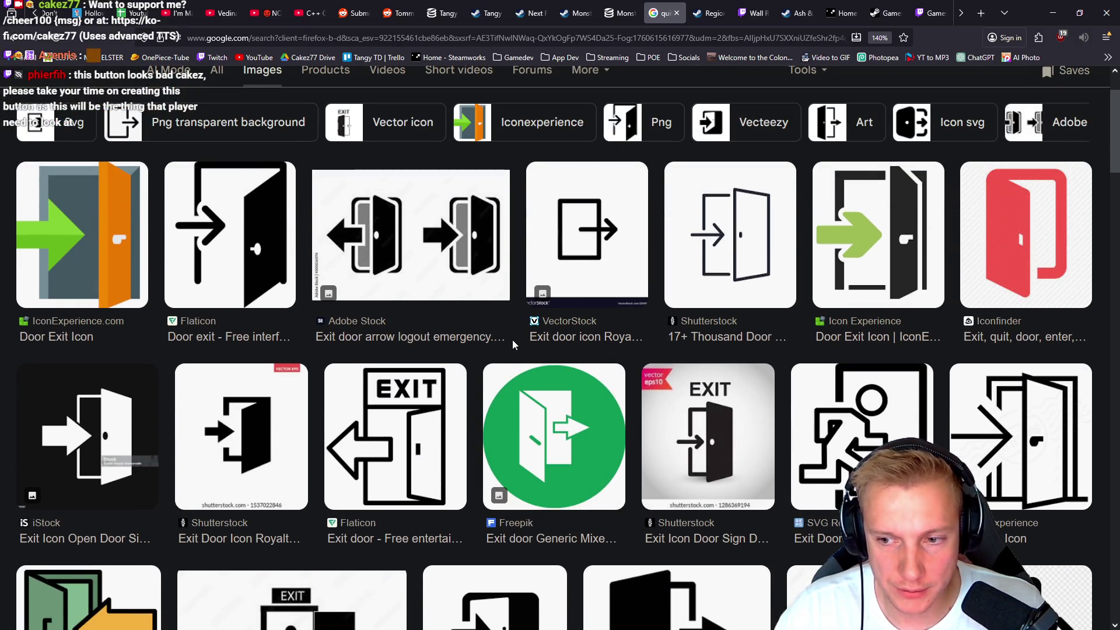
key("alt+Tab")
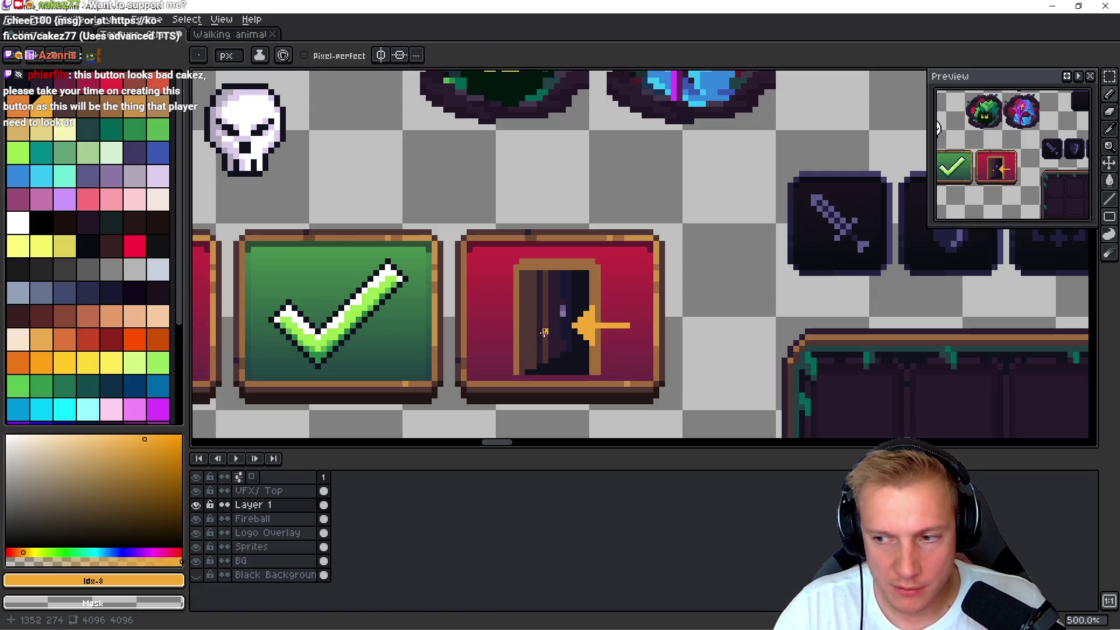
- Marquee-select and delete the orange arrow on Layer 1
scroll(575, 315, "up", 1)
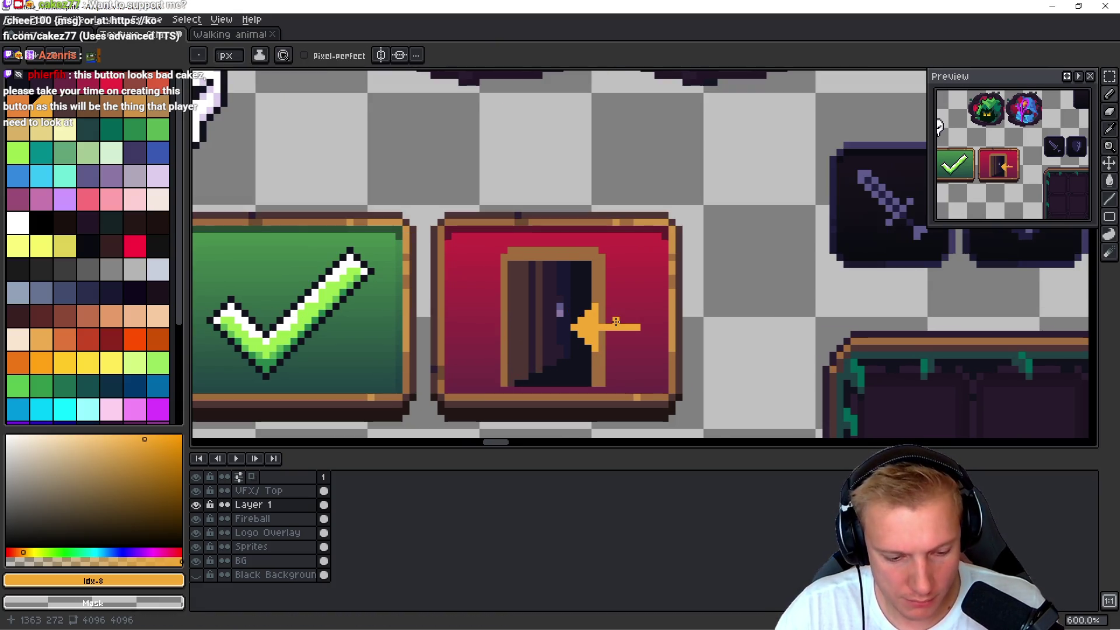
key("m")
left_click_drag(462, 390, 665, 236)
key("Delete")
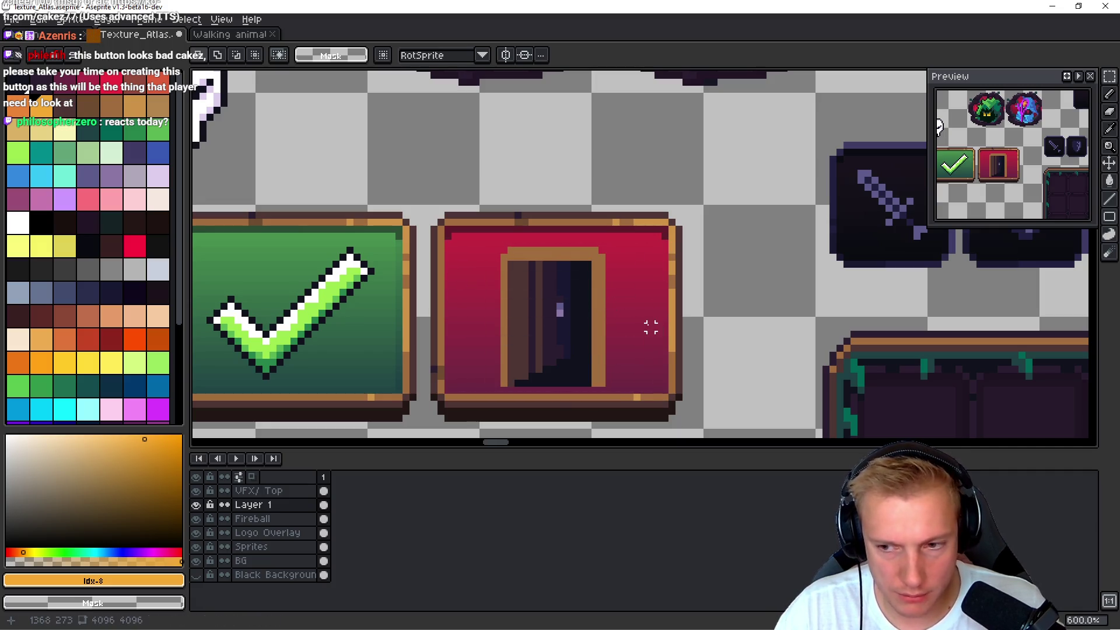
- On the Fireball layer, select and delete the door art from the red button
left_click(274, 533)
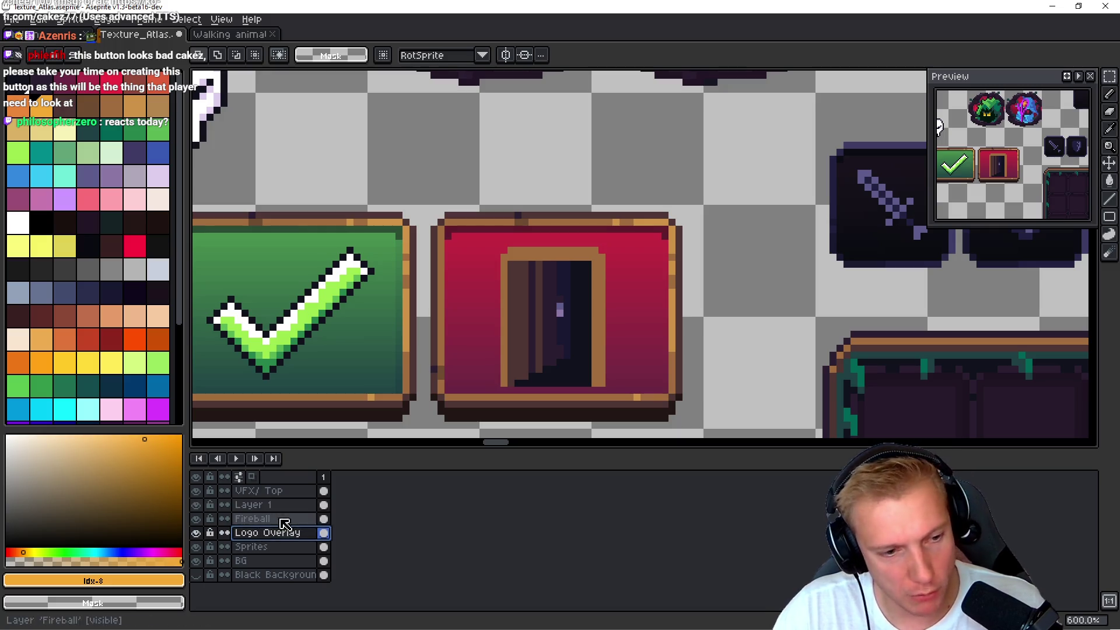
left_click(269, 518)
left_click_drag(476, 237, 638, 392)
key("Delete")
- Switch to the Pencil and pick brown as the drawing colour
key("alt+Tab")
key("alt+Tab")
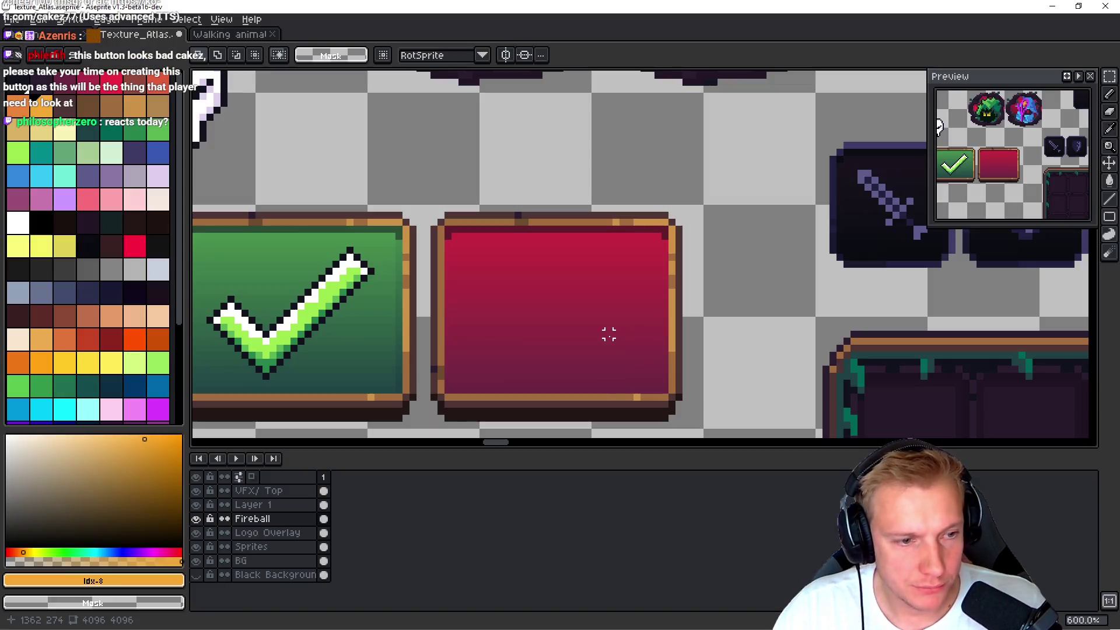
key("b")
scroll(606, 292, "up", 2)
left_click(110, 107)
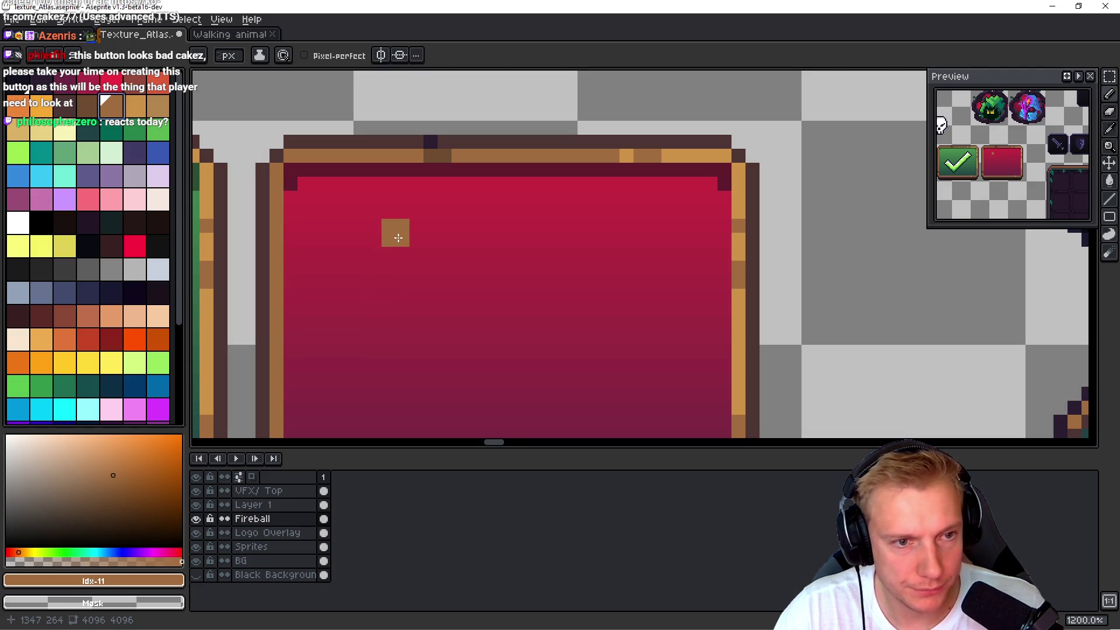
- Select the red button's inner area and draw a horizontal brown line across it
key("m")
scroll(444, 310, "down", 2)
mouse_move(270, 108)
left_mouse_down()
mouse_move(387, 261)
mouse_move(720, 280)
left_mouse_up()
scroll(583, 268, "down", 2)
scroll(583, 263, "up", 2)
scroll(575, 280, "up", 4)
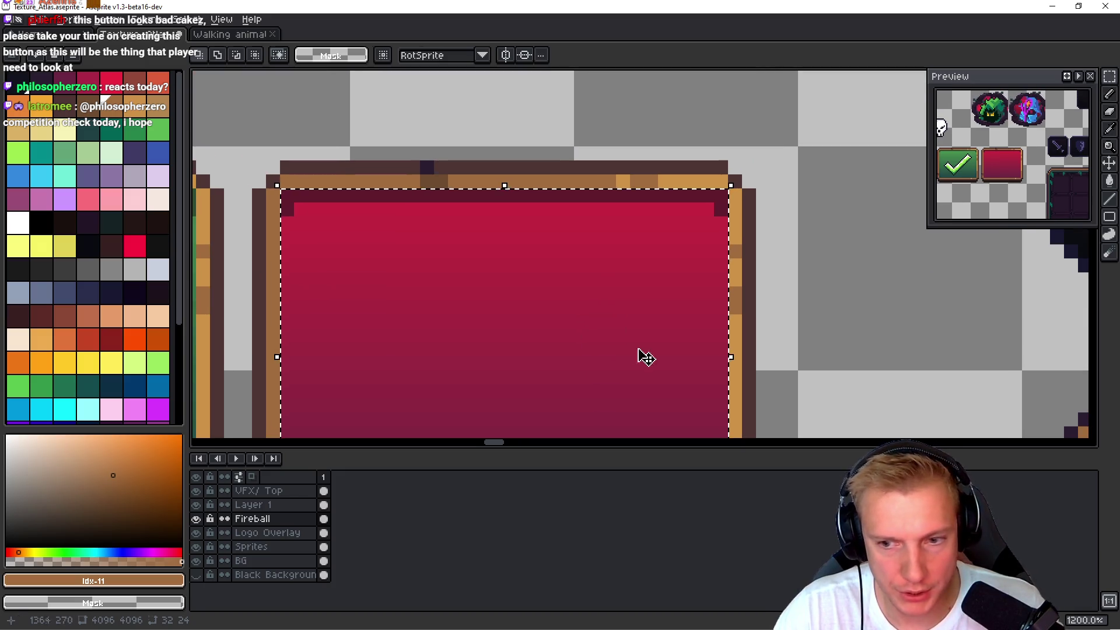
key("b")
scroll(457, 250, "down", 3)
mouse_move(401, 174)
left_mouse_down()
mouse_move(497, 200)
mouse_move(570, 170)
left_mouse_up()
- Draw the outline's right side, fix the corner pixel, and extend the top edge leftward
scroll(598, 220, "down", 2)
left_click_drag(598, 221, 570, 355)
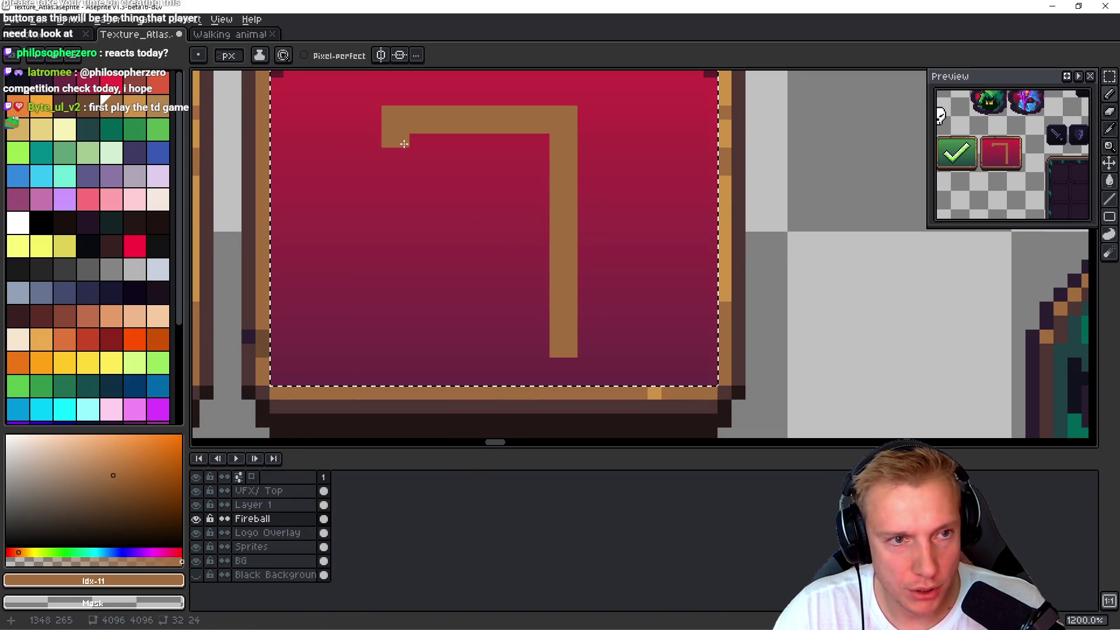
scroll(496, 169, "up", 3)
left_click(592, 196)
key("ctrl+z")
left_click(562, 192)
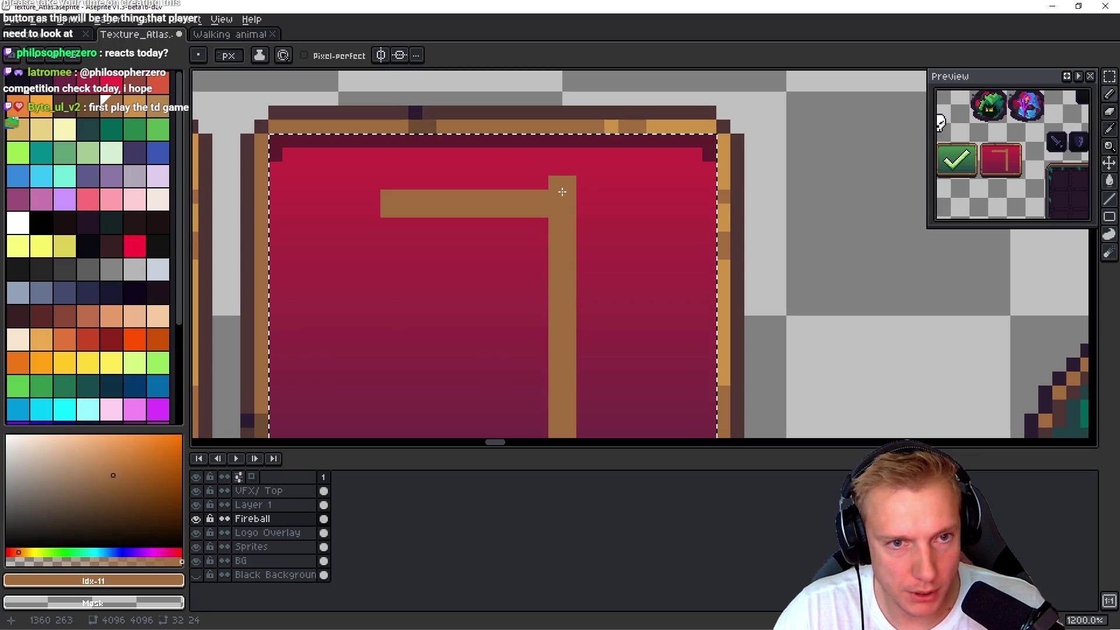
left_click_drag(546, 182, 375, 181)
scroll(353, 179, "down", 4)
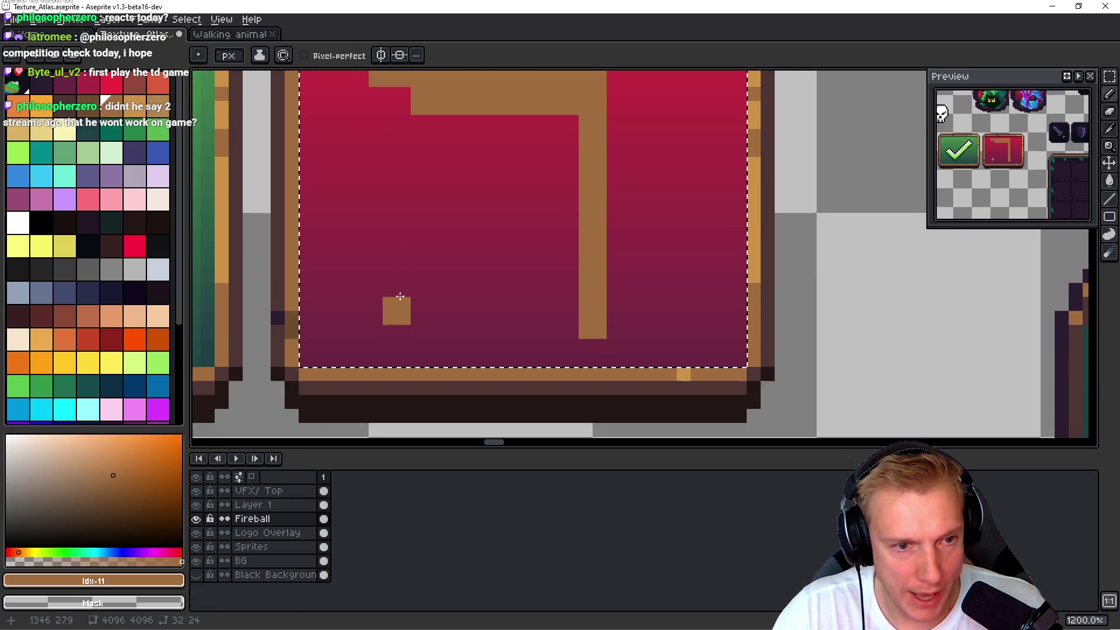
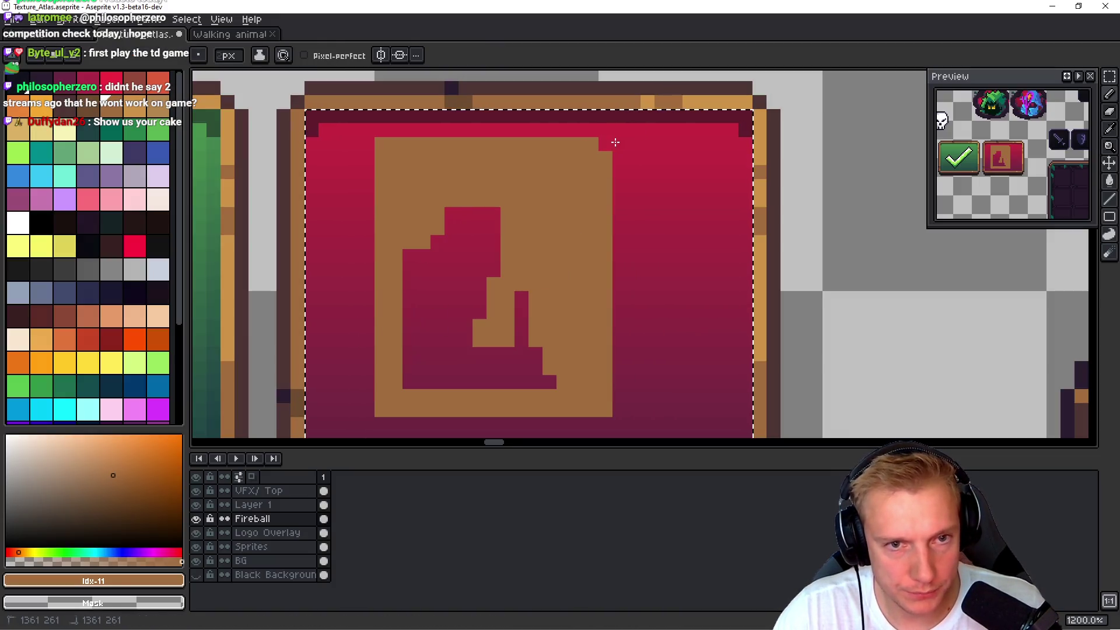
- Undo the stray pixels and paint brown over the pink symbol, checking door icon references
key("ctrl+z")
left_click_drag(410, 297, 409, 311)
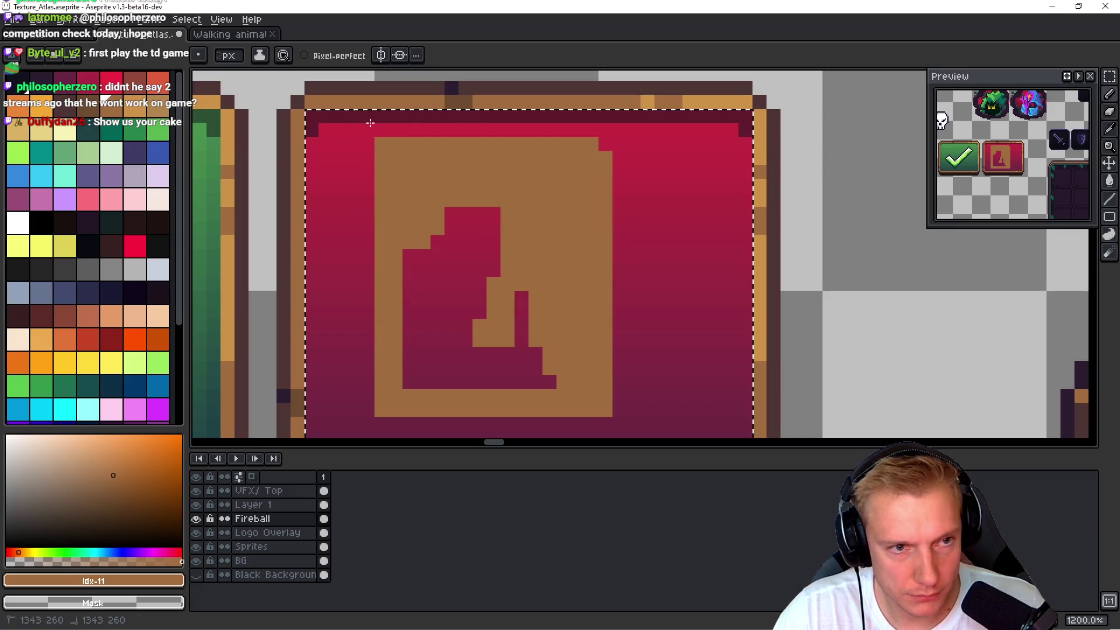
mouse_move(486, 214)
left_mouse_down()
mouse_move(490, 226)
mouse_move(446, 243)
mouse_move(553, 389)
mouse_move(475, 325)
mouse_move(523, 370)
left_mouse_up()
key("alt+Tab")
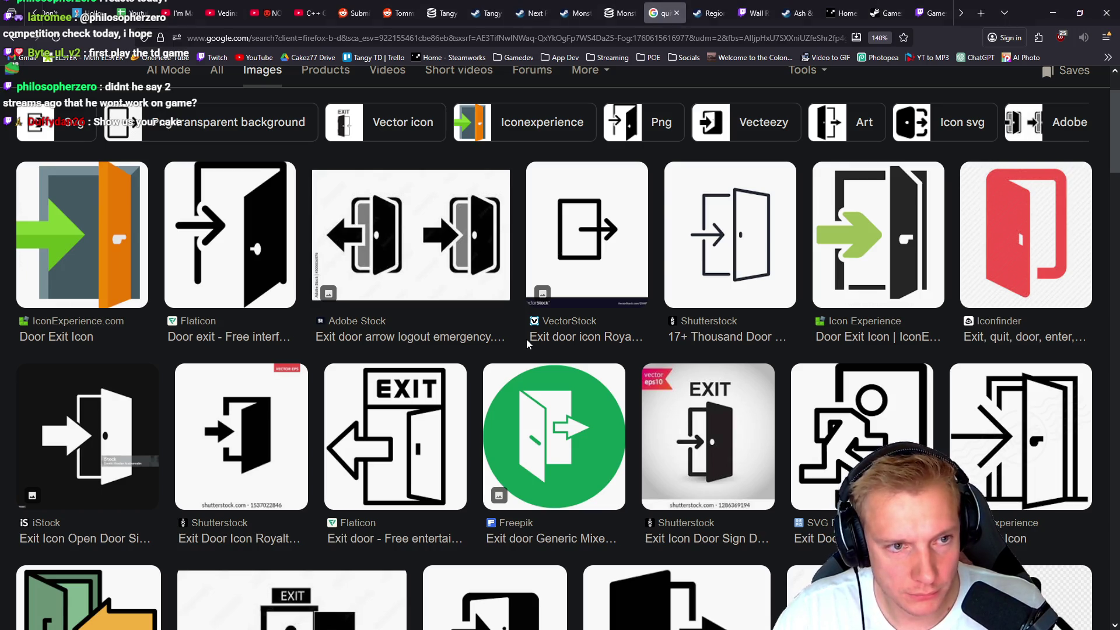
key("alt+Tab")
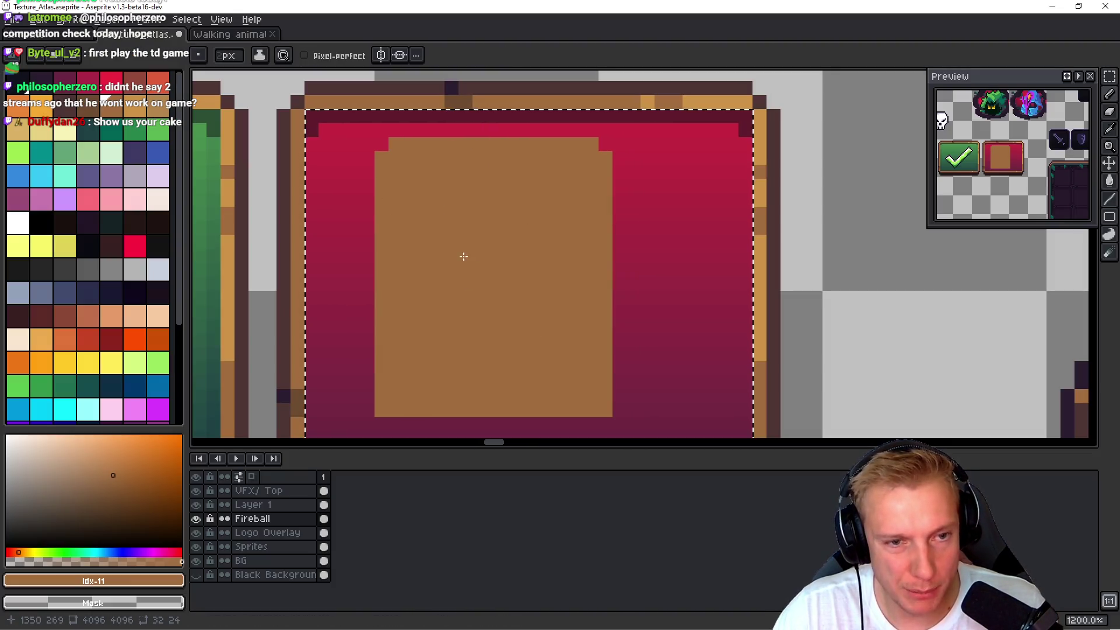
- Try a vertical squash of the button content, undo it, and select the darker brown
key("alt+Tab")
key("alt+Tab")
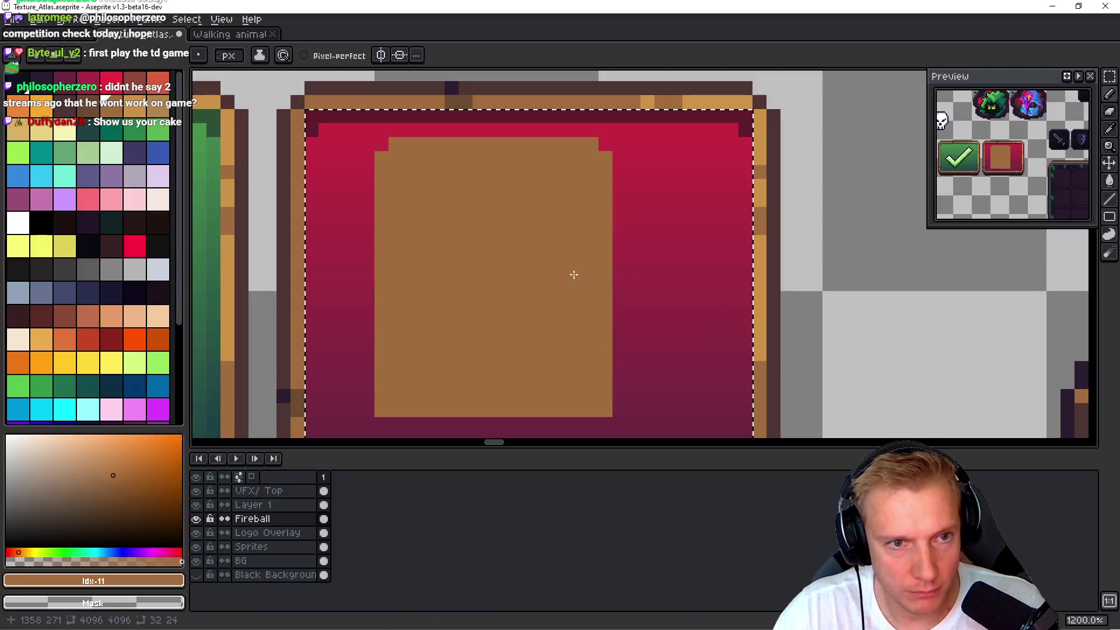
key("v")
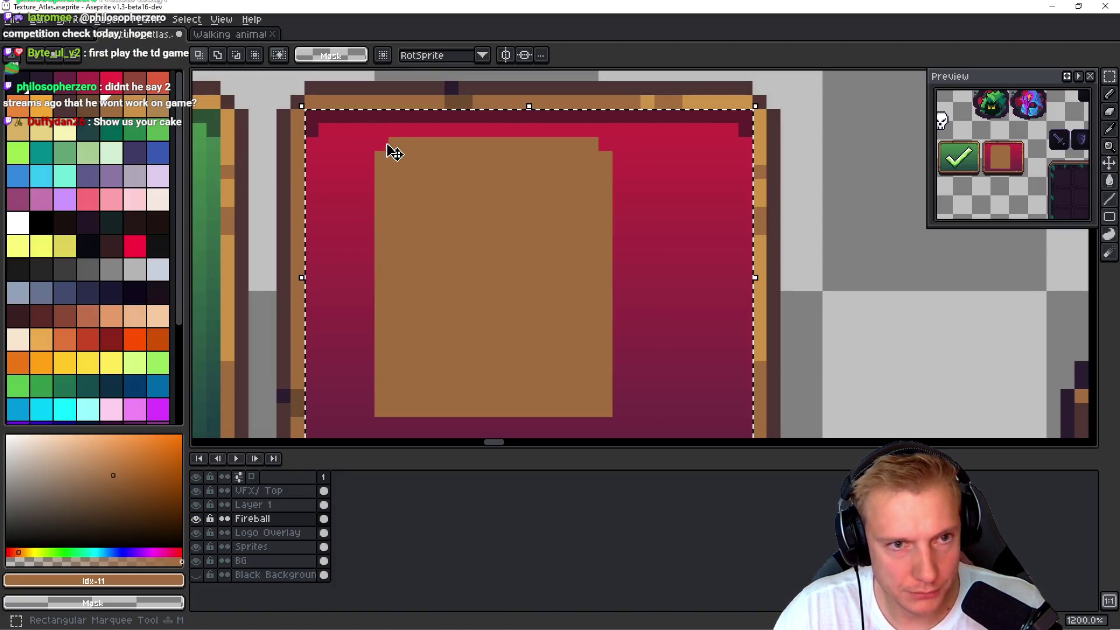
mouse_move(529, 108)
left_mouse_down()
mouse_move(530, 134)
mouse_move(532, 122)
left_mouse_up()
key("Return")
key("ctrl+d")
key("b")
left_click(88, 106)
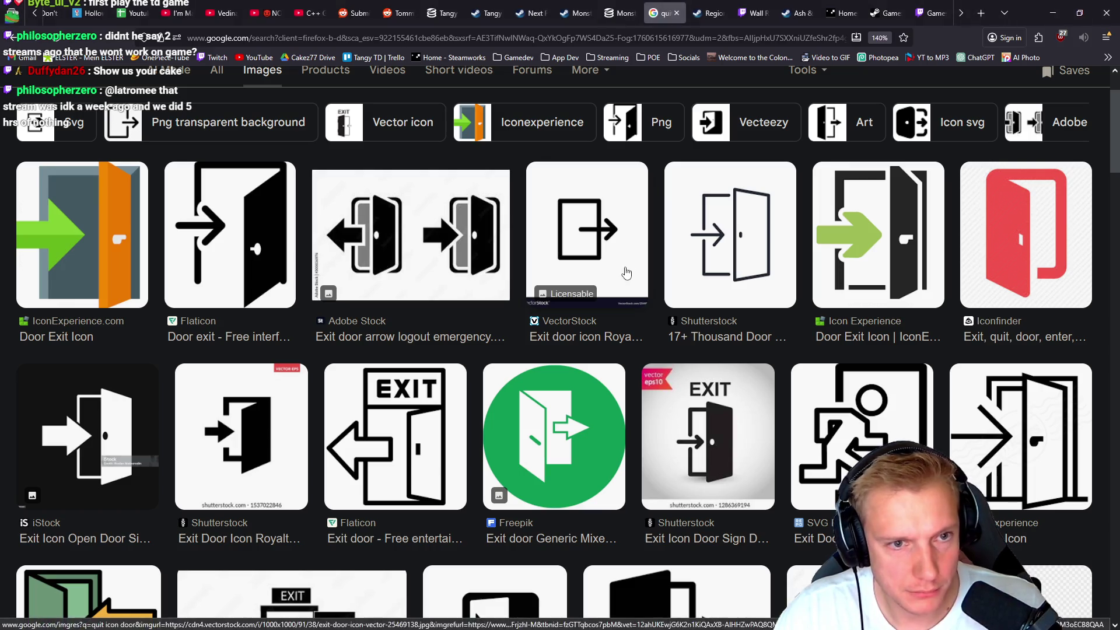
left_click(396, 205)
key("ctrl+z")
- Draw the door's dark brown left edge and stepped bottom line
key("g")
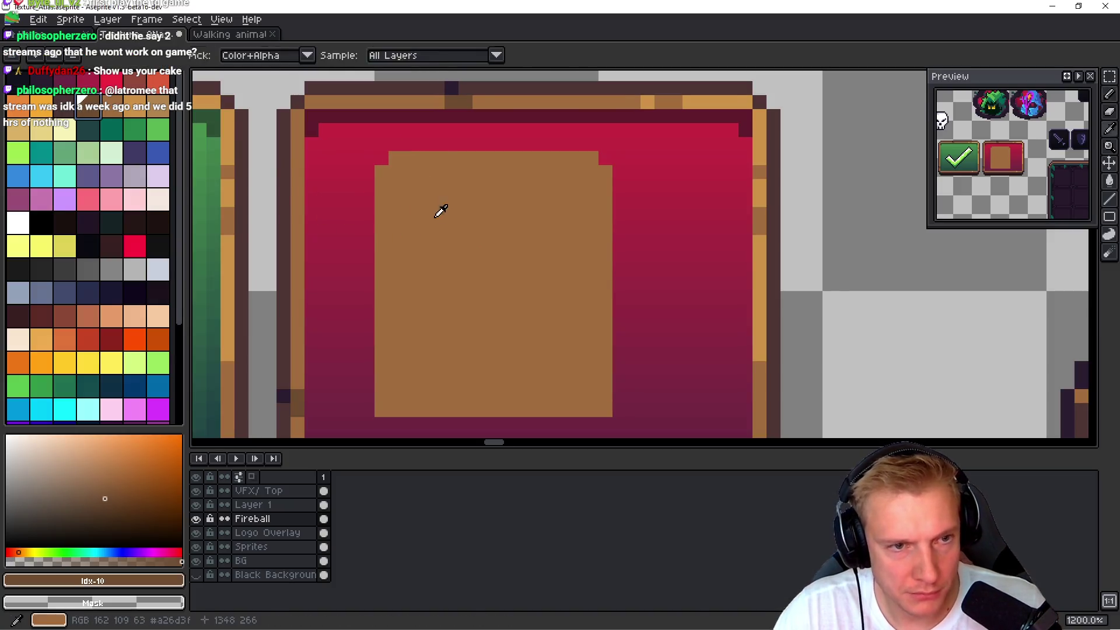
key("alt+Tab")
key("alt+Tab")
key("b")
left_click(403, 193)
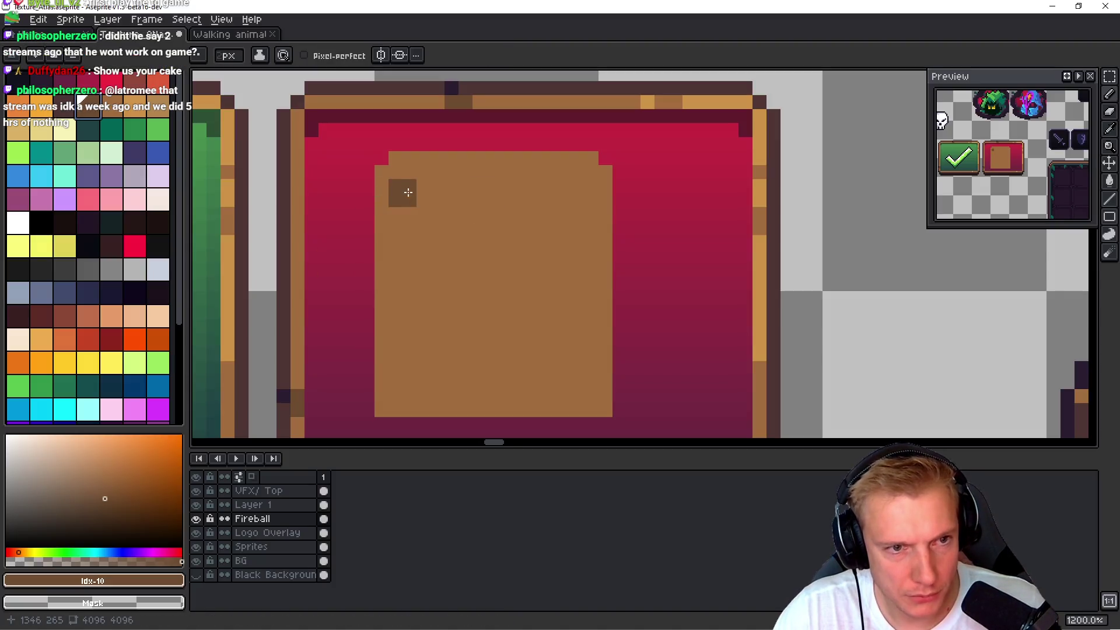
left_click(400, 355, "shift")
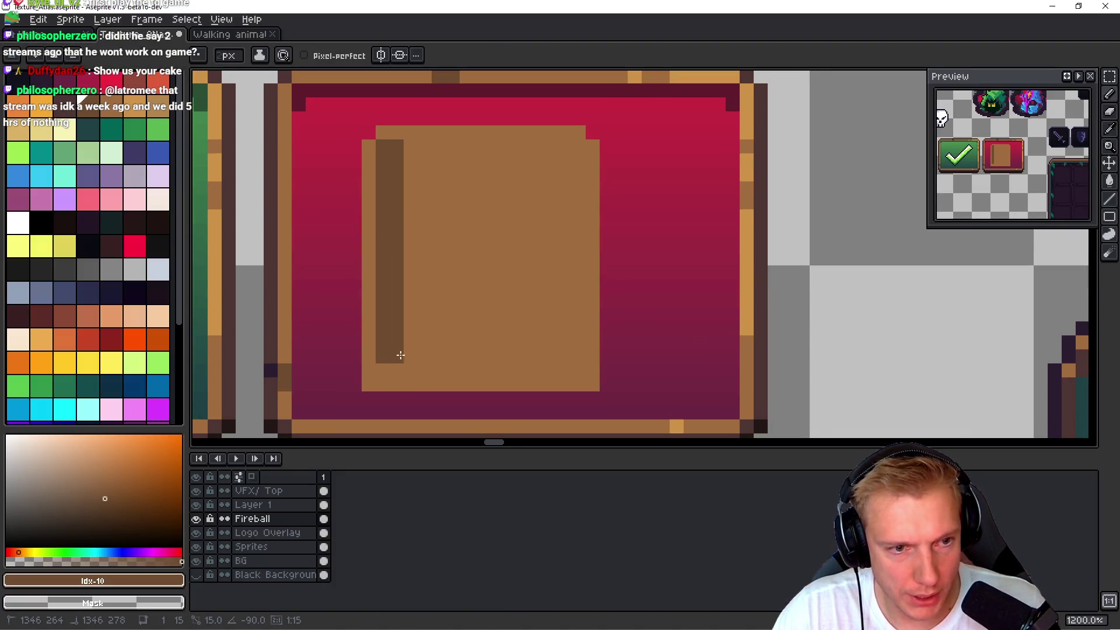
key("alt+Tab")
key("alt+Tab")
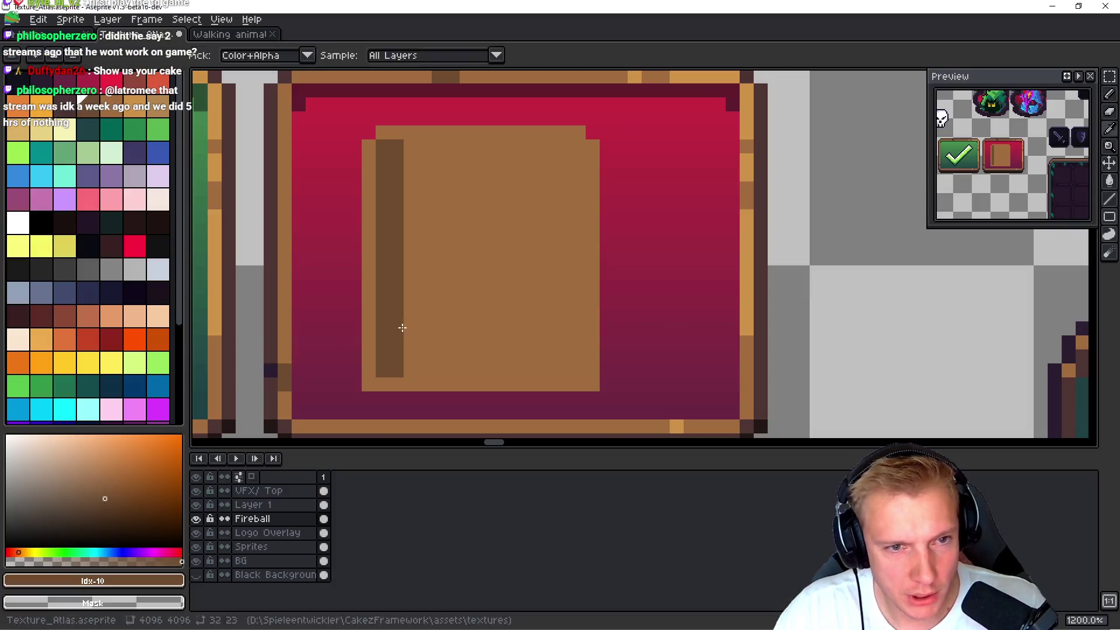
left_click(434, 365)
key("ctrl+z")
left_click(489, 400, "shift")
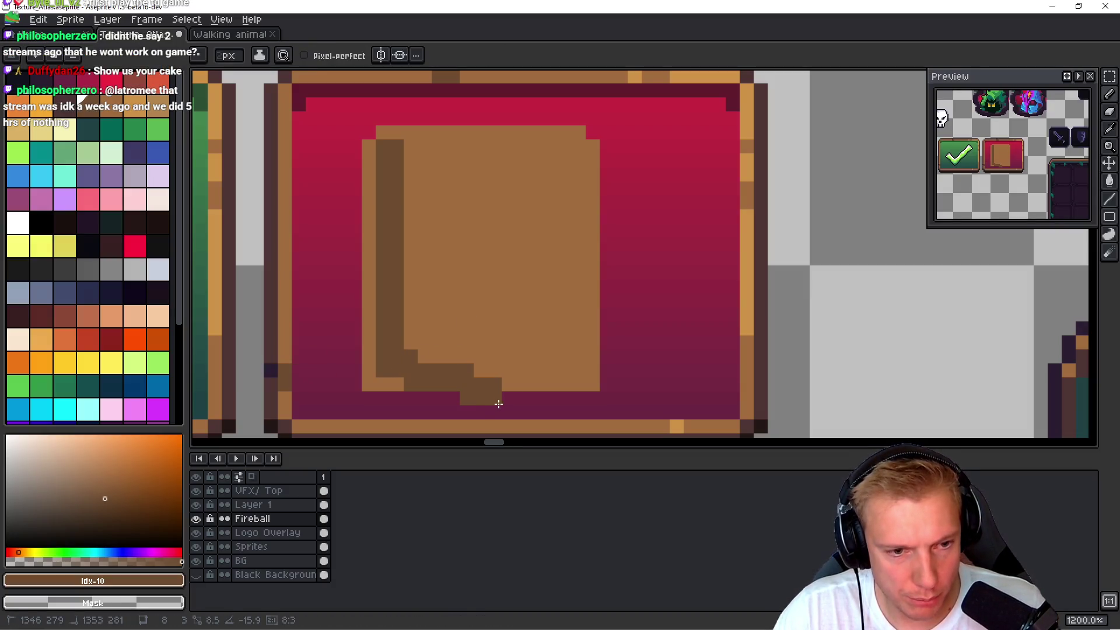
key("ctrl+z")
left_click(501, 400, "shift")
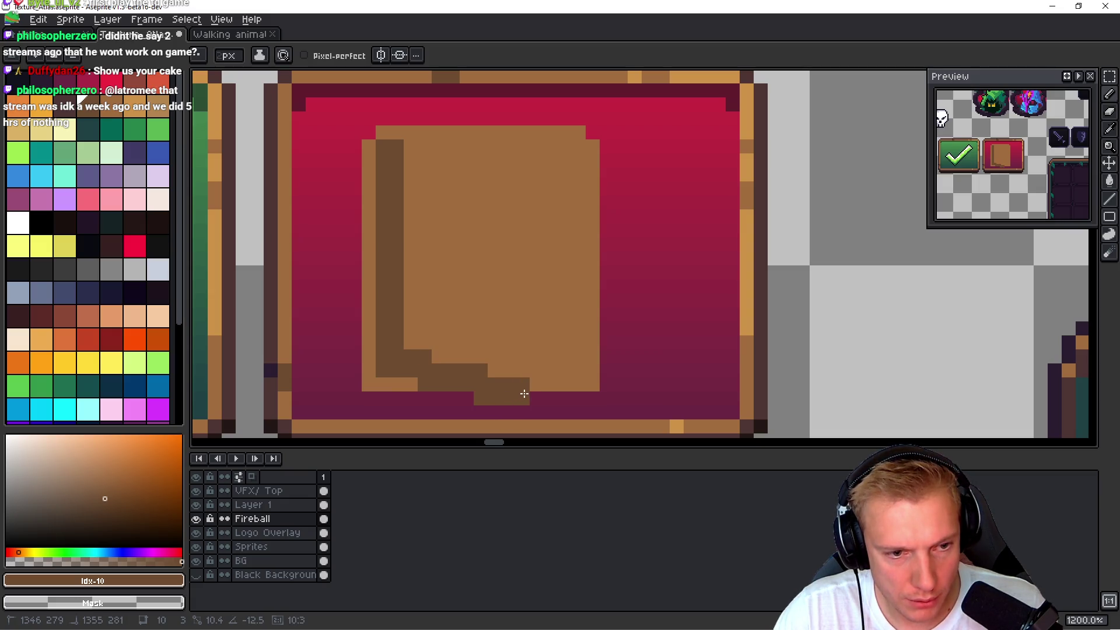
- Outline the door's right and stepped top edges and fill the panel dark brown
left_click_drag(521, 393, 516, 129)
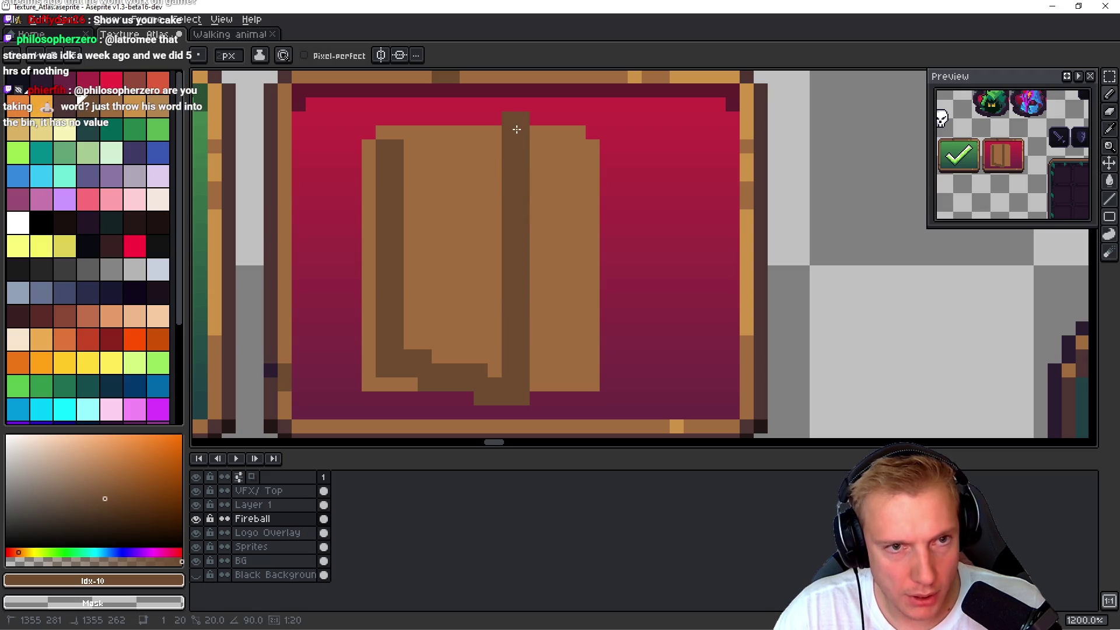
left_click(517, 125, "shift")
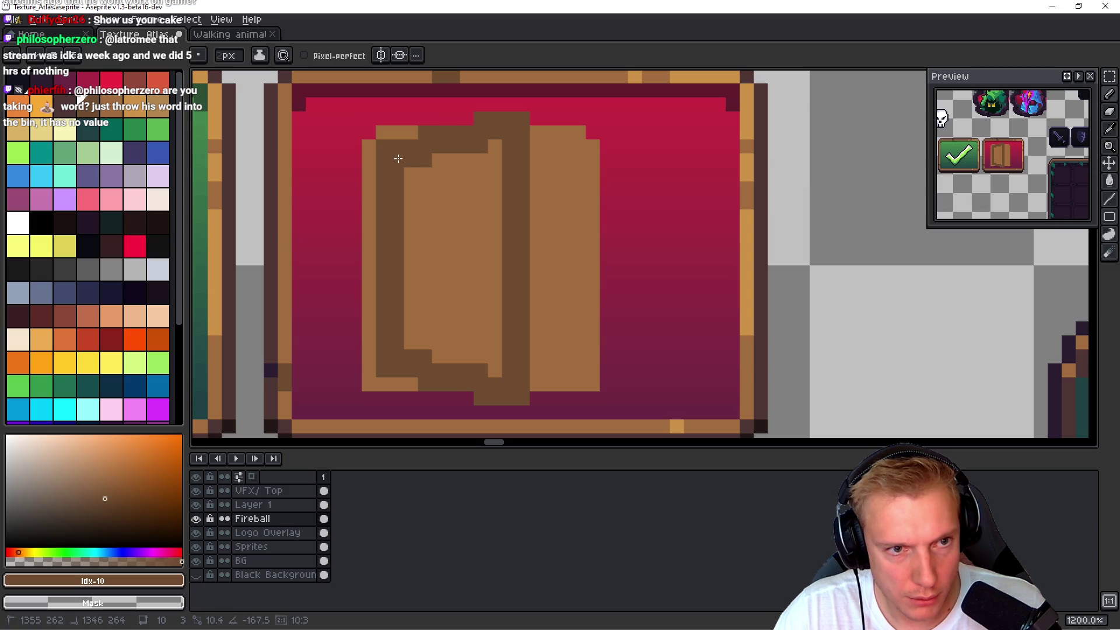
left_click(449, 153, "shift")
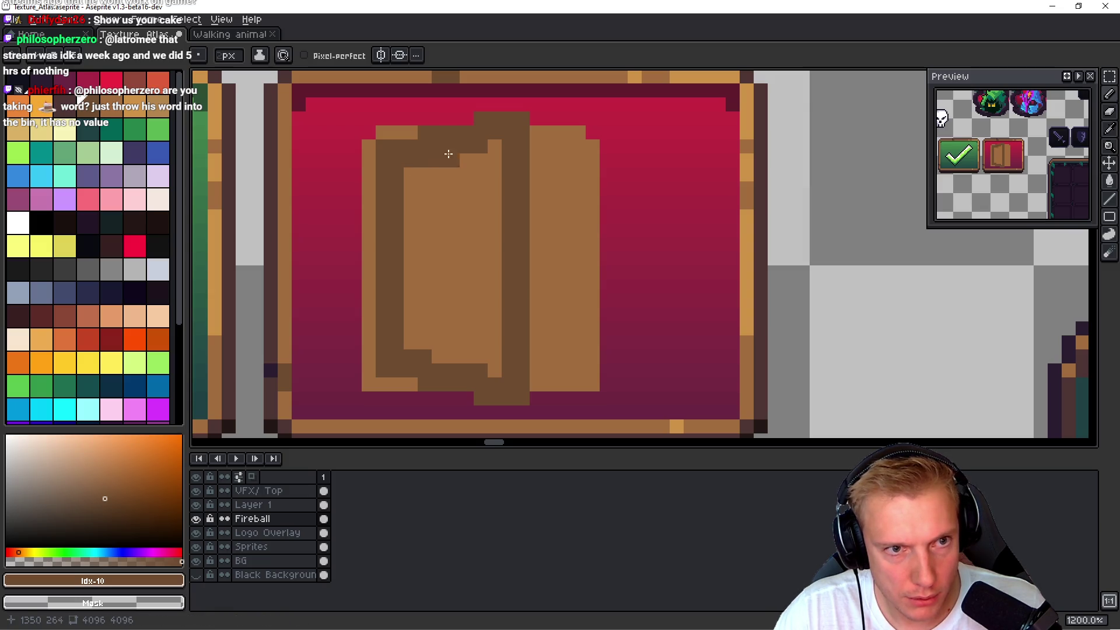
mouse_move(431, 205)
left_mouse_down()
mouse_move(450, 192)
mouse_move(493, 250)
left_mouse_up()
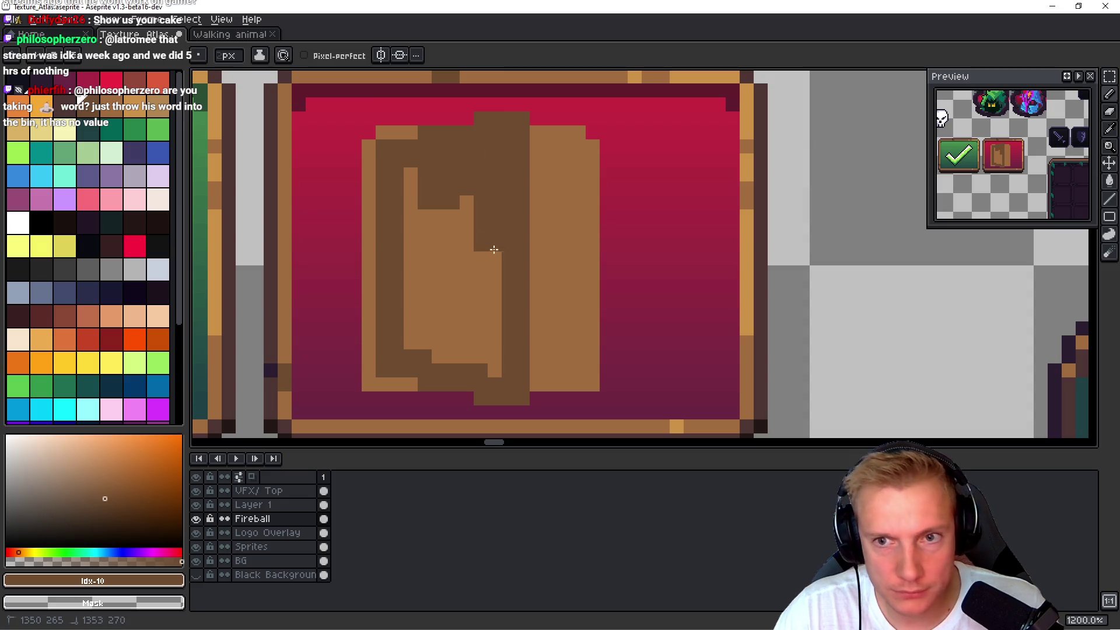
mouse_move(503, 171)
left_mouse_down()
mouse_move(492, 369)
mouse_move(439, 221)
mouse_move(424, 312)
left_mouse_up()
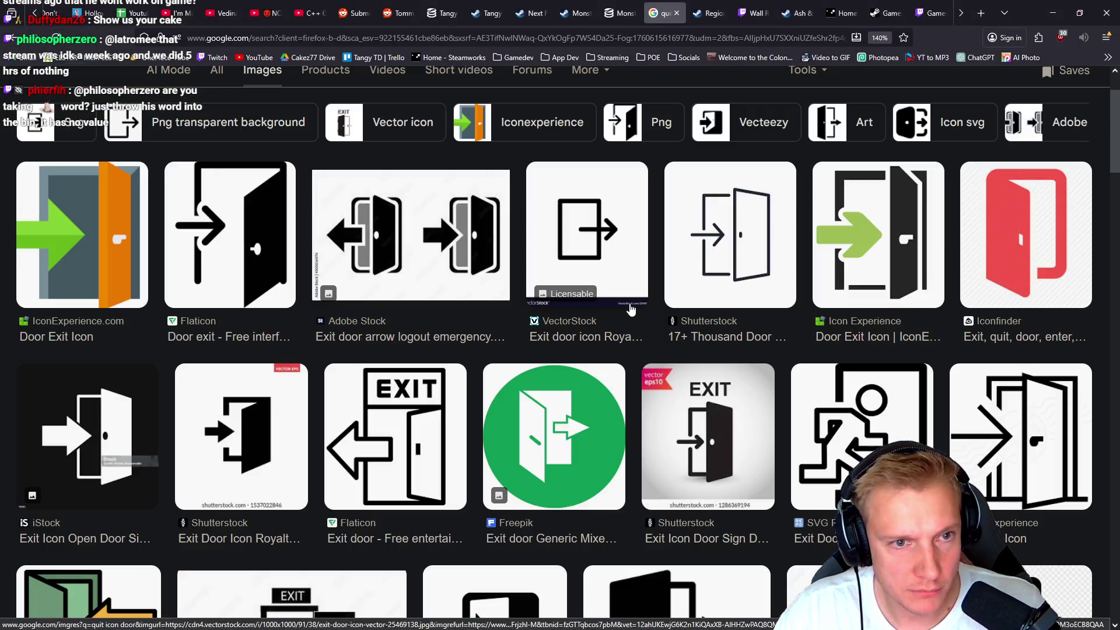
- Paint a navy doorway stripe down the right side of the door
left_click(536, 266)
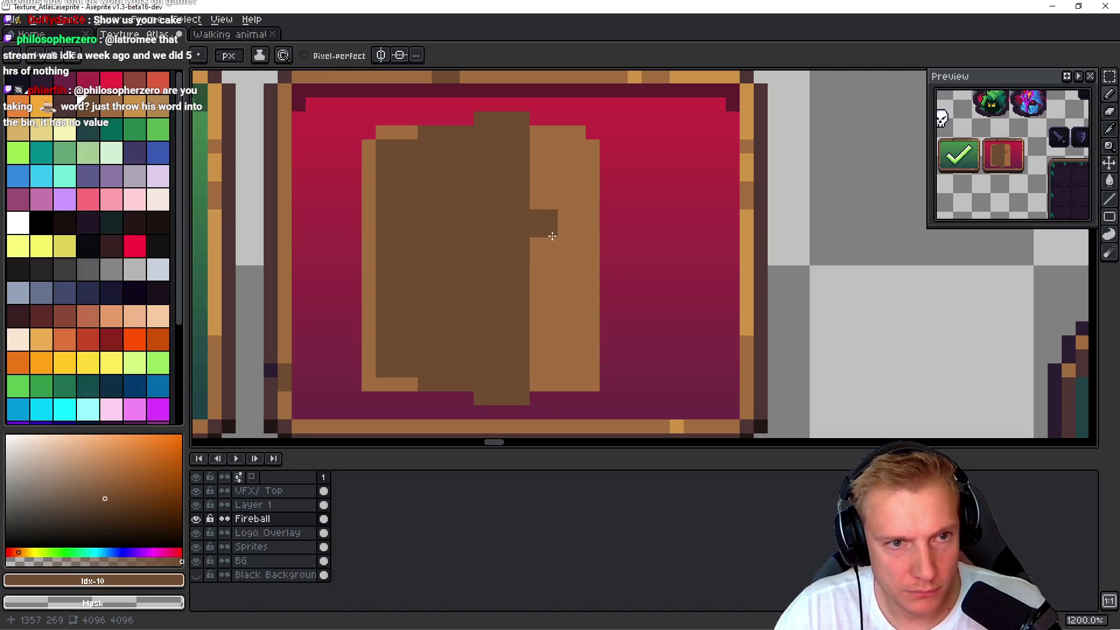
left_click_drag(553, 236, 491, 272)
left_click(480, 270)
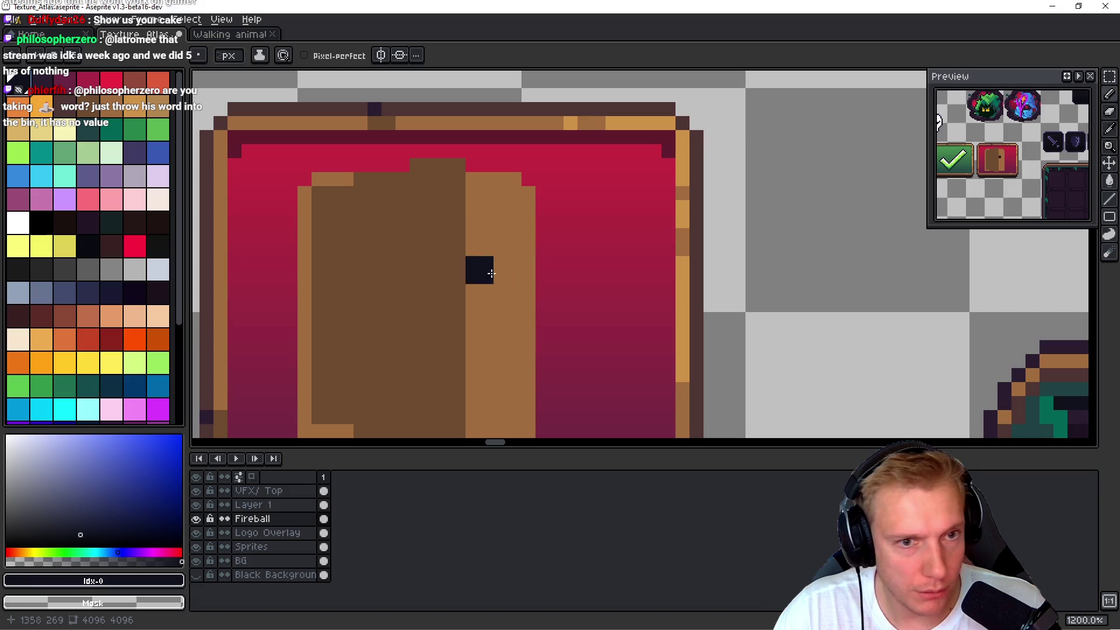
left_click(478, 214)
scroll(466, 298, "down", 2)
left_click(470, 343, "shift")
left_click(486, 330)
left_click_drag(487, 343, 490, 153)
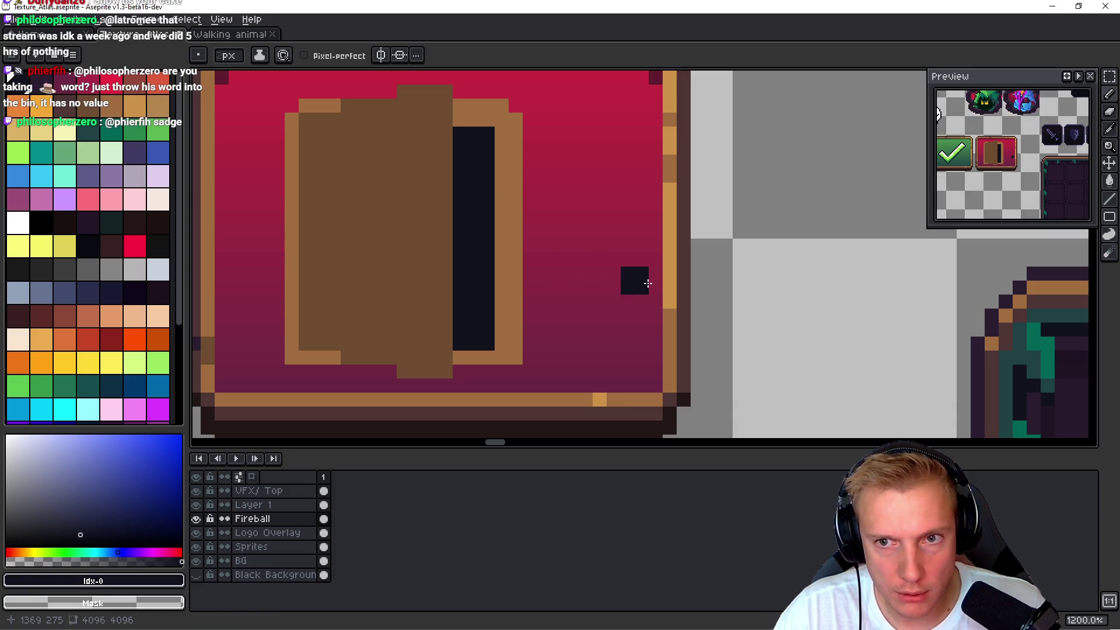
- Draw an orange arrow shaft with arrowhead pixels across the door
left_click_drag(611, 245, 566, 283)
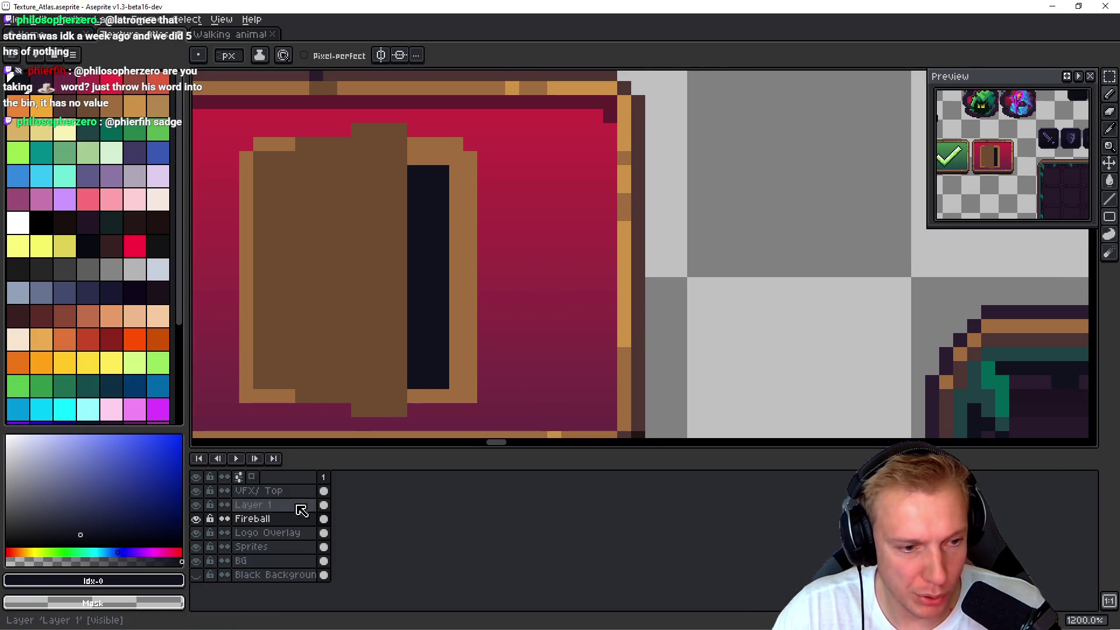
left_click(36, 111)
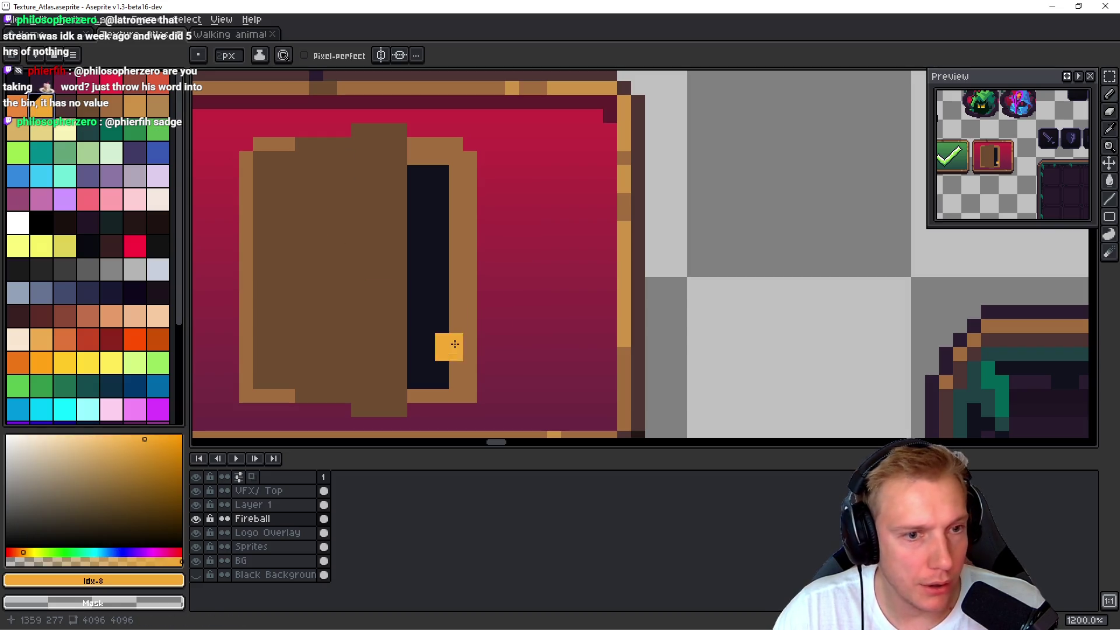
left_click_drag(434, 277, 566, 284)
left_click(458, 258)
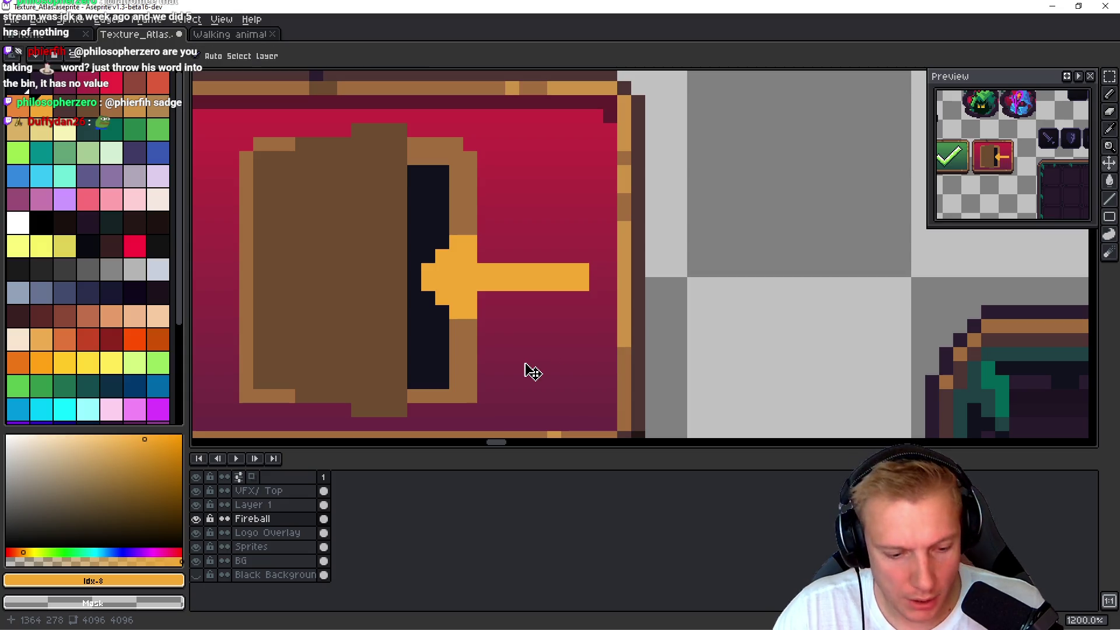
- Redraw the orange arrowhead pixels beside the doorway and extend them right
key("ctrl+z")
key("ctrl+z")
key("ctrl+z")
key("ctrl+z")
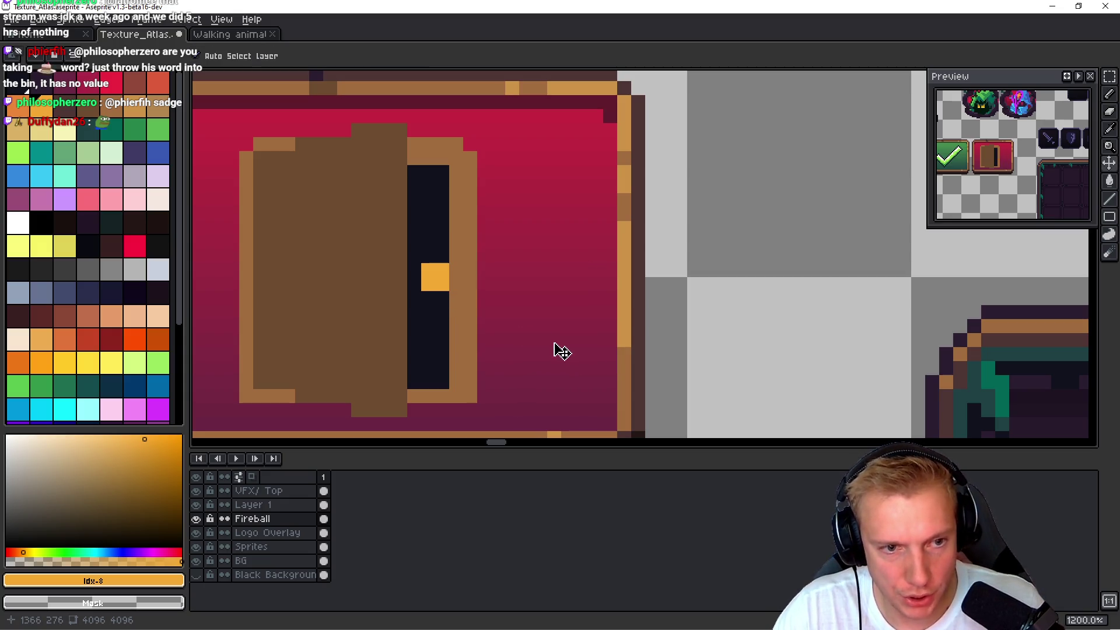
left_click(457, 278)
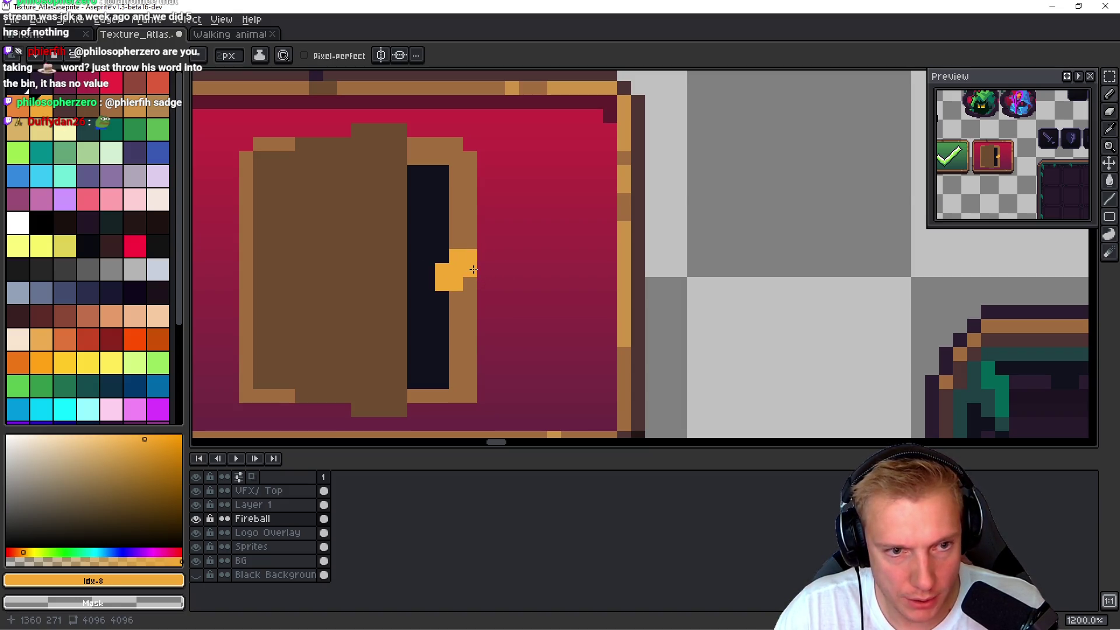
left_click(479, 269)
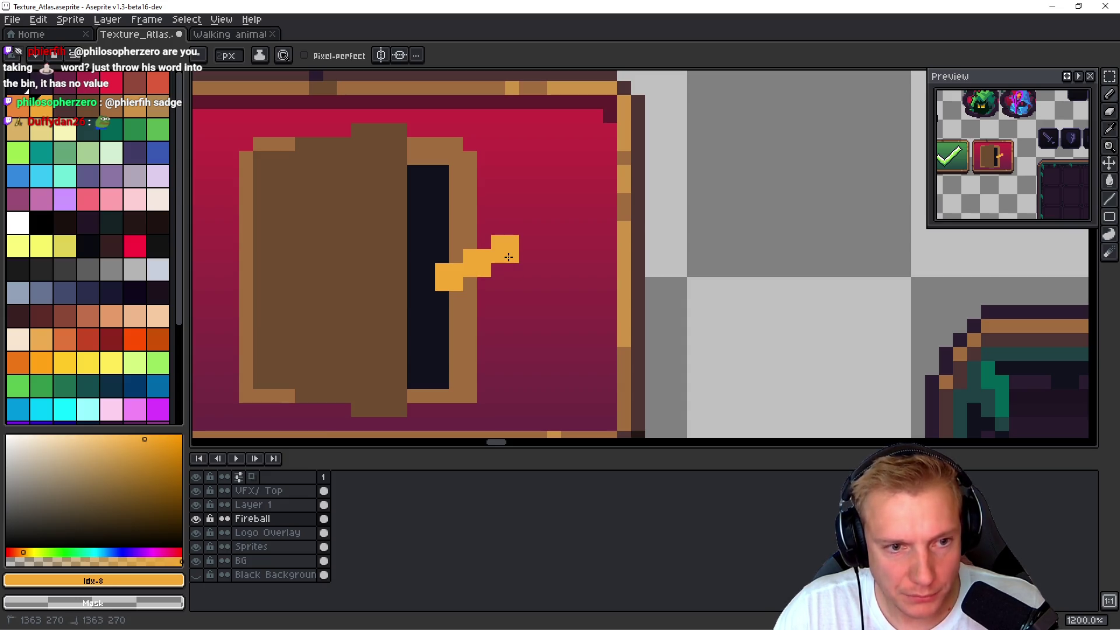
left_click(505, 305)
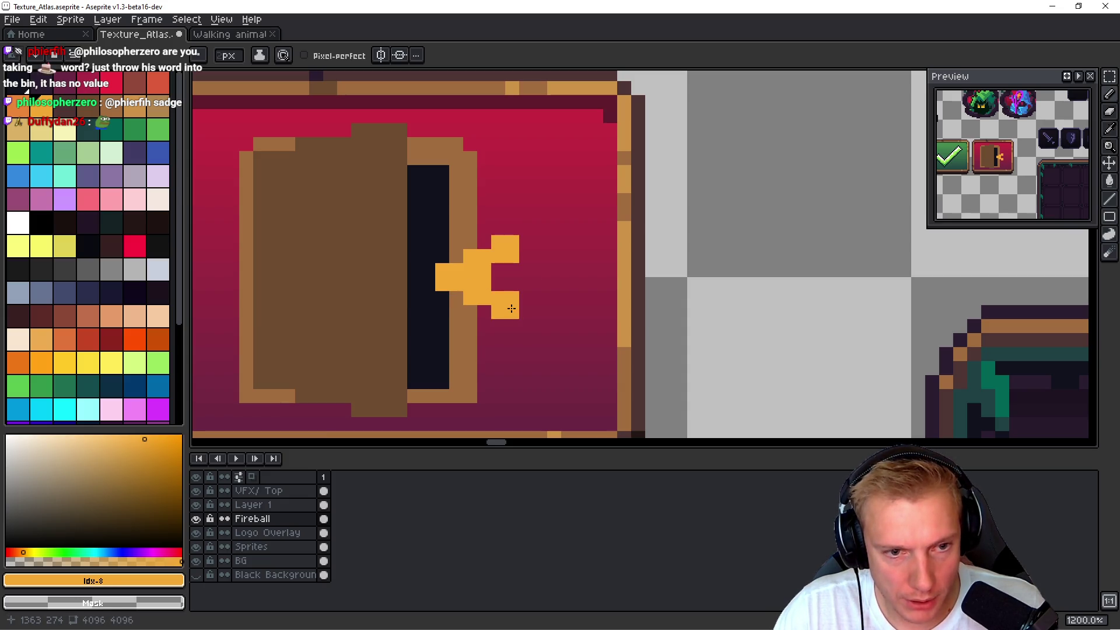
left_click_drag(505, 279, 539, 284)
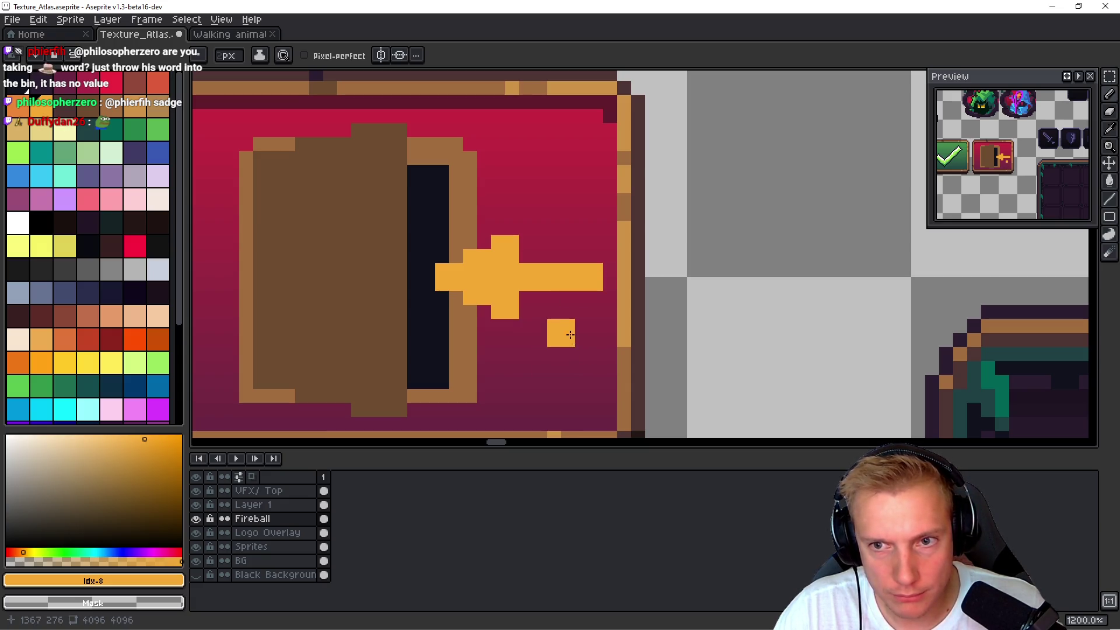
- Zoom out and back in to review the exit-door icon
scroll(560, 320, "down", 3)
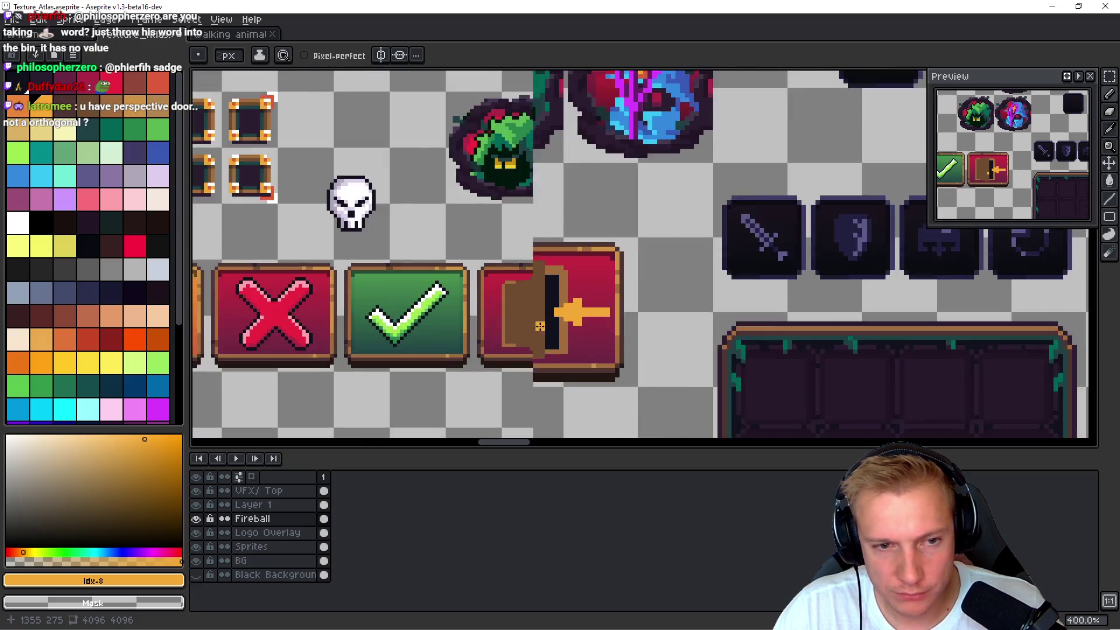
scroll(540, 326, "up", 2)
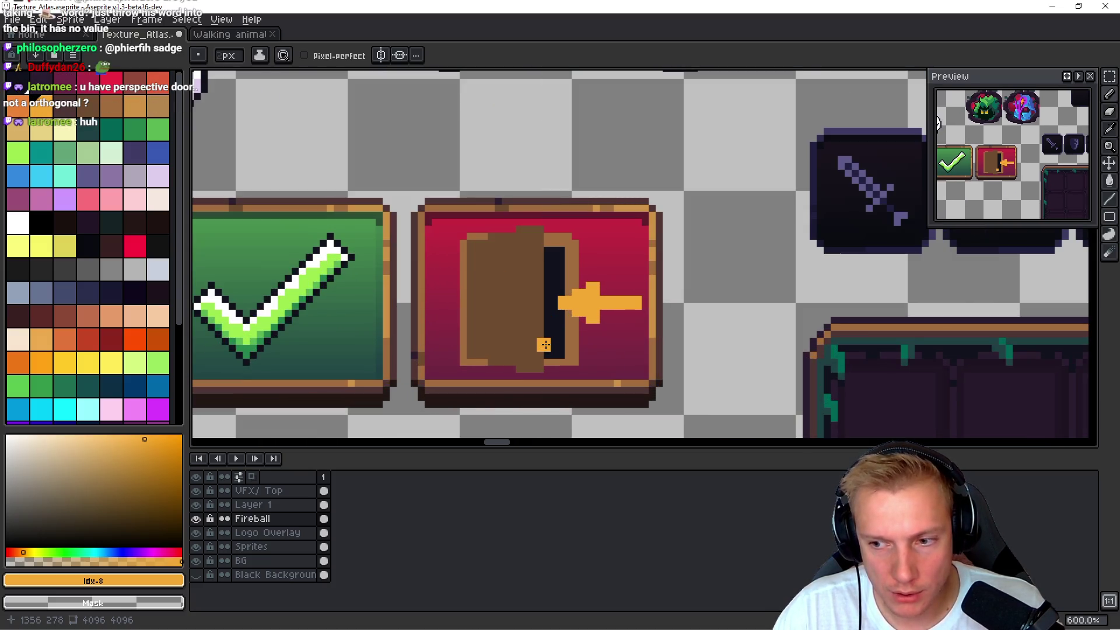
scroll(560, 344, "down", 5)
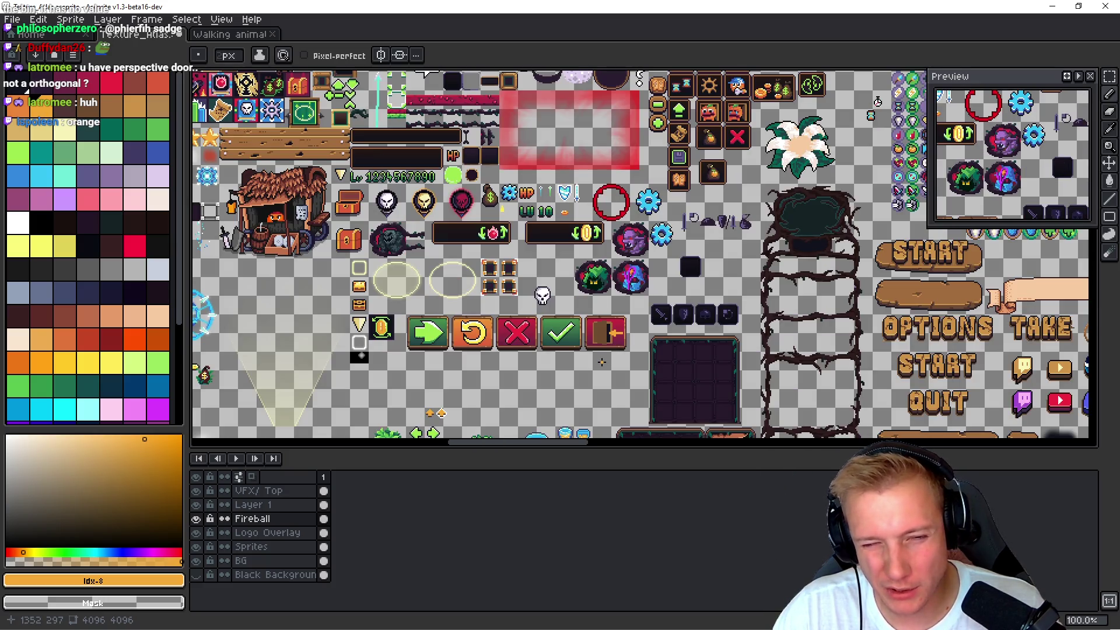
scroll(602, 362, "up", 6)
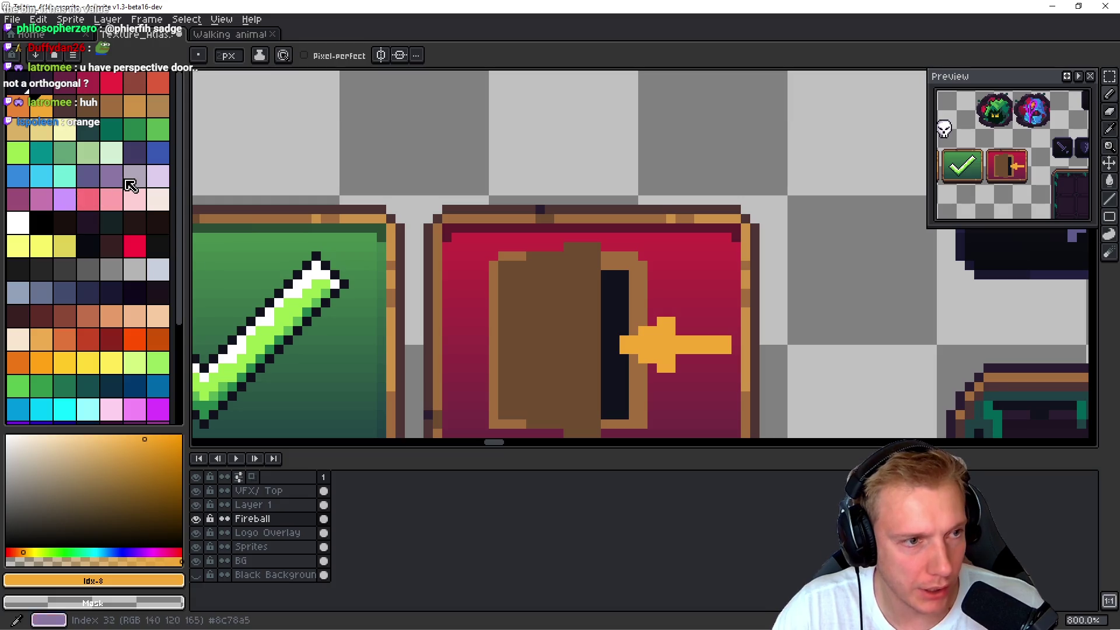
- Add a light purple doorknob with dark shadow pixels below it
left_click(130, 185)
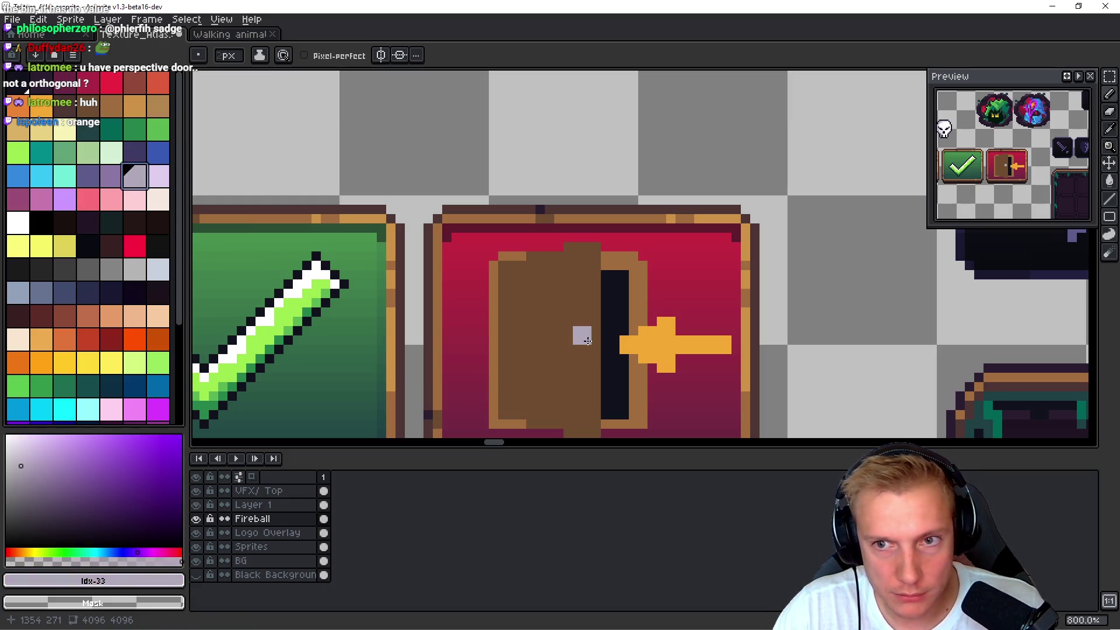
left_click(158, 175)
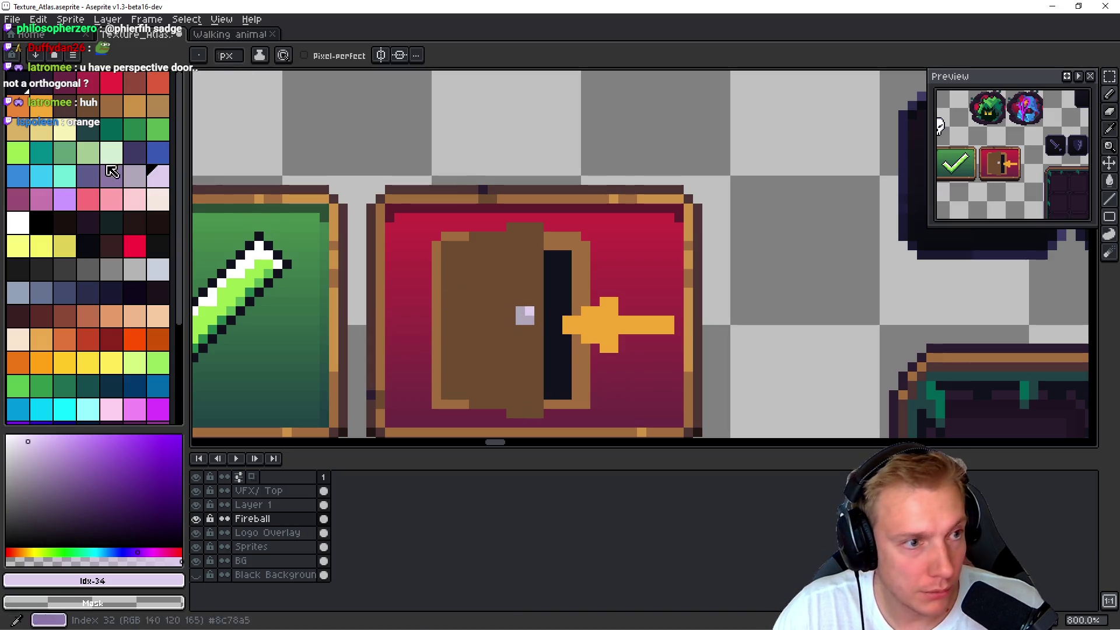
left_click(480, 350, "alt")
key("bracketleft")
scroll(475, 322, "up", 3)
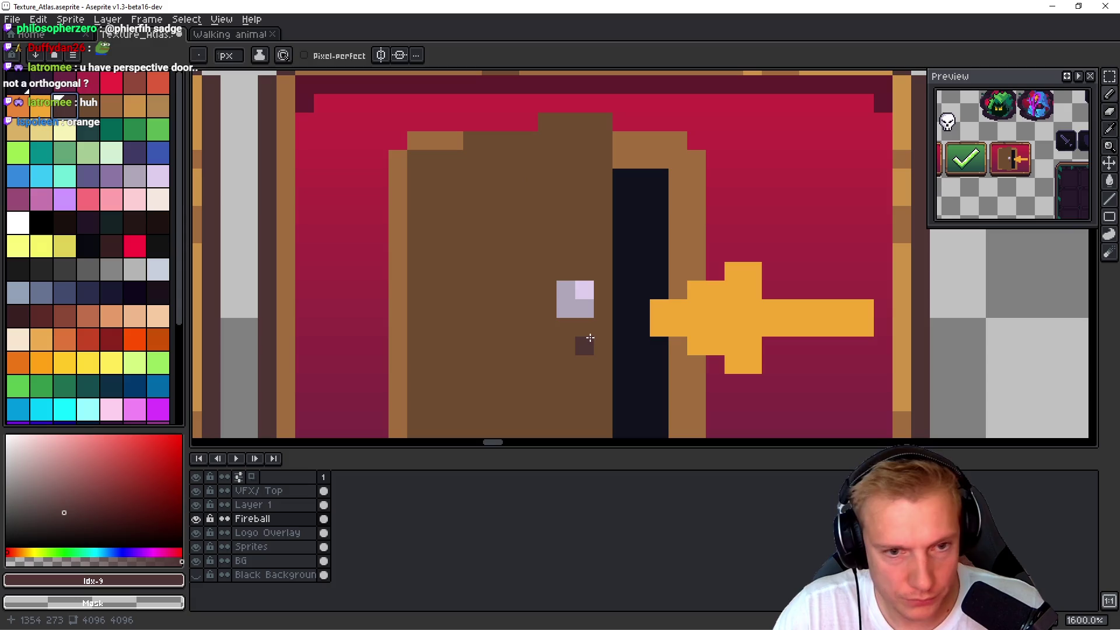
left_click_drag(590, 321, 571, 321)
- Draw dark brown plank lines down the door's left column and face
left_click_drag(694, 346, 629, 305)
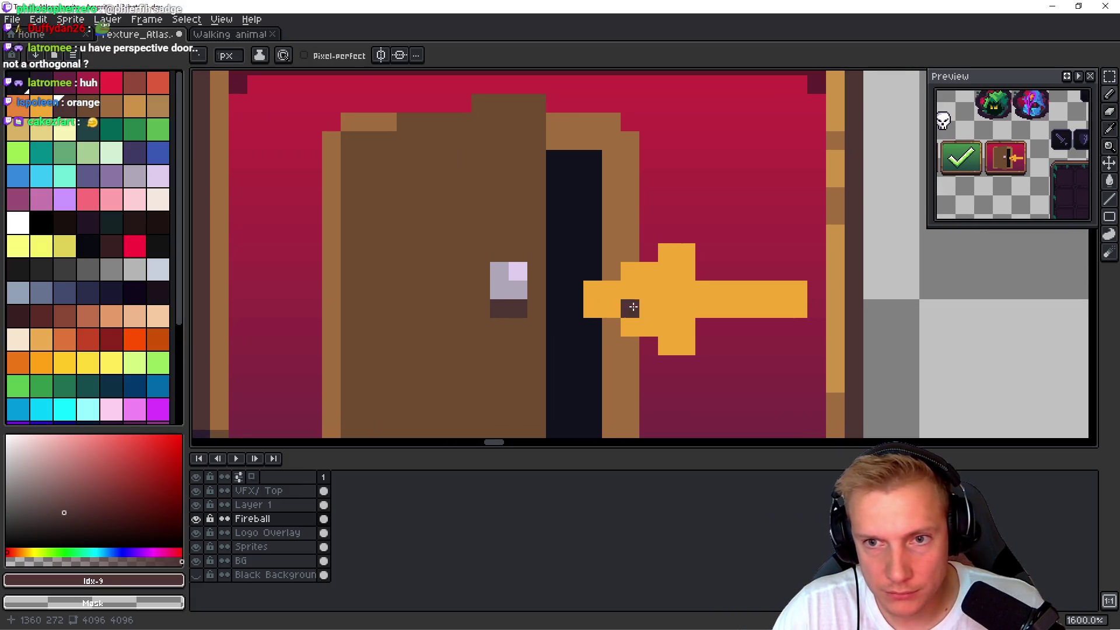
scroll(374, 175, "down", 2)
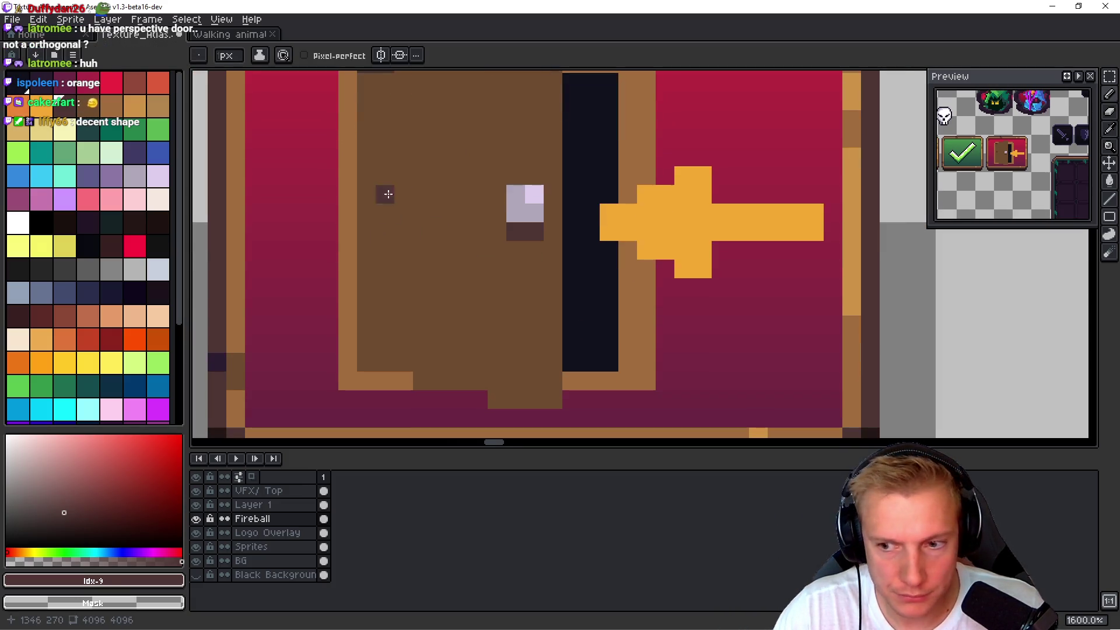
left_click(372, 355, "shift")
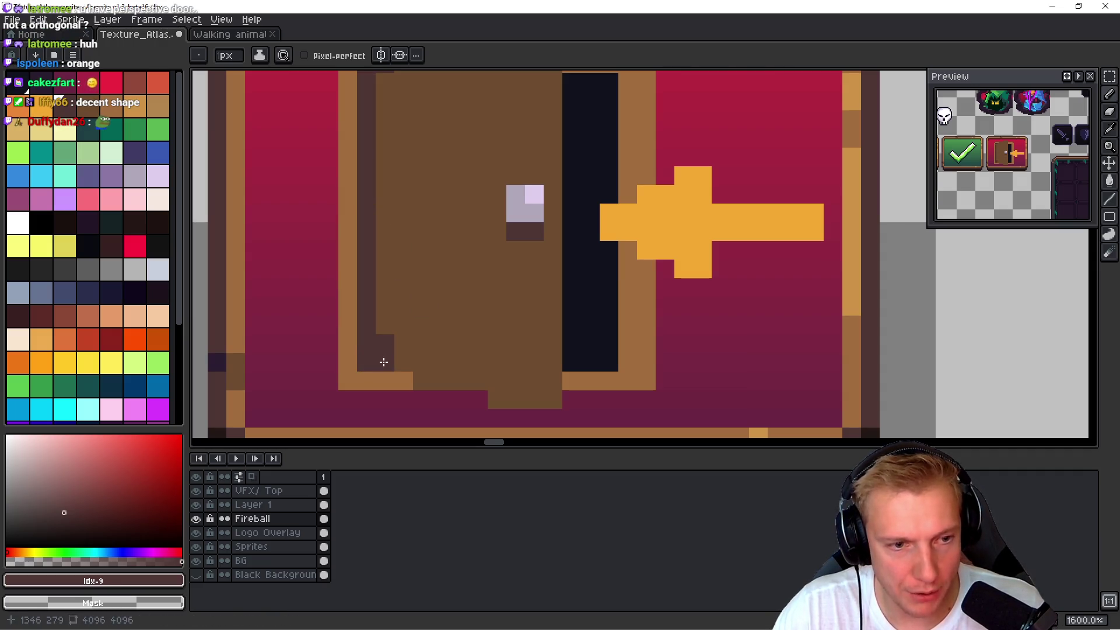
scroll(383, 363, "up", 4)
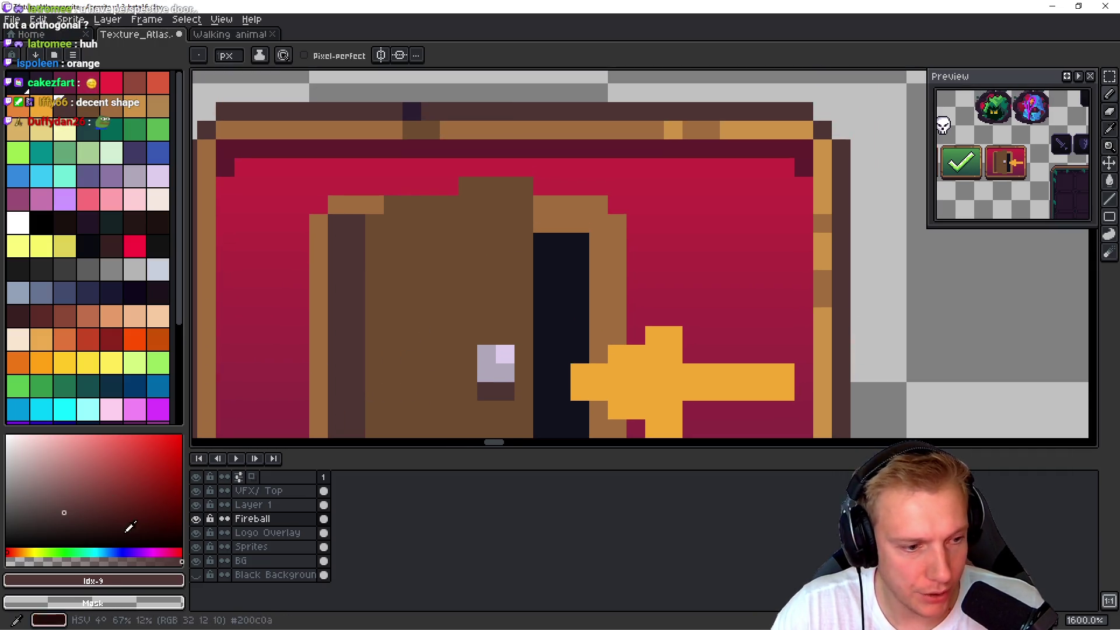
left_click(356, 248, "alt")
left_click(374, 224)
scroll(377, 379, "down", 2)
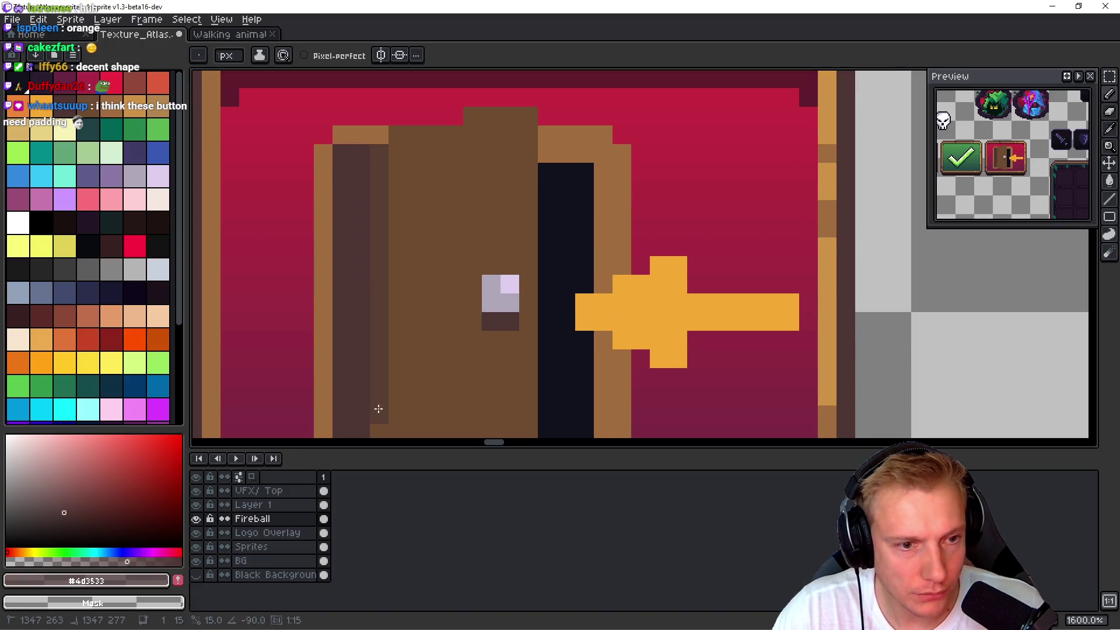
scroll(400, 267, "down", 2)
left_click(375, 366, "shift")
scroll(415, 182, "up", 3)
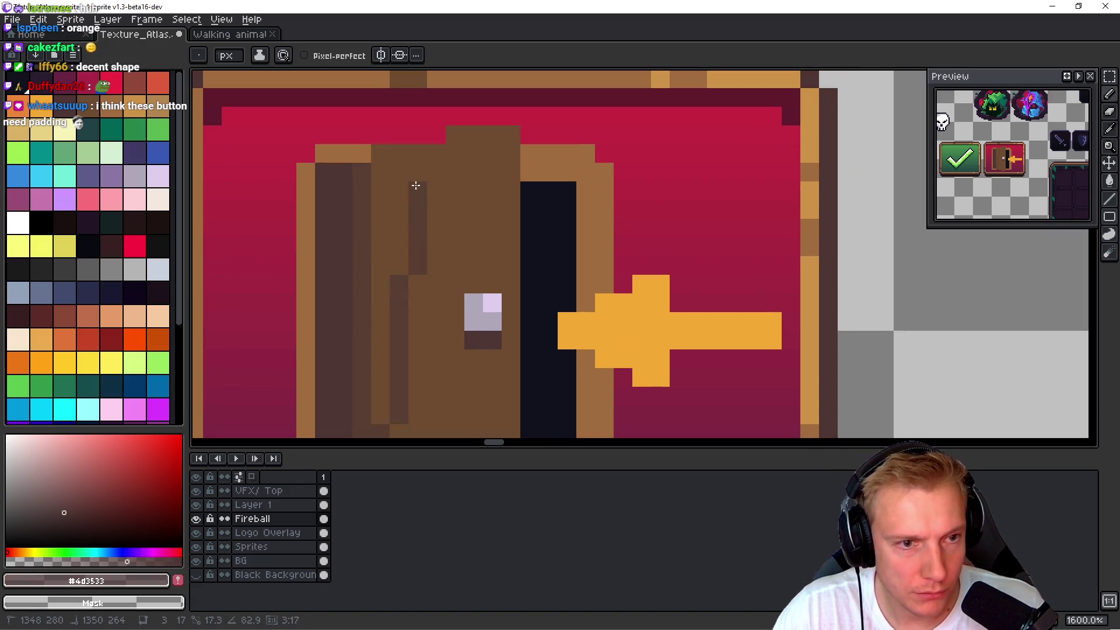
scroll(426, 157, "down", 2)
scroll(426, 157, "down", 1)
left_click(424, 359, "shift")
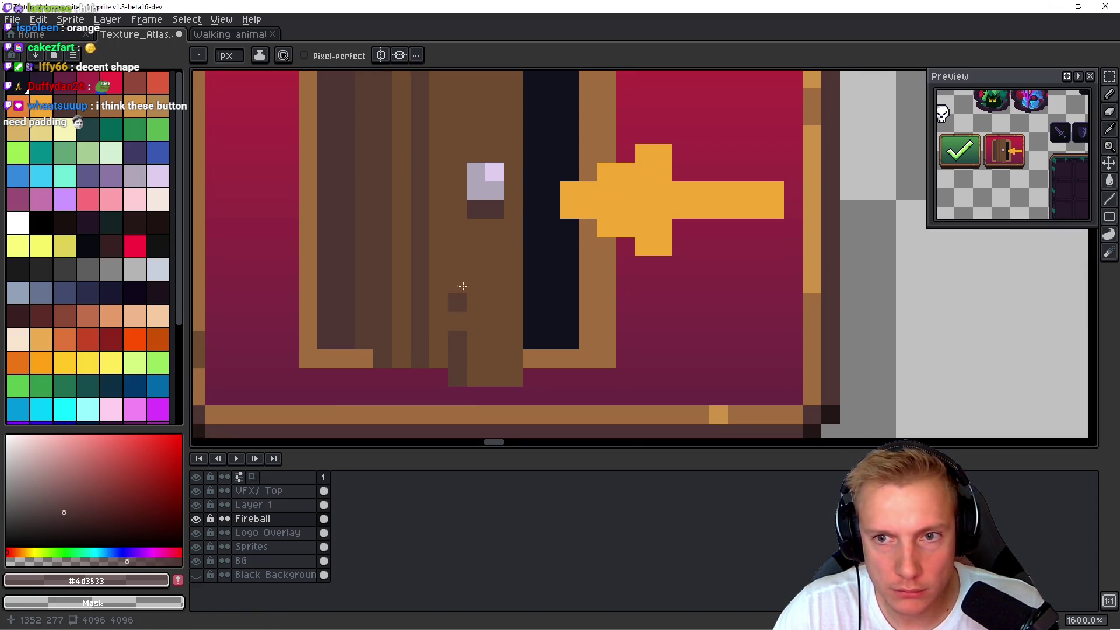
scroll(458, 312, "up", 2)
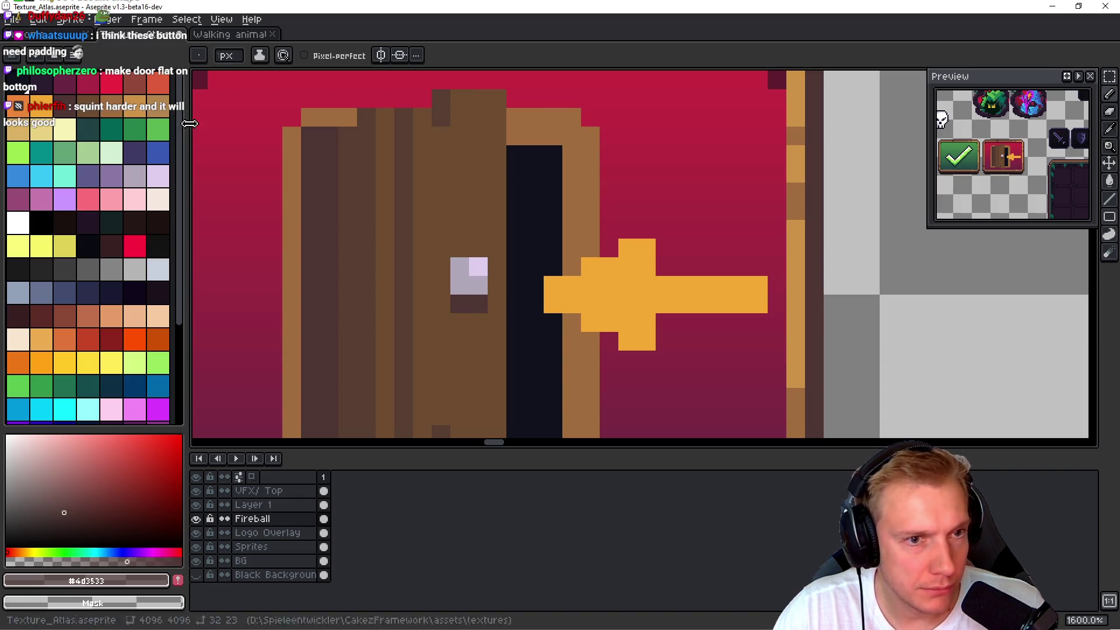
- Try light brown and semi-transparent brown strokes on the door, undoing both
key("i")
left_click(513, 137)
key("b")
left_click(496, 154)
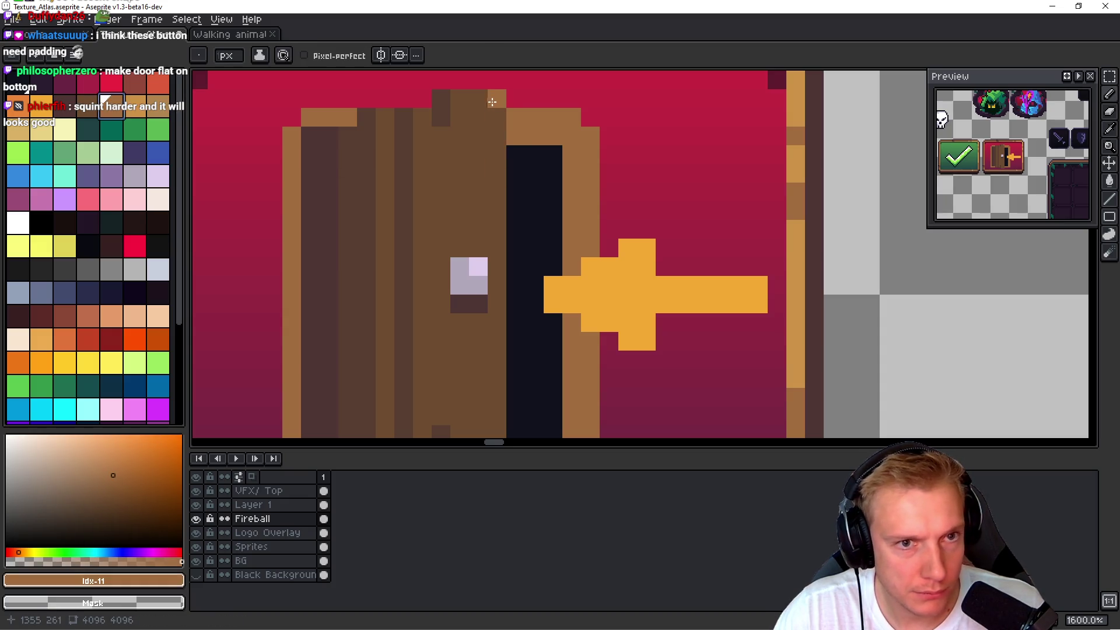
key("ctrl+z")
left_click(128, 562)
mouse_move(496, 99)
left_mouse_down()
mouse_move(513, 431)
mouse_move(512, 313)
left_mouse_up()
key("ctrl+z")
- Place a dark pixel beside the door and darken a pixel on its bottom edge
scroll(428, 321, "up", 2)
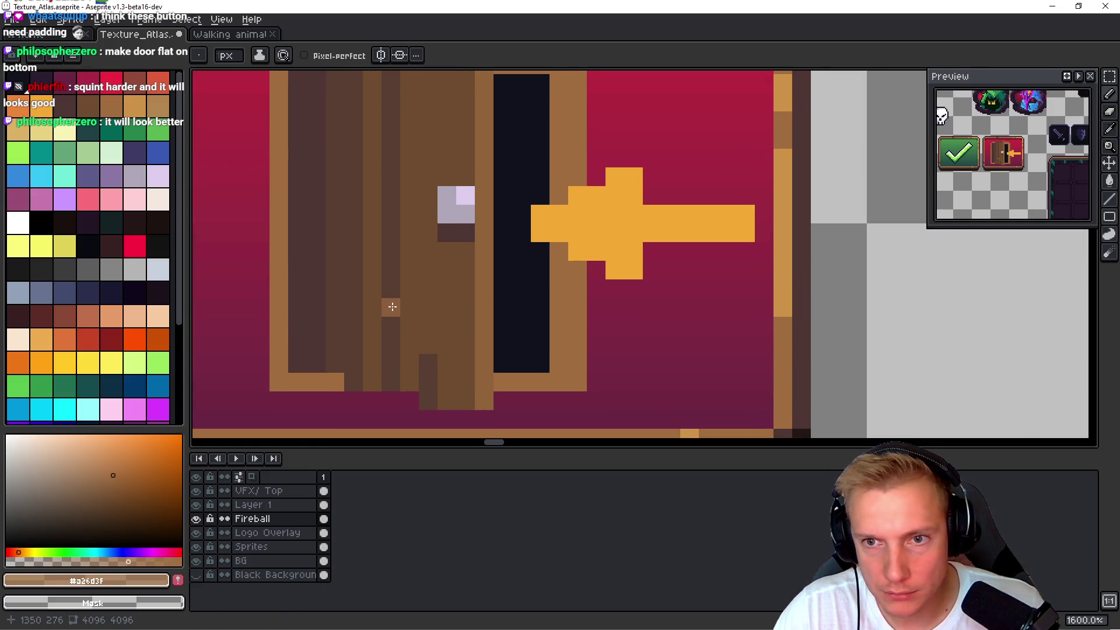
scroll(378, 310, "right", 1)
scroll(379, 310, "up", 4)
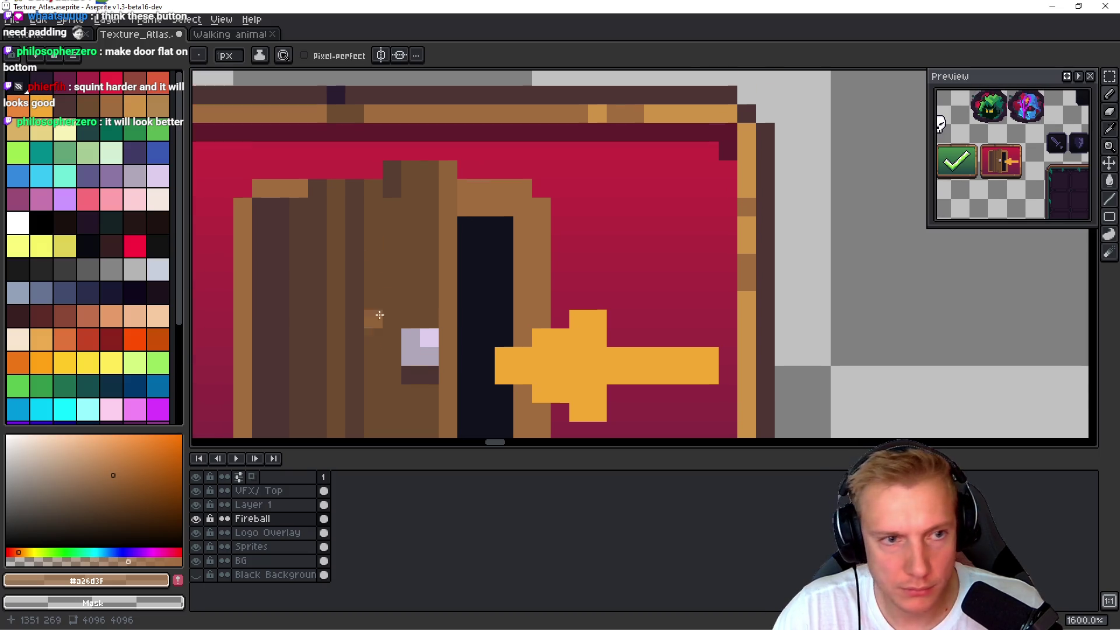
left_click(401, 247, "alt")
scroll(397, 266, "down", 4)
scroll(397, 265, "left", 1)
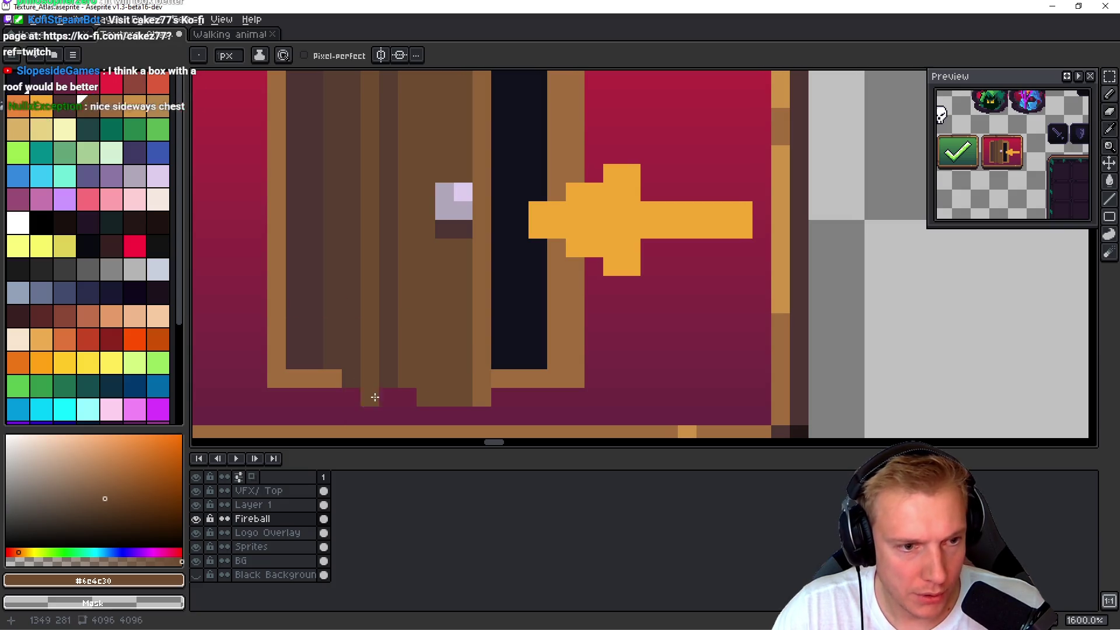
left_click(519, 344, "alt")
left_click(577, 348)
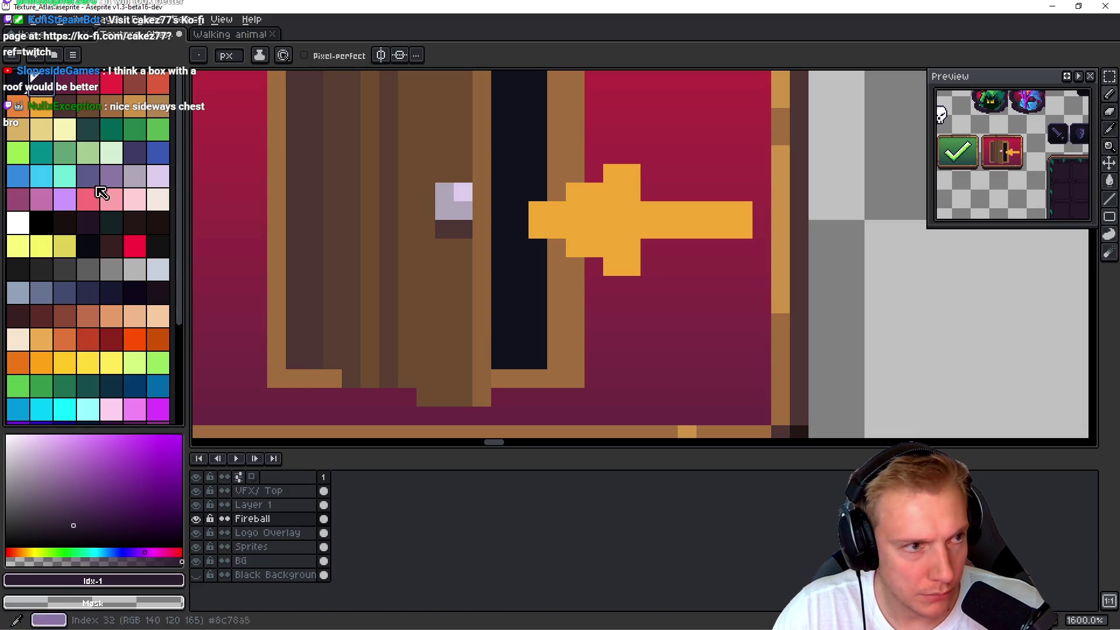
left_click(65, 105)
left_click(314, 379)
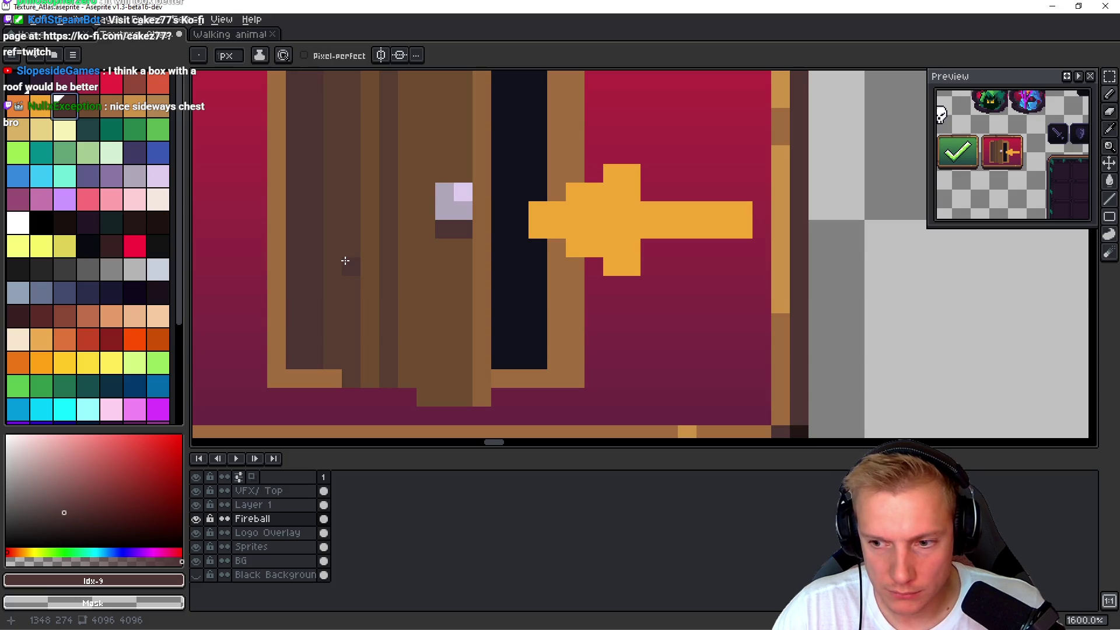
scroll(345, 261, "down", 3)
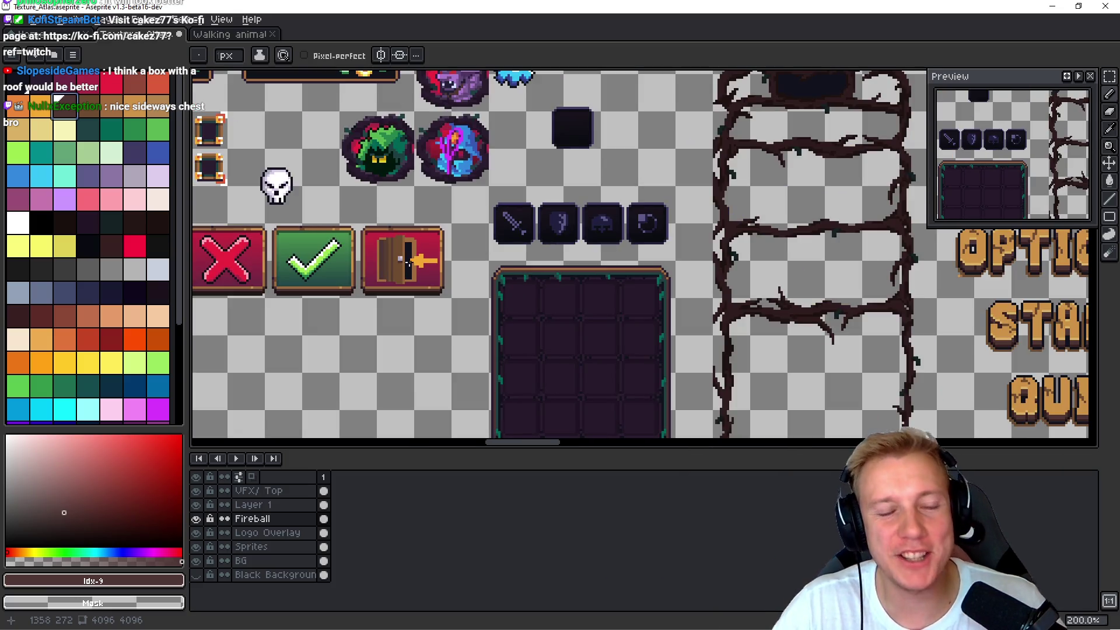
scroll(438, 292, "down", 2)
scroll(426, 280, "up", 5)
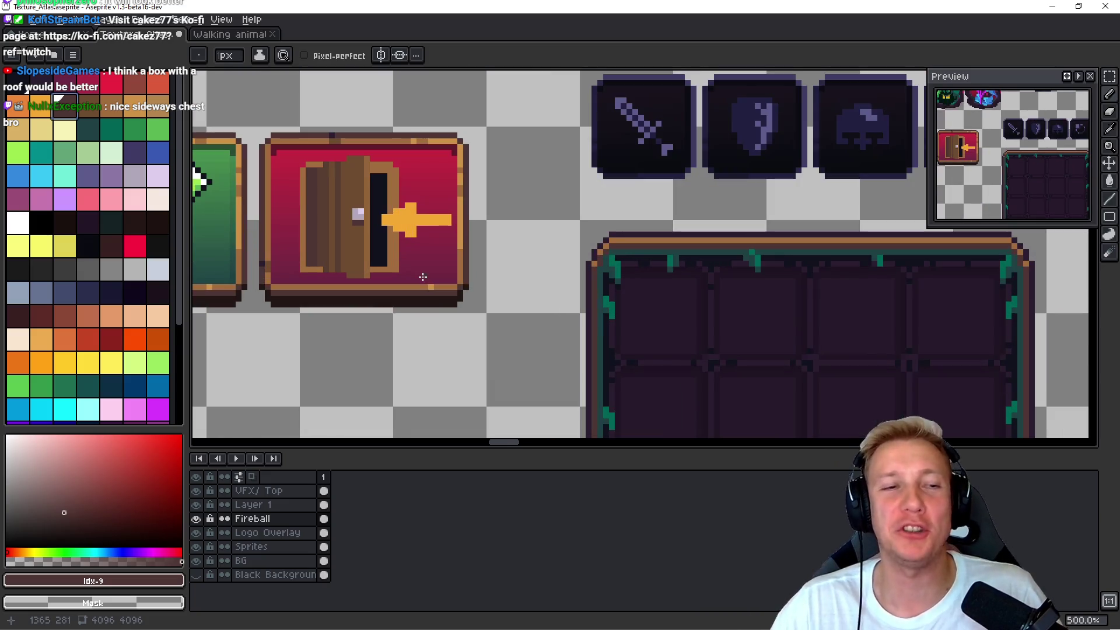
scroll(431, 233, "down", 4)
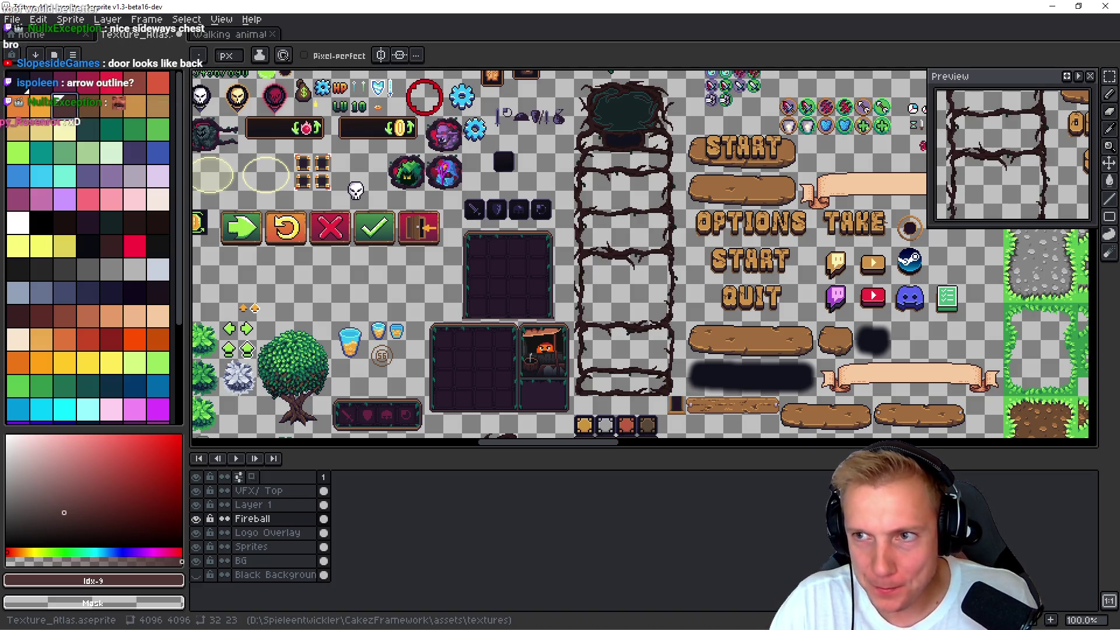
scroll(402, 204, "up", 2)
scroll(442, 252, "up", 3)
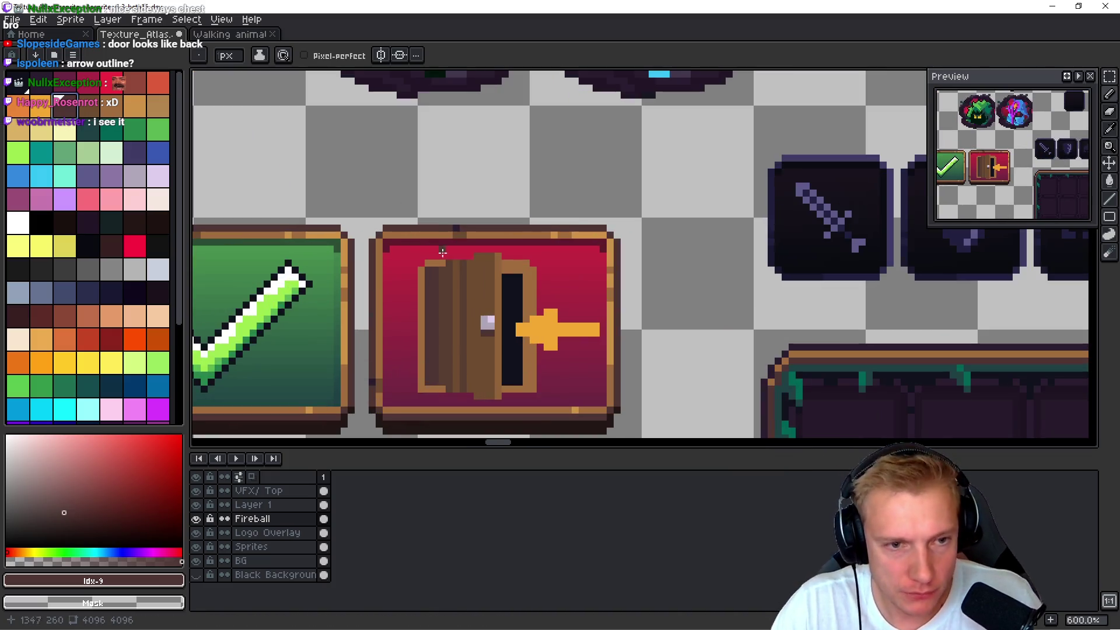
mouse_move(481, 285)
left_mouse_down()
mouse_move(718, 170)
mouse_move(836, 188)
mouse_move(685, 171)
mouse_move(484, 227)
left_mouse_up()
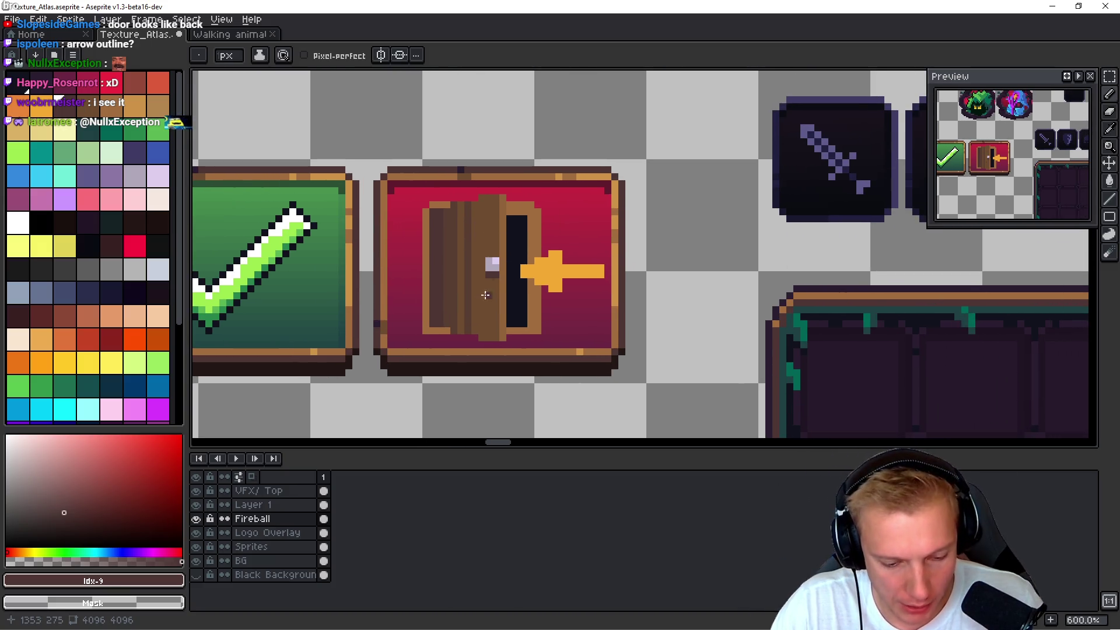
key("m")
mouse_move(397, 351)
left_mouse_down()
mouse_move(655, 171)
mouse_move(654, 181)
left_mouse_up()
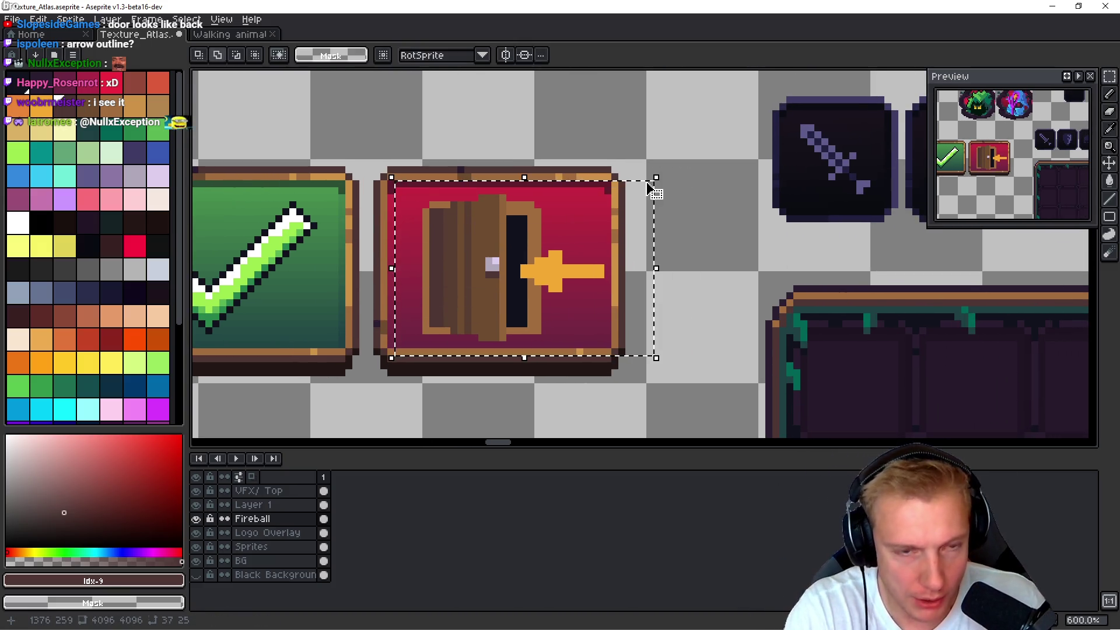
- Apply the Outline effect with black as the outline colour to the door button
key("shift+o")
left_click(1006, 250)
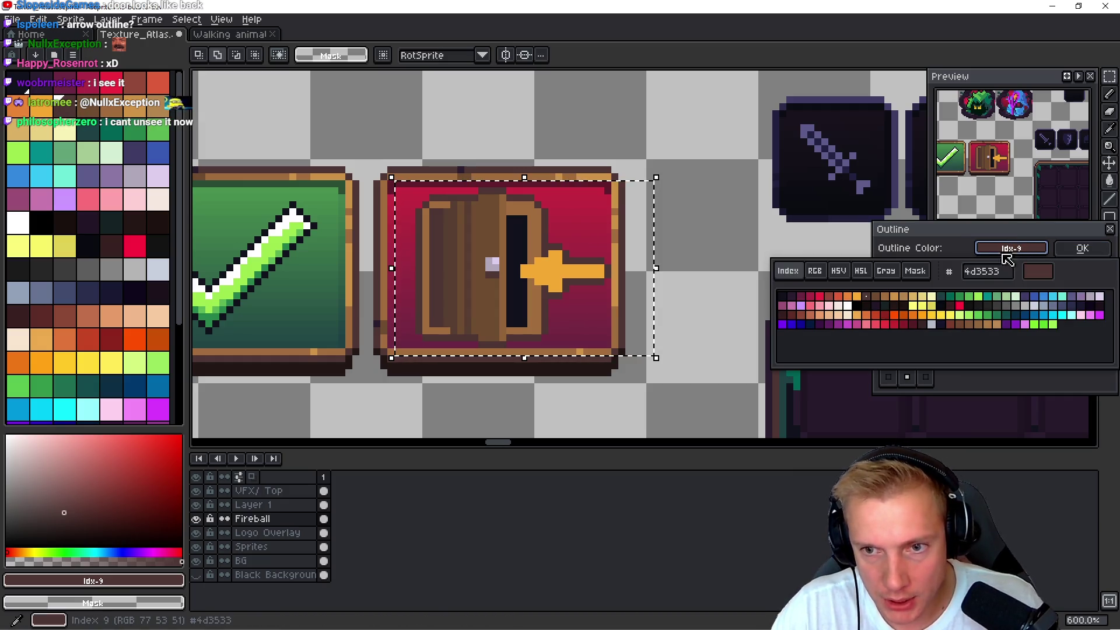
left_click(1004, 251)
left_click(1005, 250)
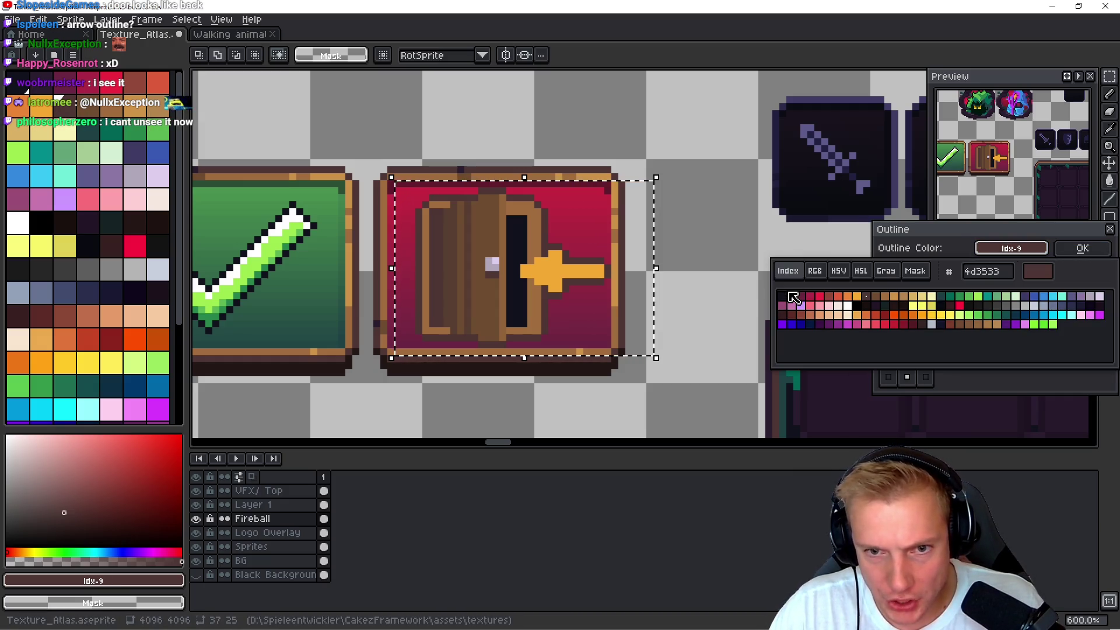
left_click(784, 294)
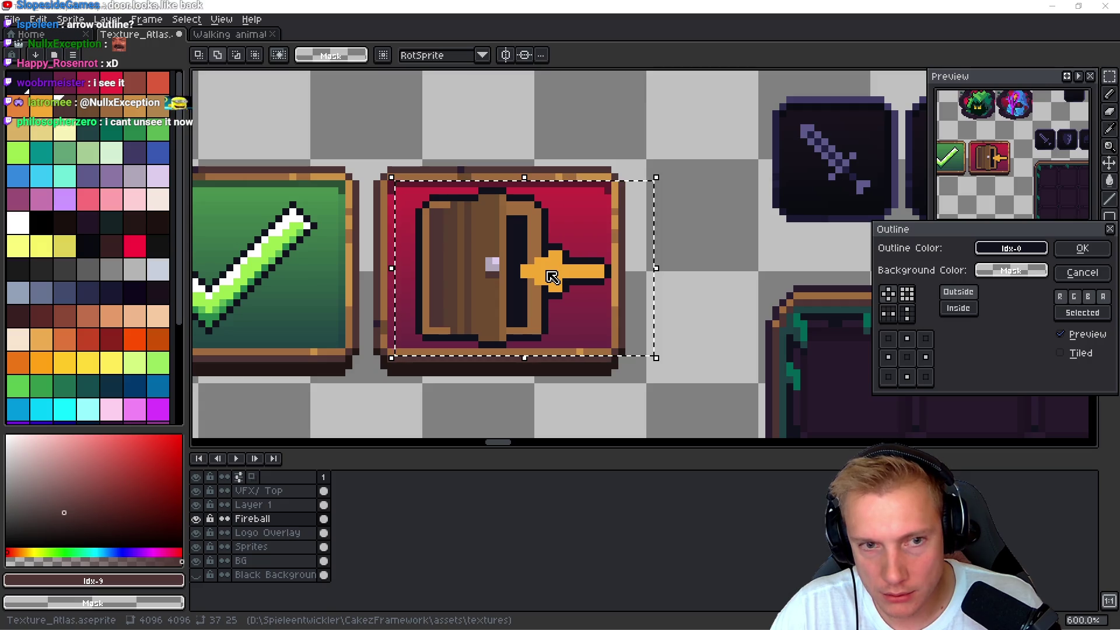
left_click(1064, 254)
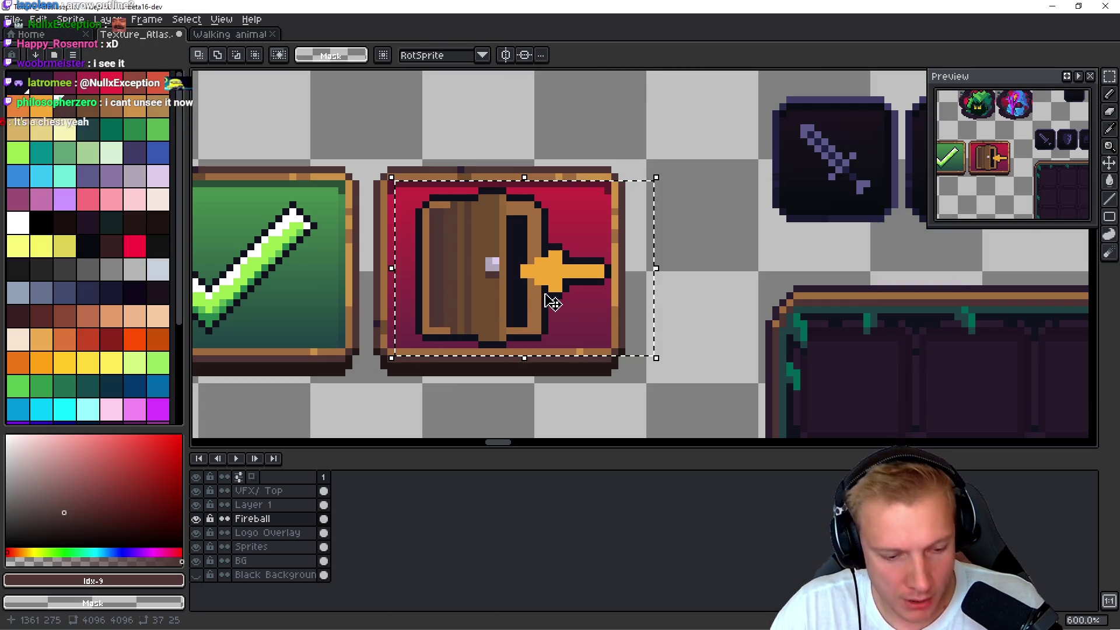
- Add black outline pixels at the orange arrow's upper and lower-left corners
scroll(548, 291, "up", 4)
key("b")
left_click(570, 164, "alt")
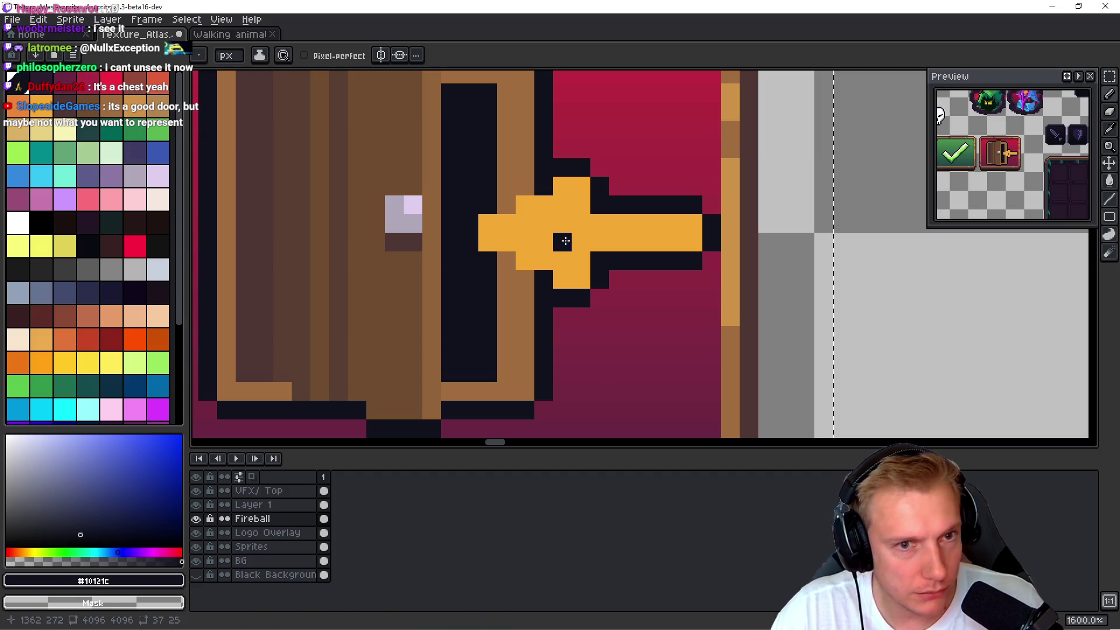
left_click(525, 187)
left_click(506, 205)
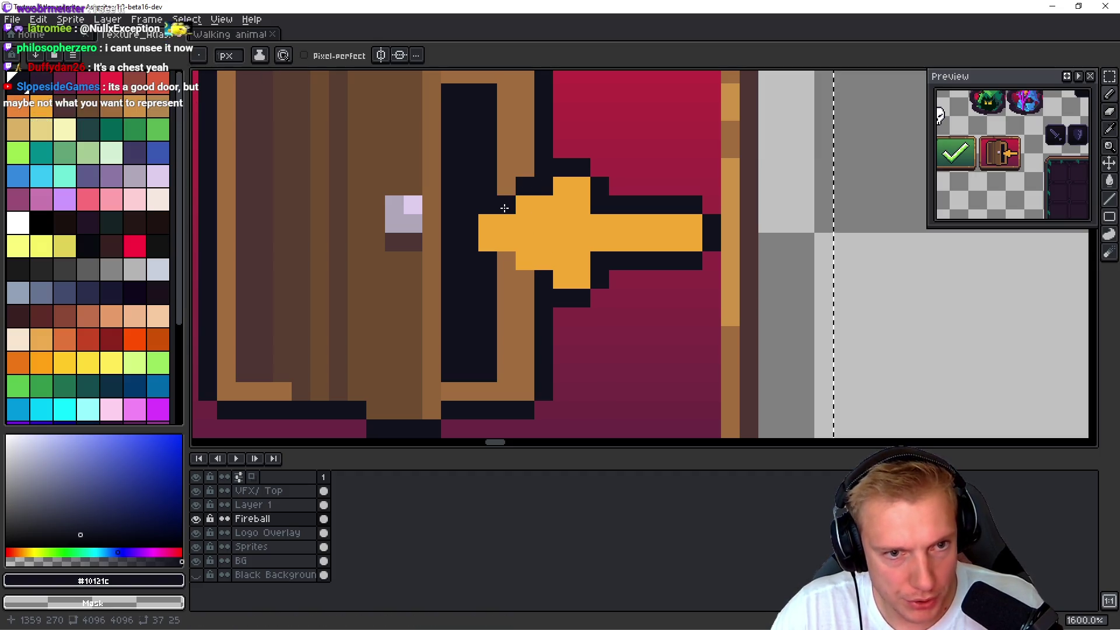
left_click(506, 261)
left_click(525, 279)
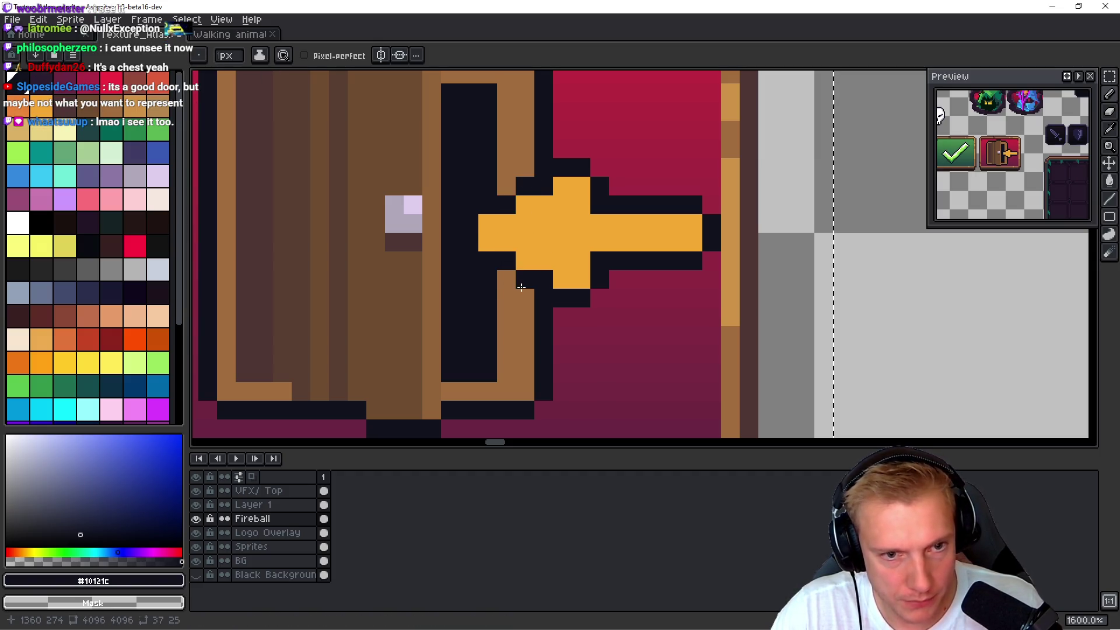
- Paint light-yellow highlights along the arrowhead's top edge and the shaft
left_click(570, 220, "alt")
left_click_drag(41, 131, 64, 131)
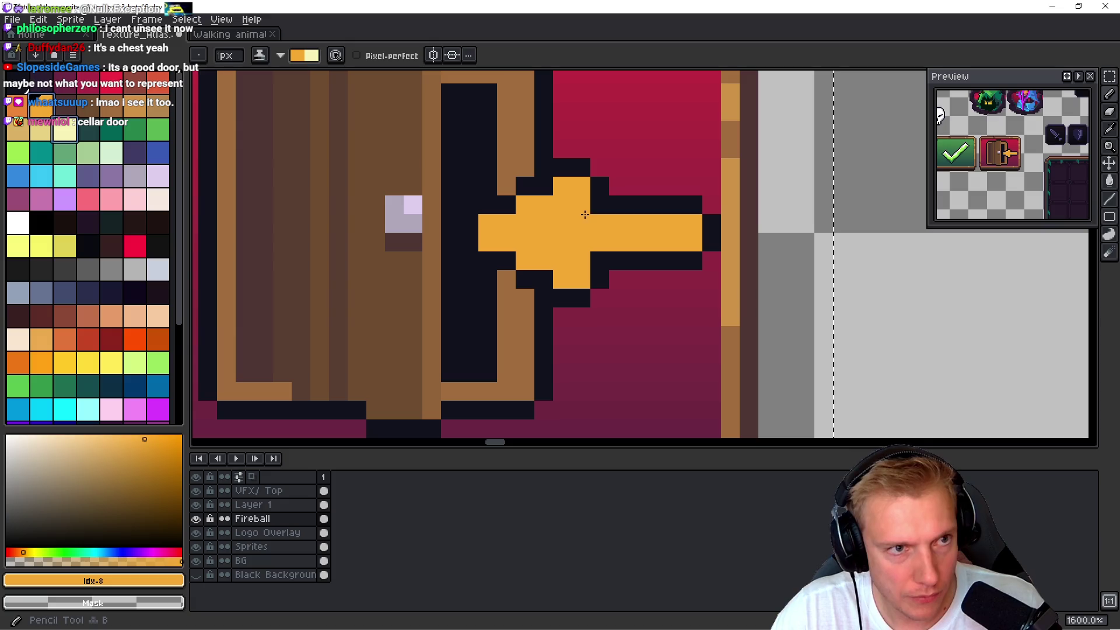
key("x")
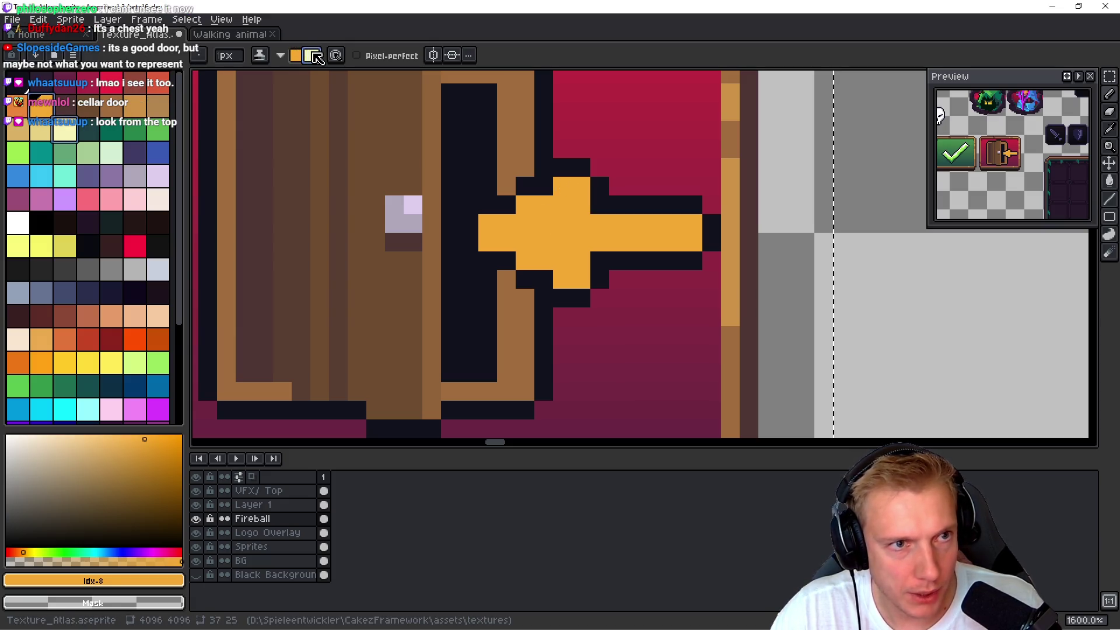
left_click_drag(525, 206, 580, 186)
left_click(487, 222)
left_click(504, 219)
left_click_drag(637, 224, 599, 223)
left_click(695, 222, "shift")
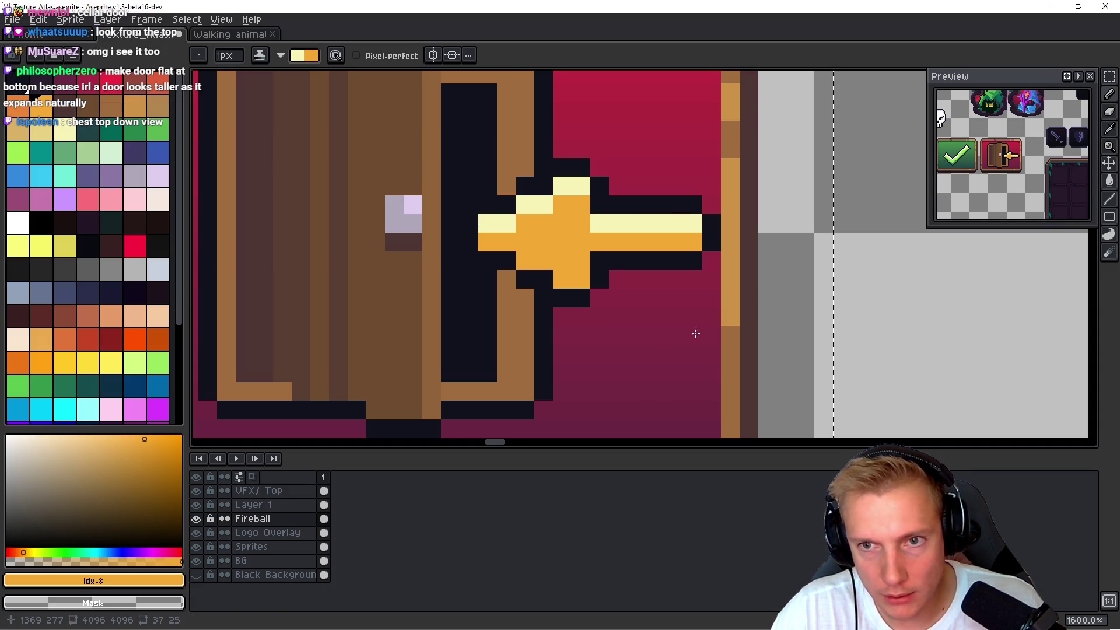
scroll(694, 330, "down", 3)
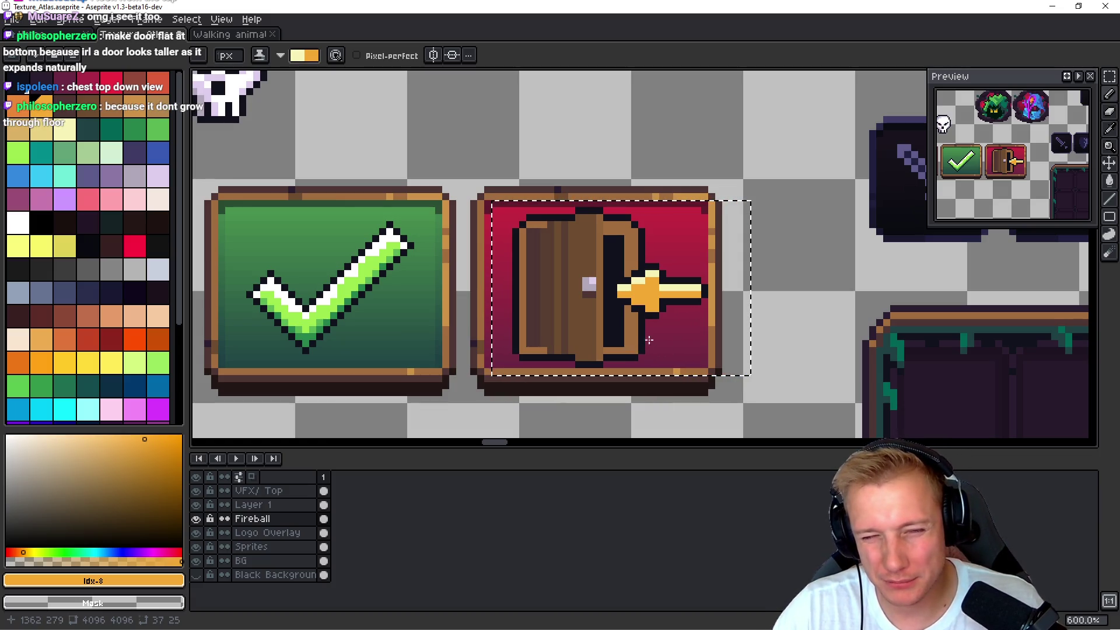
key("alt+Tab")
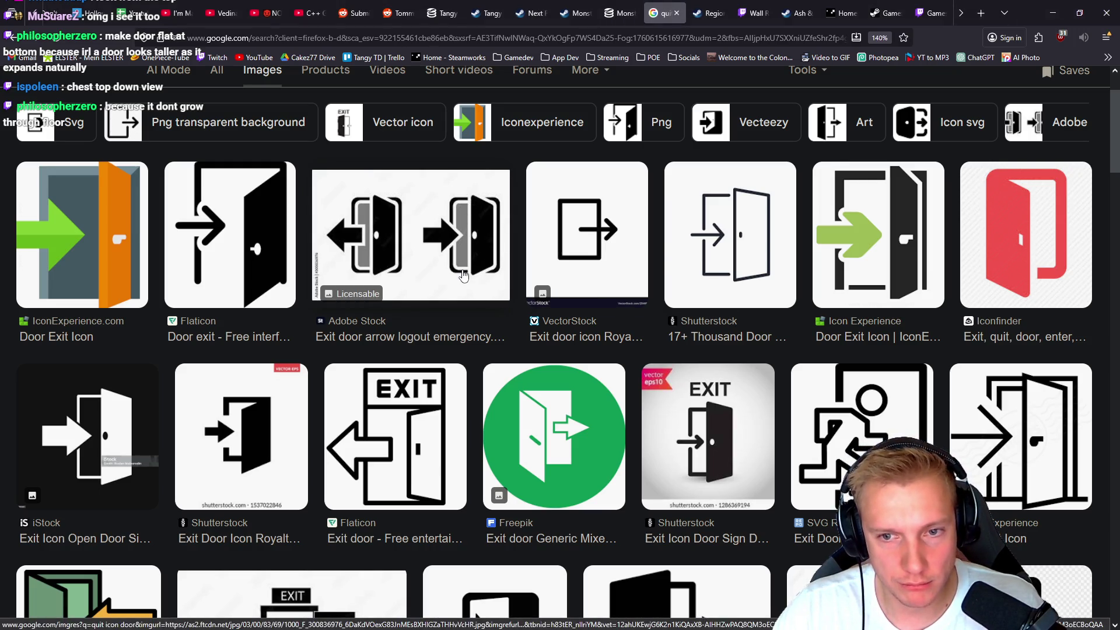
key("alt+Tab")
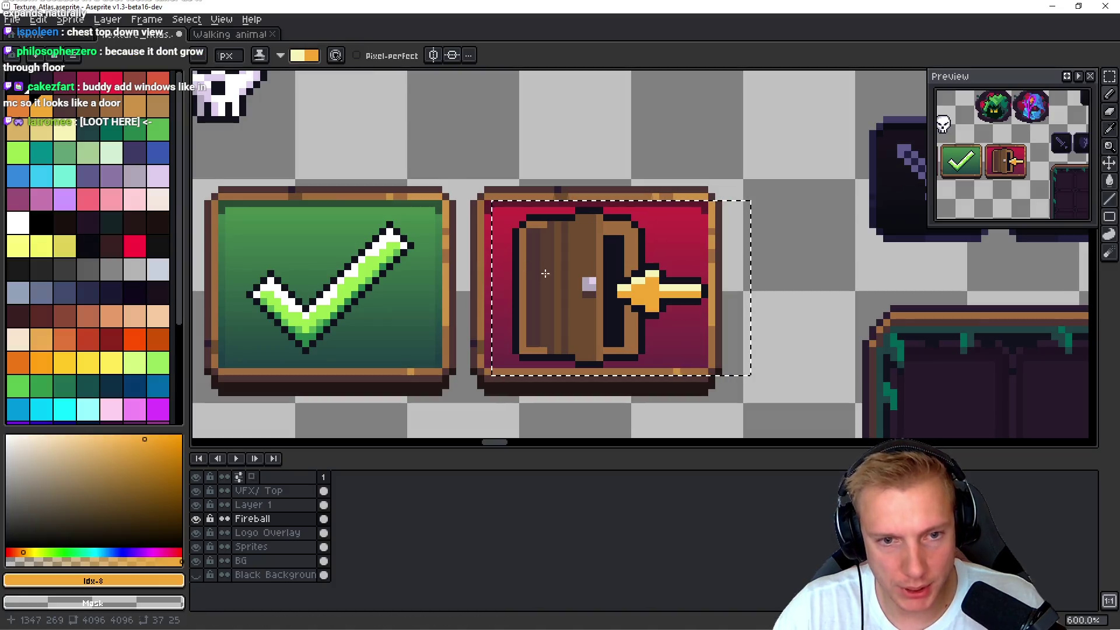
scroll(578, 303, "down", 1)
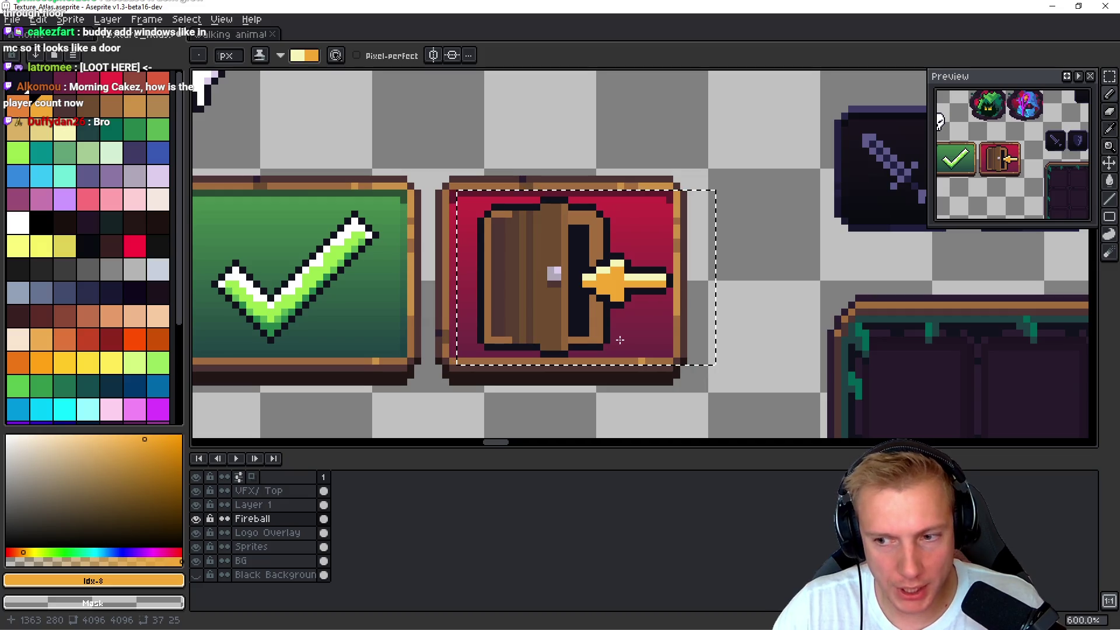
key("i")
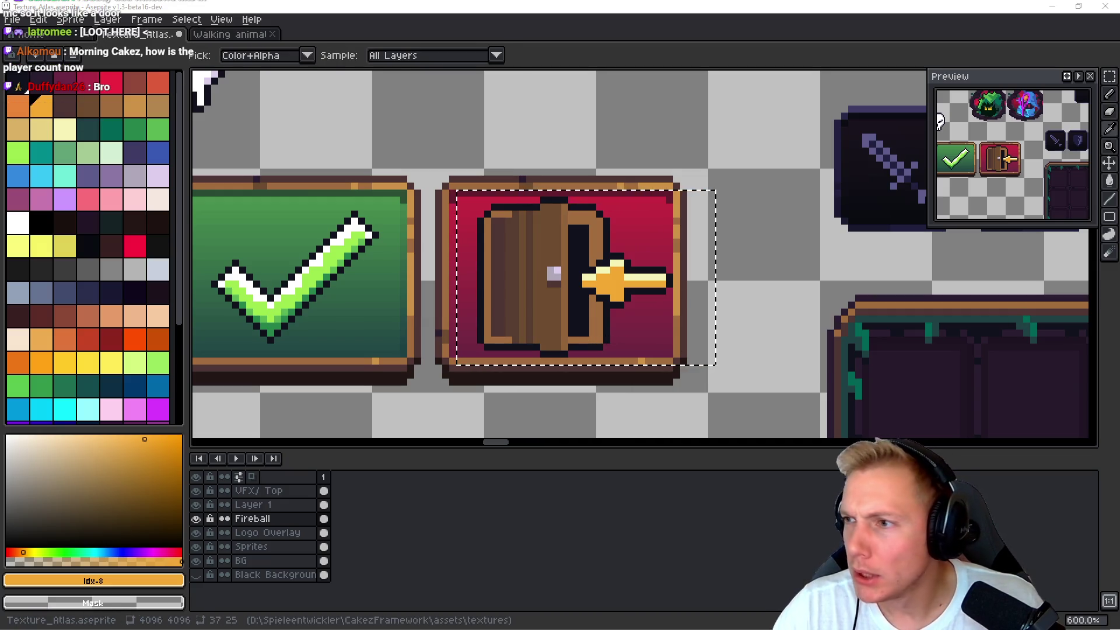
key("alt+Tab")
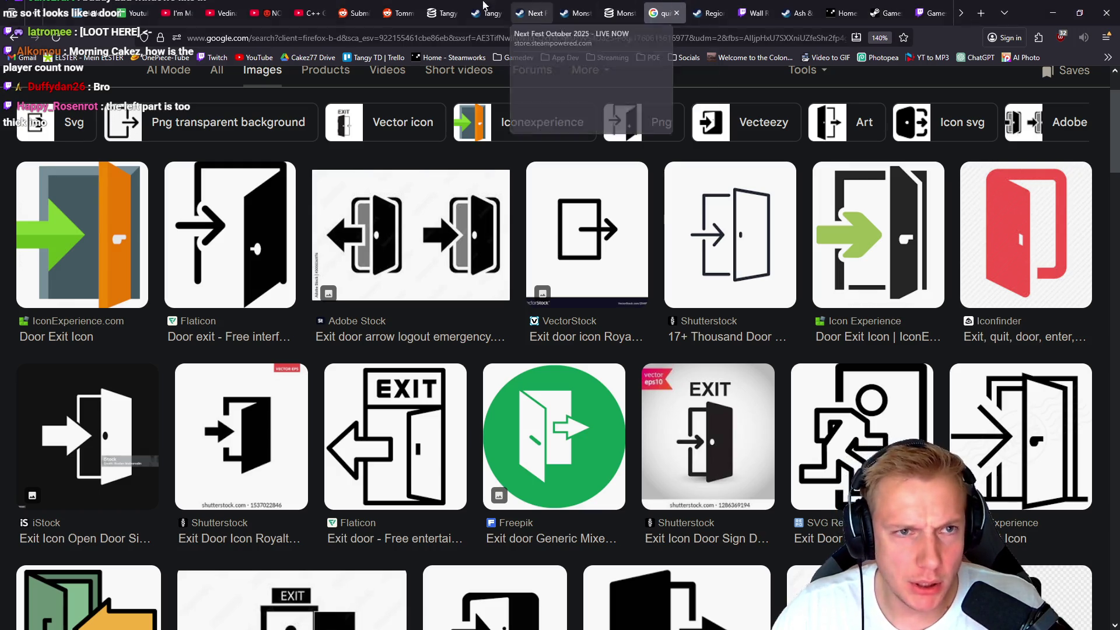
left_click(443, 13)
left_click(56, 38)
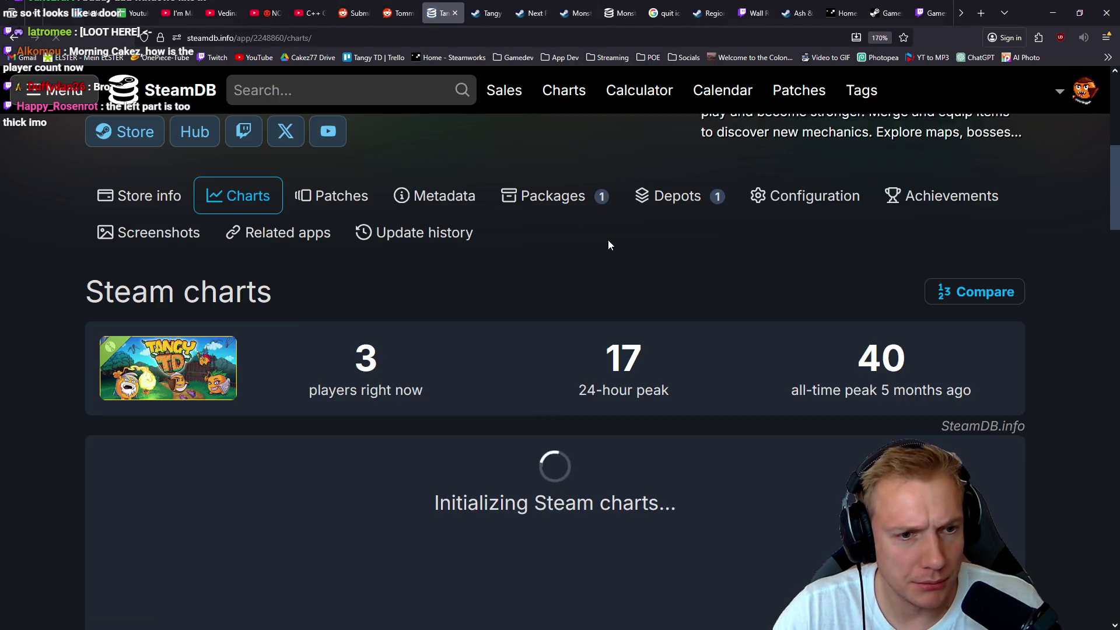
key("alt+Tab")
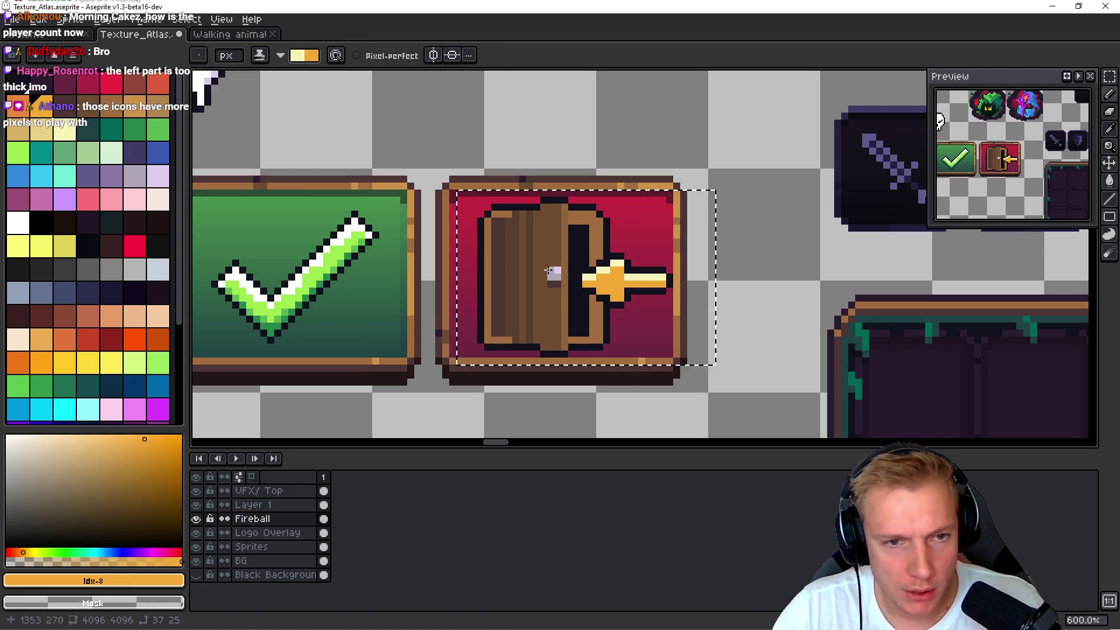
scroll(517, 276, "up", 3)
- Repaint the door's top edge pixels in dark brown #6c4c30
left_click_drag(518, 276, 485, 303)
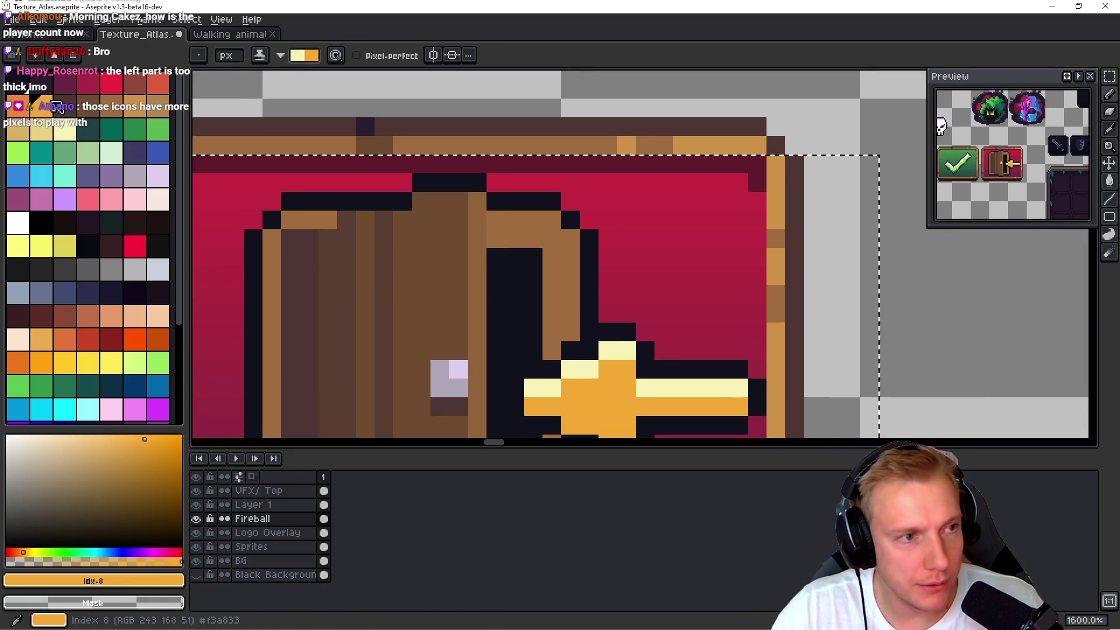
left_click(571, 262, "alt")
left_click(582, 262)
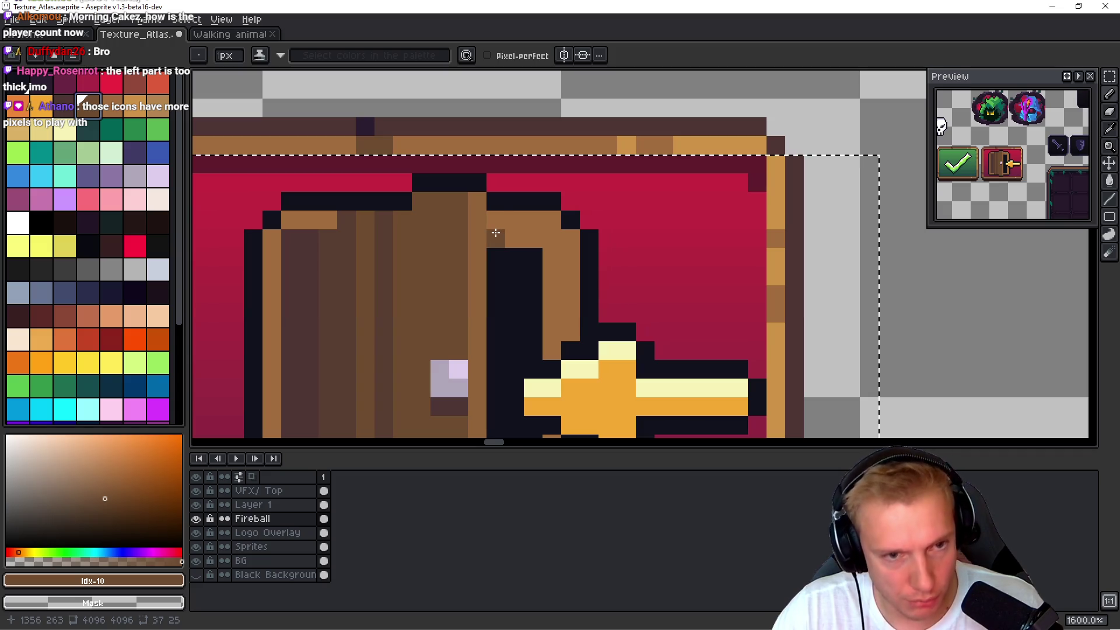
left_click(140, 561)
left_click(496, 275)
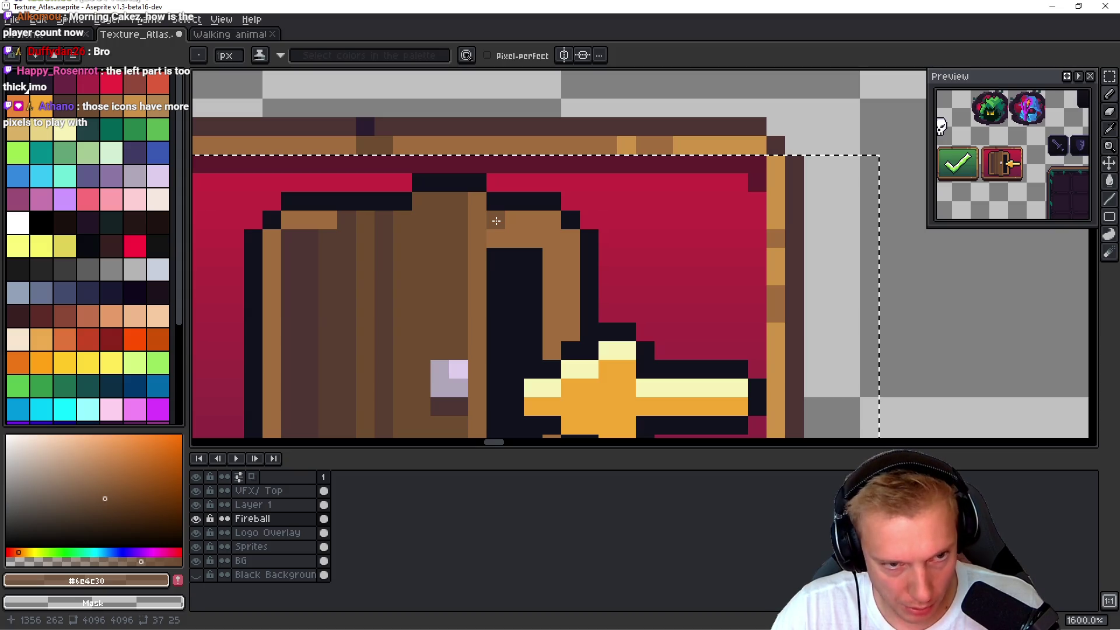
left_click_drag(495, 239, 548, 239)
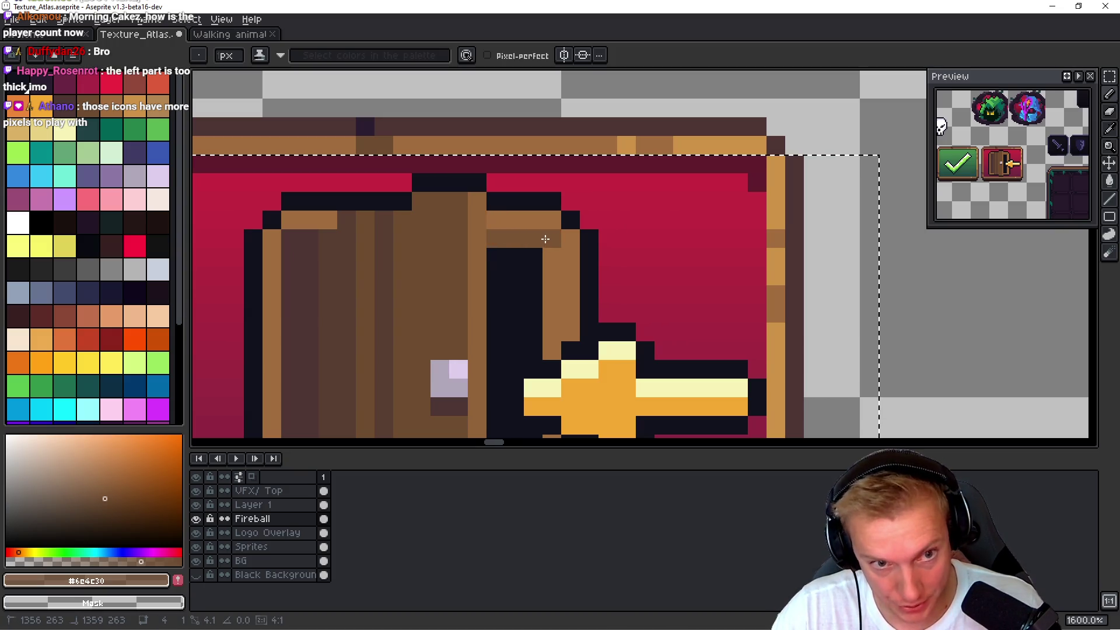
left_click(552, 257)
- Darken the brown strip beside the black opening and the door's bottom pixels
scroll(524, 186, "down", 3)
mouse_move(524, 185)
left_mouse_down()
mouse_move(548, 222)
mouse_move(543, 390)
mouse_move(564, 385)
left_mouse_up()
scroll(564, 210, "up", 2)
scroll(564, 209, "left", 2)
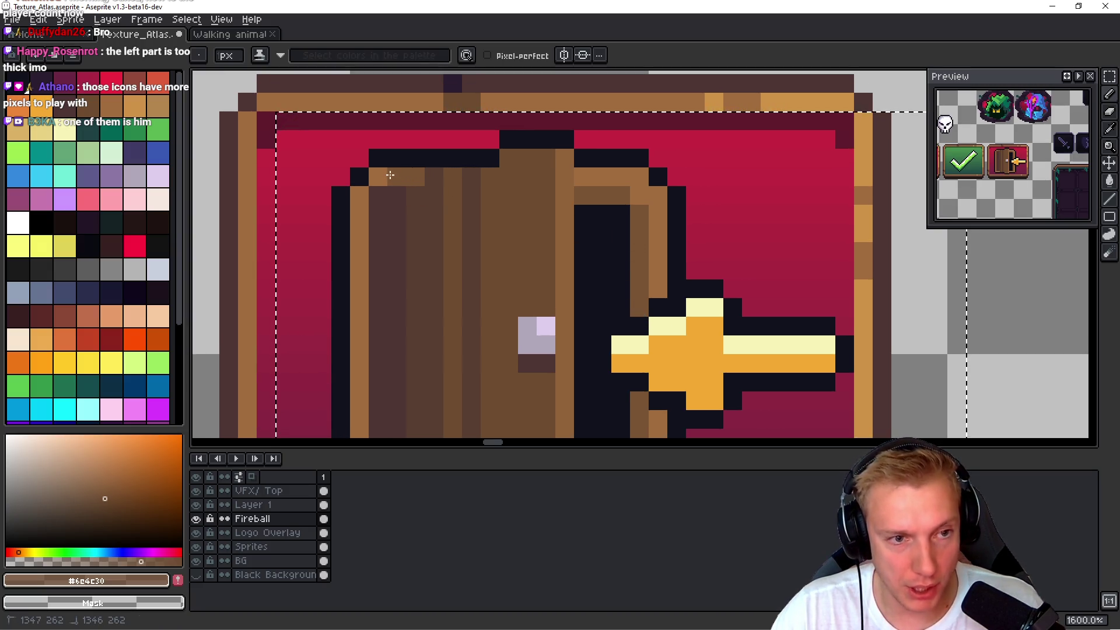
scroll(379, 175, "down", 4)
scroll(379, 175, "left", 1)
scroll(376, 80, "down", 1)
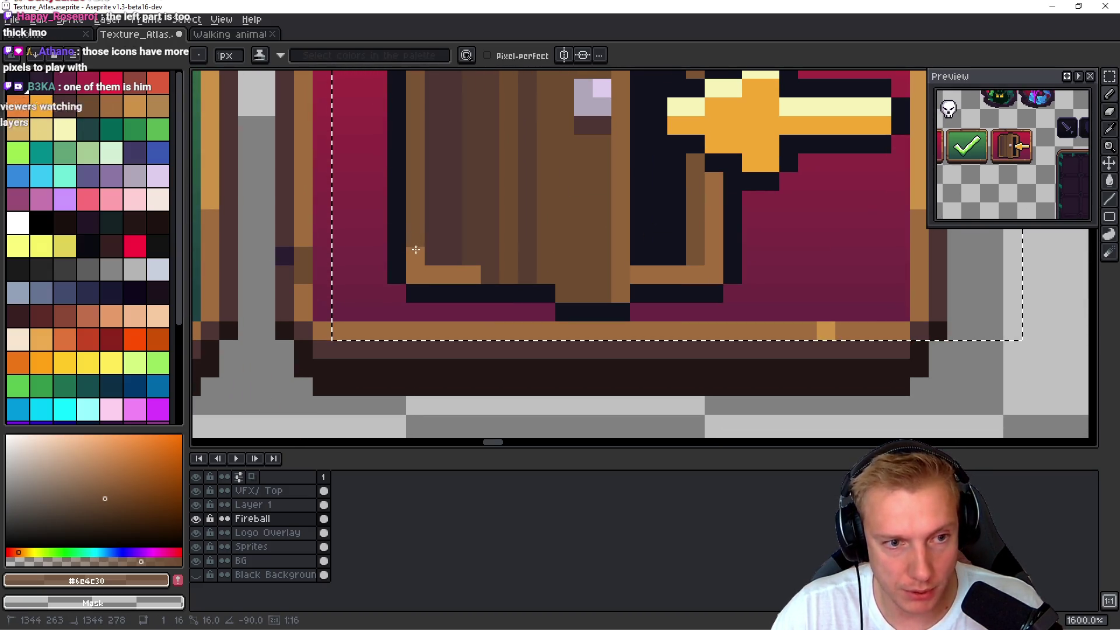
left_click_drag(435, 274, 462, 268)
left_click(416, 274)
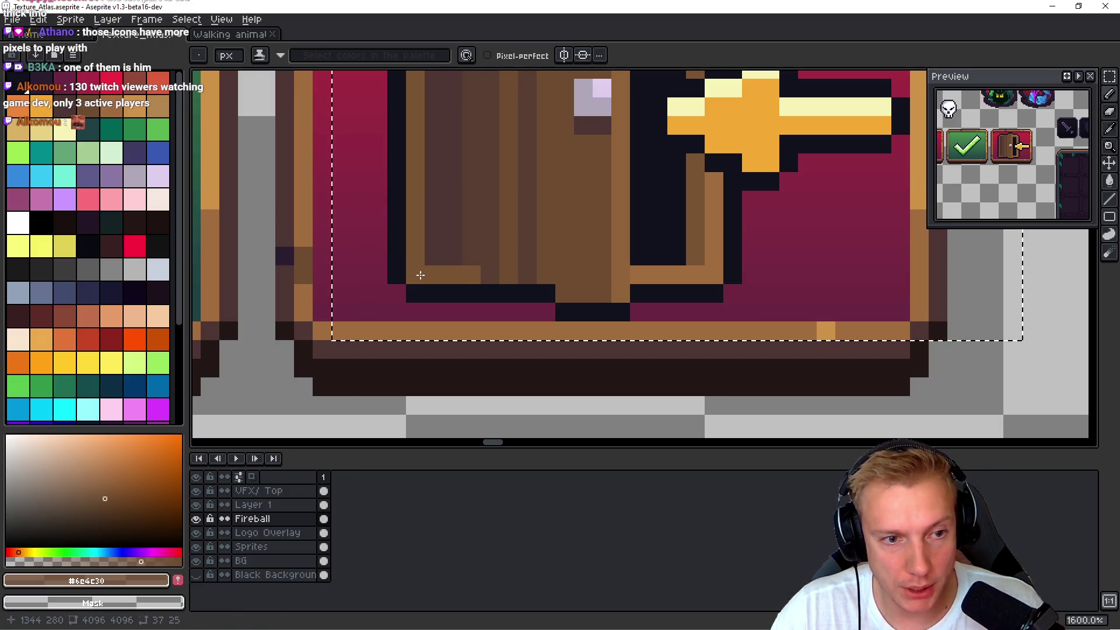
scroll(541, 386, "down", 8)
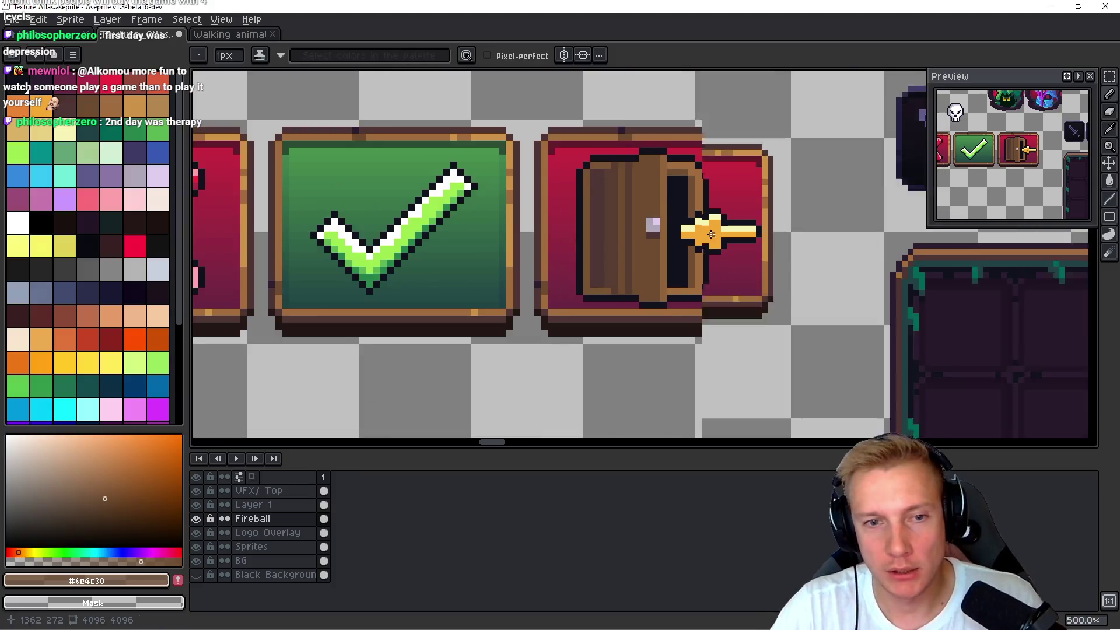
scroll(754, 246, "up", 4)
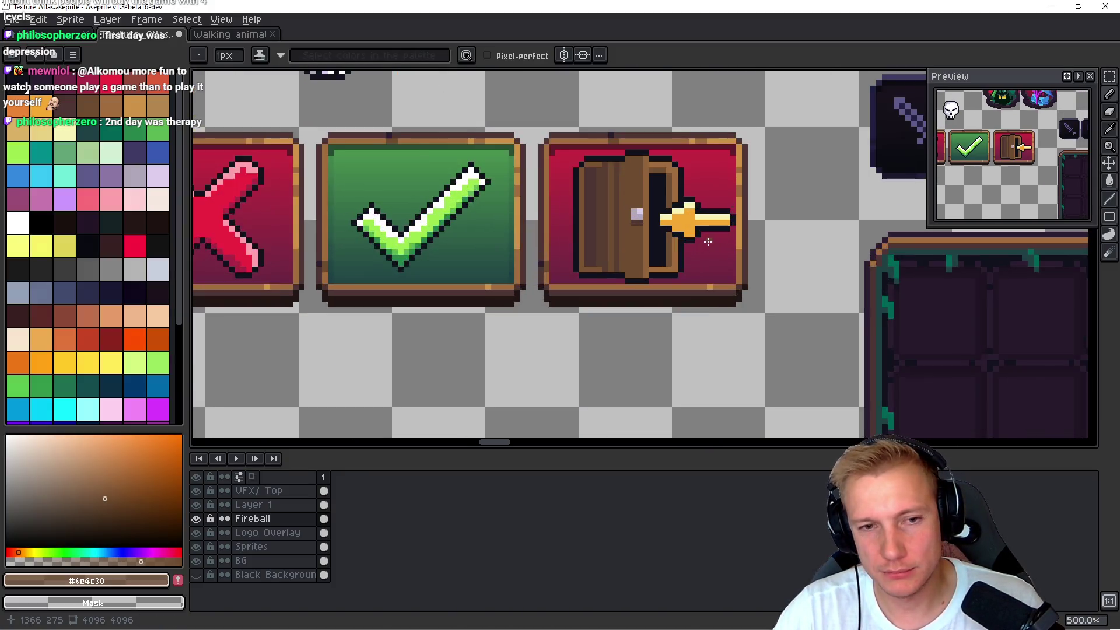
scroll(754, 247, "down", 3)
scroll(677, 227, "up", 3)
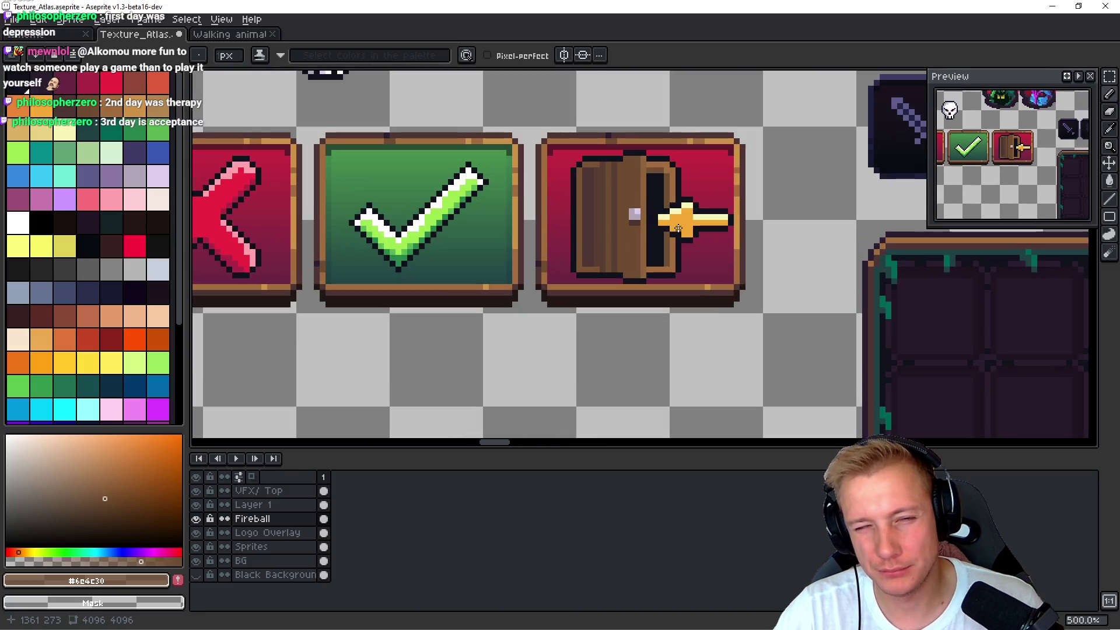
left_click_drag(668, 227, 621, 258)
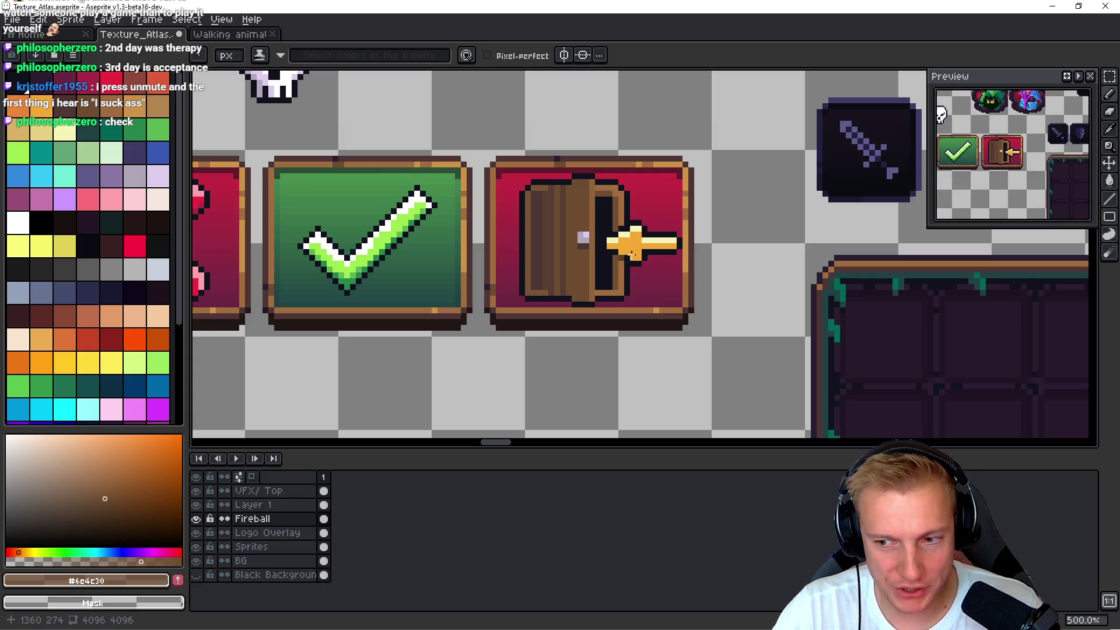
mouse_move(660, 294)
left_mouse_down()
mouse_move(642, 325)
mouse_move(644, 293)
left_mouse_up()
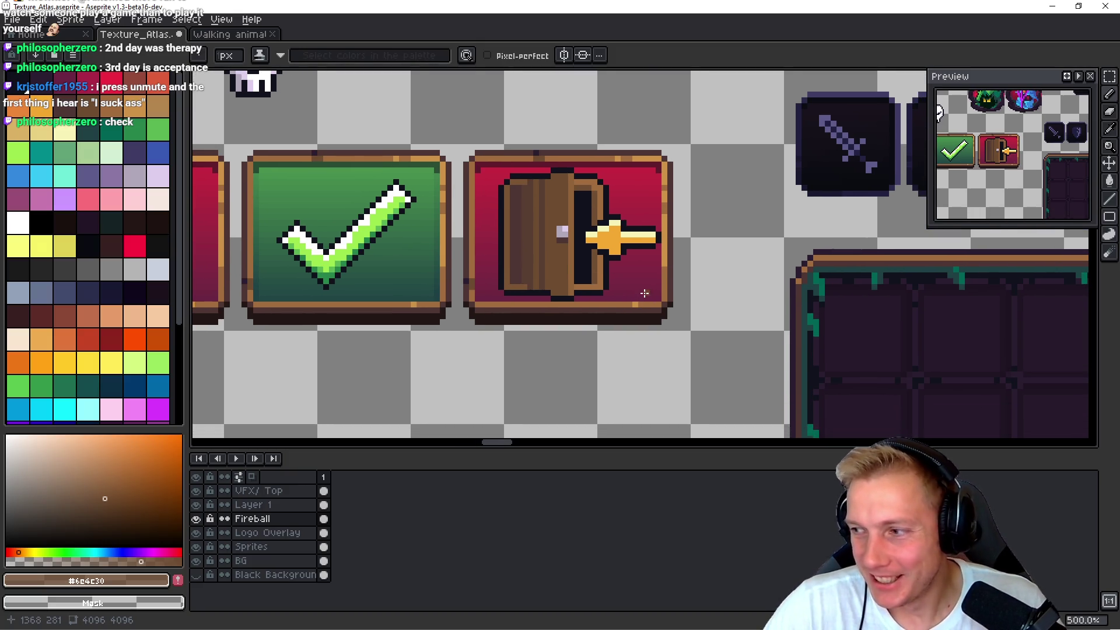
scroll(645, 294, "down", 3)
scroll(650, 285, "up", 3)
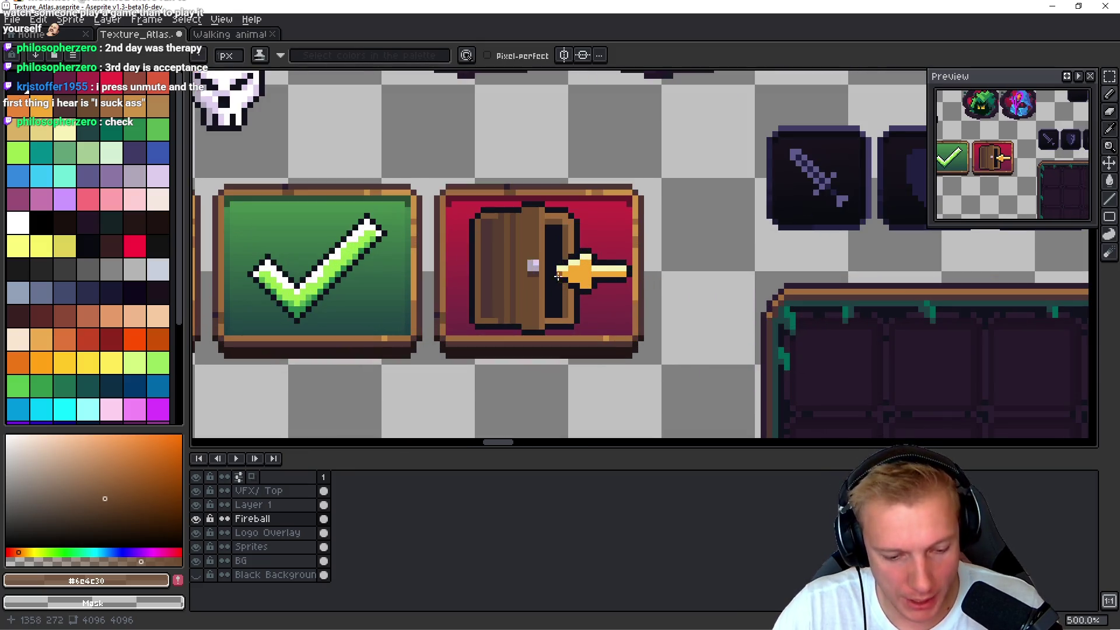
key("m")
left_click_drag(212, 437, 655, 187)
- Cut the door icon out of the red panel and park it below the panel
key("Delete")
key("ctrl+d")
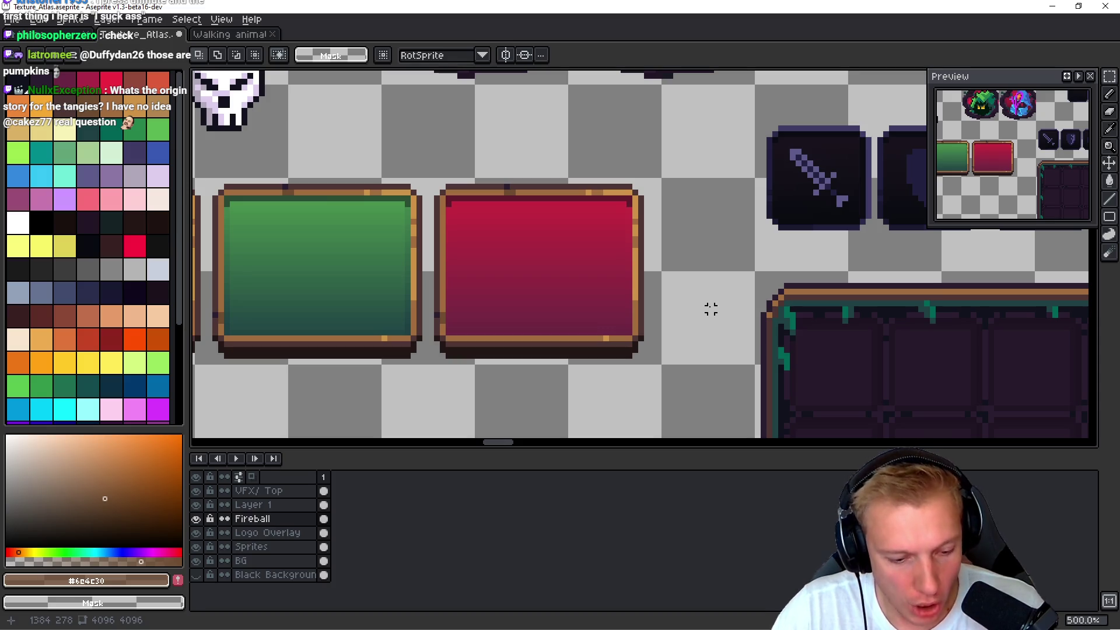
key("ctrl+z")
key("ctrl+z")
left_click_drag(447, 350, 664, 180)
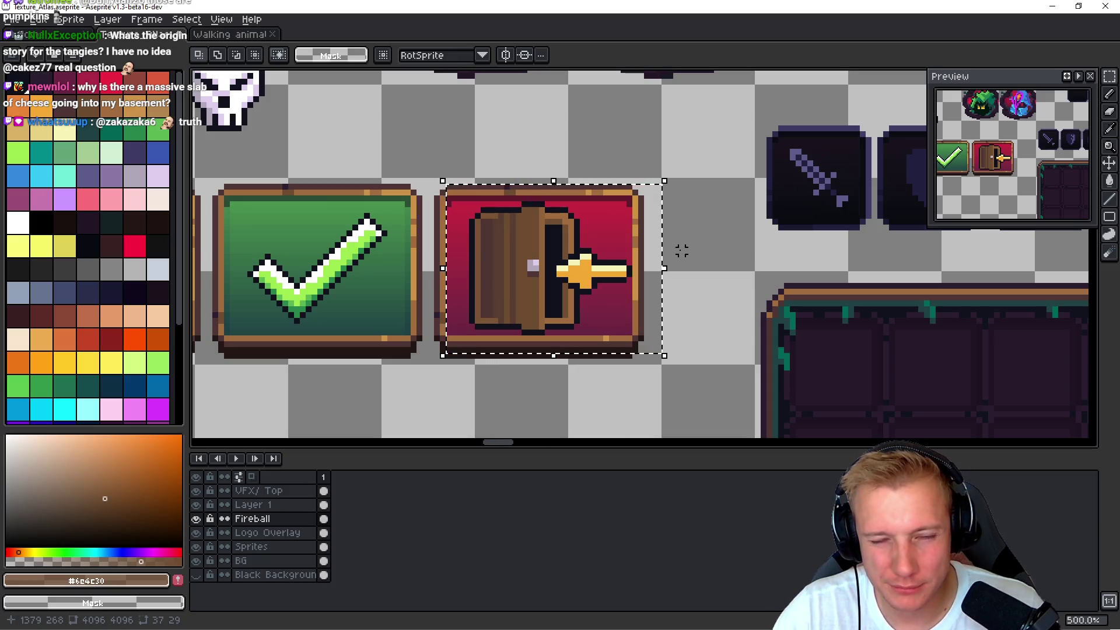
key("Delete")
mouse_move(682, 251)
left_mouse_down()
mouse_move(671, 261)
mouse_move(687, 204)
left_mouse_up()
key("ctrl+v")
mouse_move(568, 181)
left_mouse_down()
mouse_move(595, 290)
mouse_move(576, 180)
mouse_move(569, 390)
mouse_move(596, 242)
mouse_move(529, 466)
left_mouse_up()
left_click(478, 230)
- On the Sprites layer, hue-shift the red panel's interior to magenta, then select the Fireball layer
scroll(479, 231, "up", 2)
left_click_drag(413, 172, 712, 401)
left_click(292, 534)
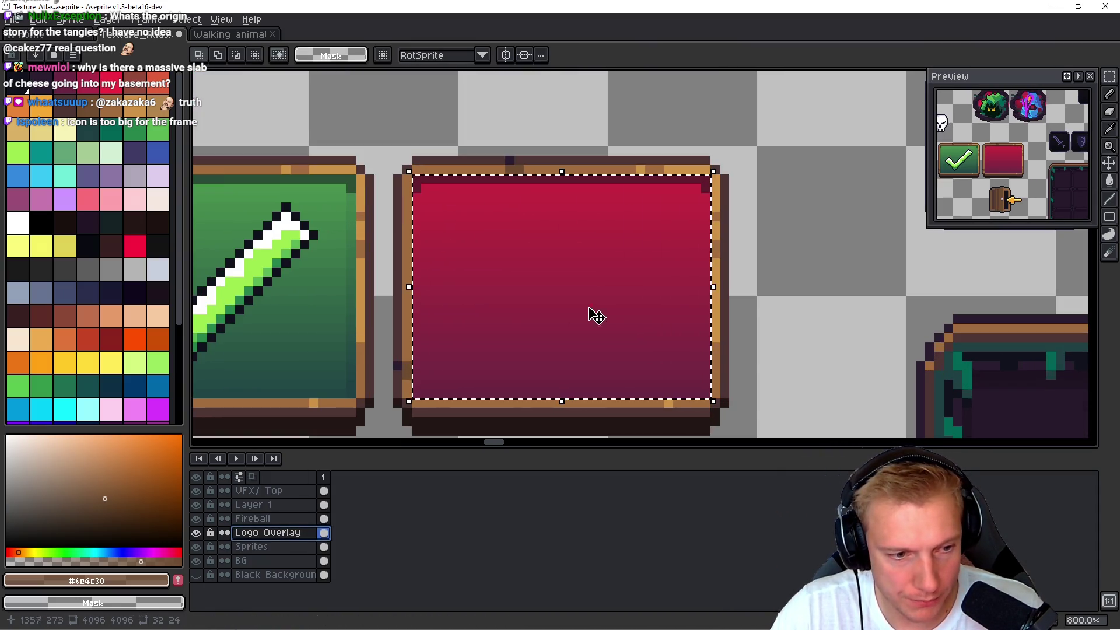
left_click(274, 546)
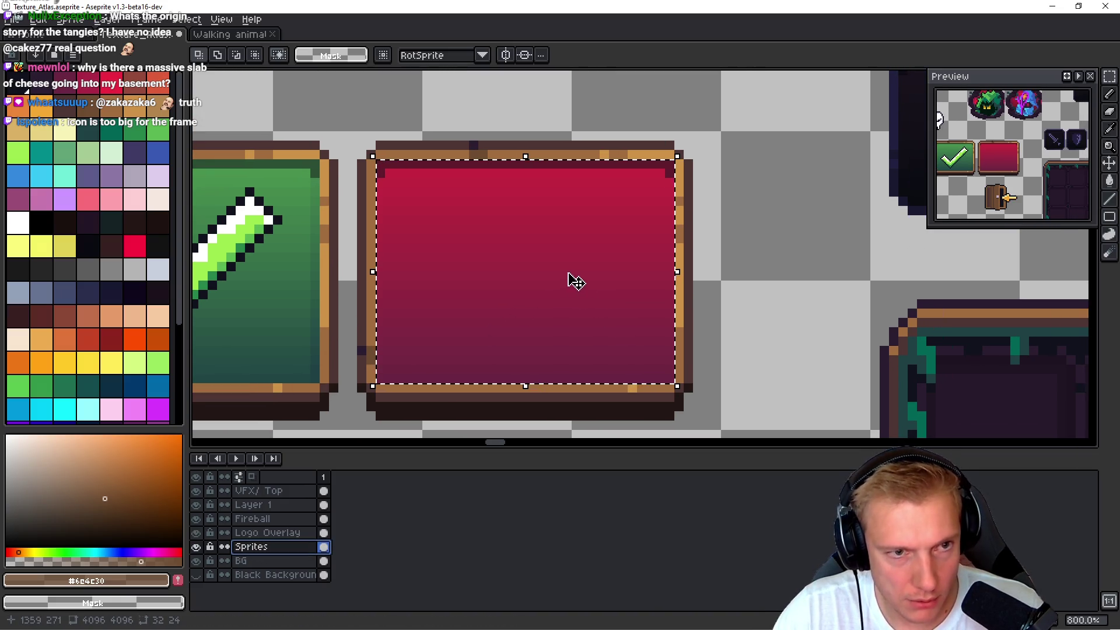
key("ctrl+u")
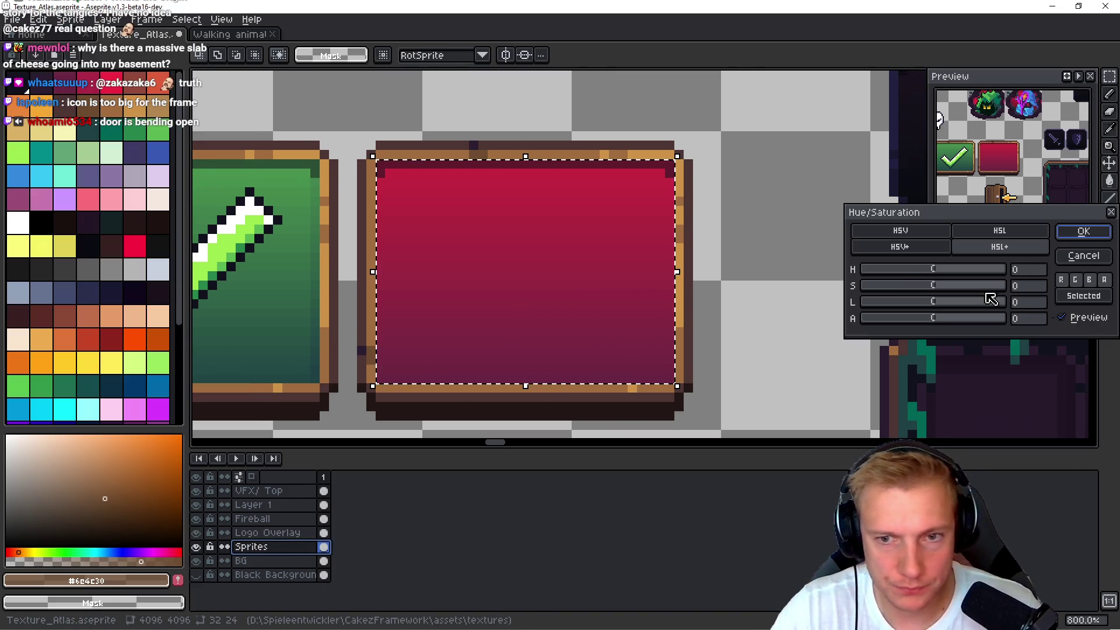
mouse_move(926, 271)
left_mouse_down()
mouse_move(950, 267)
mouse_move(925, 265)
left_mouse_up()
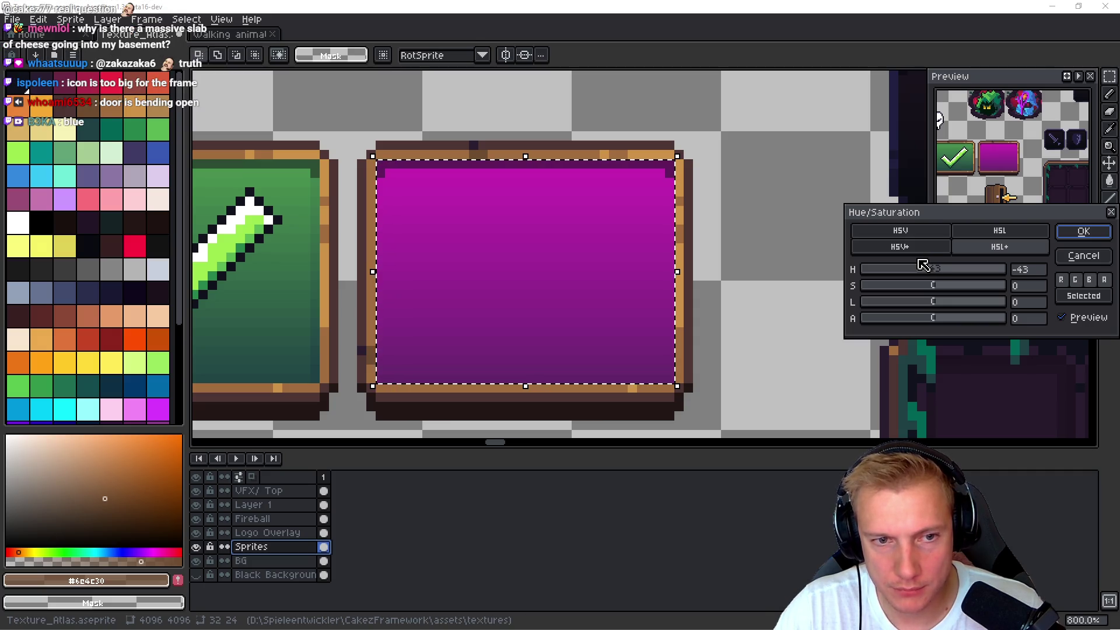
left_click(1083, 231)
scroll(620, 253, "down", 5)
scroll(635, 349, "down", 1)
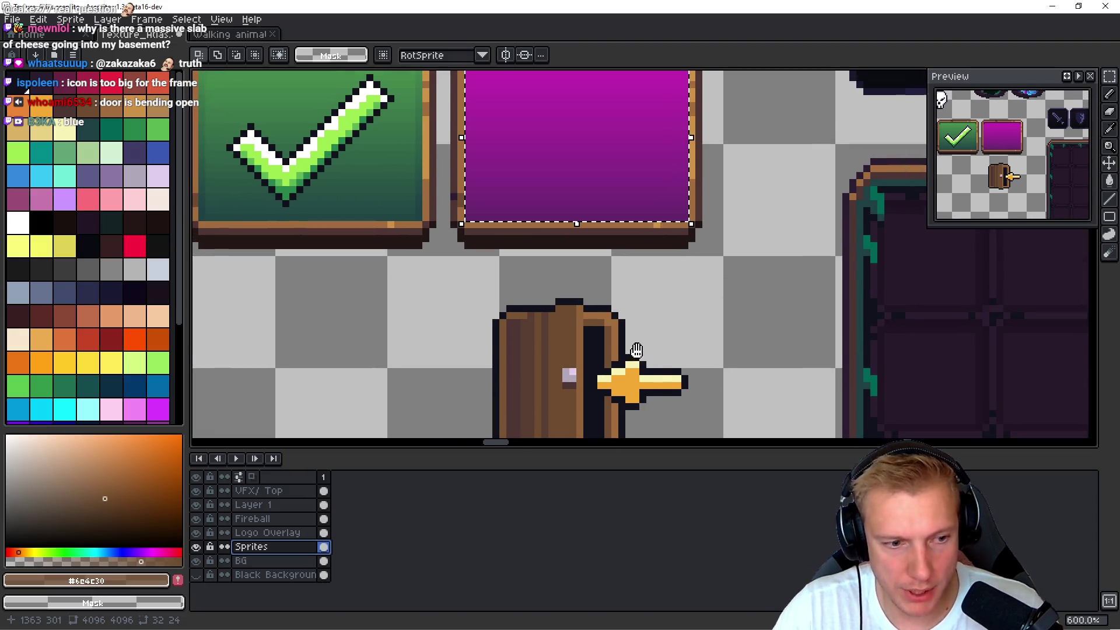
left_click(674, 351, "ctrl")
- Move the door icon up into the magenta frame and nudge it into place pixel by pixel
scroll(661, 309, "down", 2)
mouse_move(453, 381)
left_mouse_down()
mouse_move(699, 225)
mouse_move(712, 180)
left_mouse_up()
scroll(553, 431, "up", 3)
mouse_move(560, 434)
left_mouse_down()
mouse_move(589, 210)
mouse_move(571, 199)
left_mouse_up()
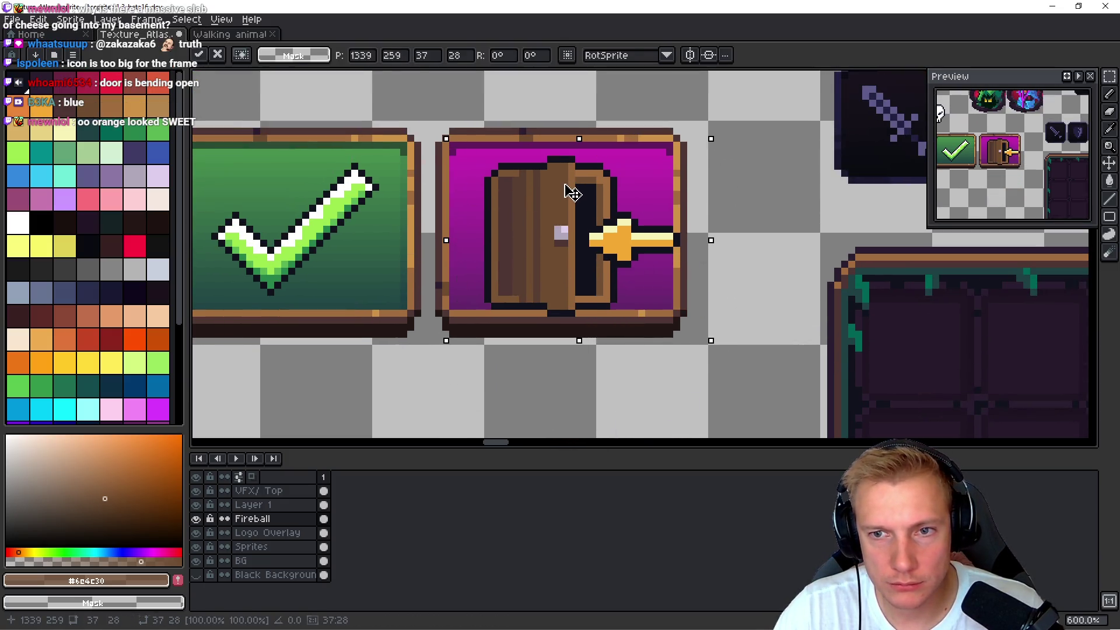
key("Up")
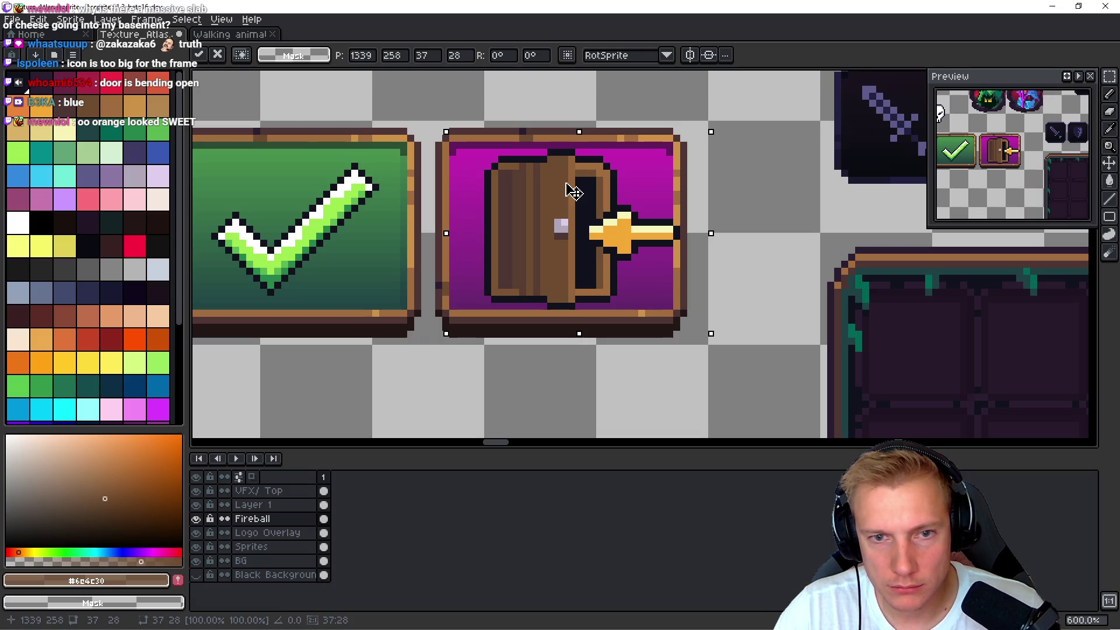
left_click_drag(570, 191, 570, 190)
key("Return")
- Shift the arrow-tip pixels into their correct position
scroll(639, 220, "up", 4)
left_click_drag(682, 297, 750, 192)
left_click_drag(721, 276, 707, 276)
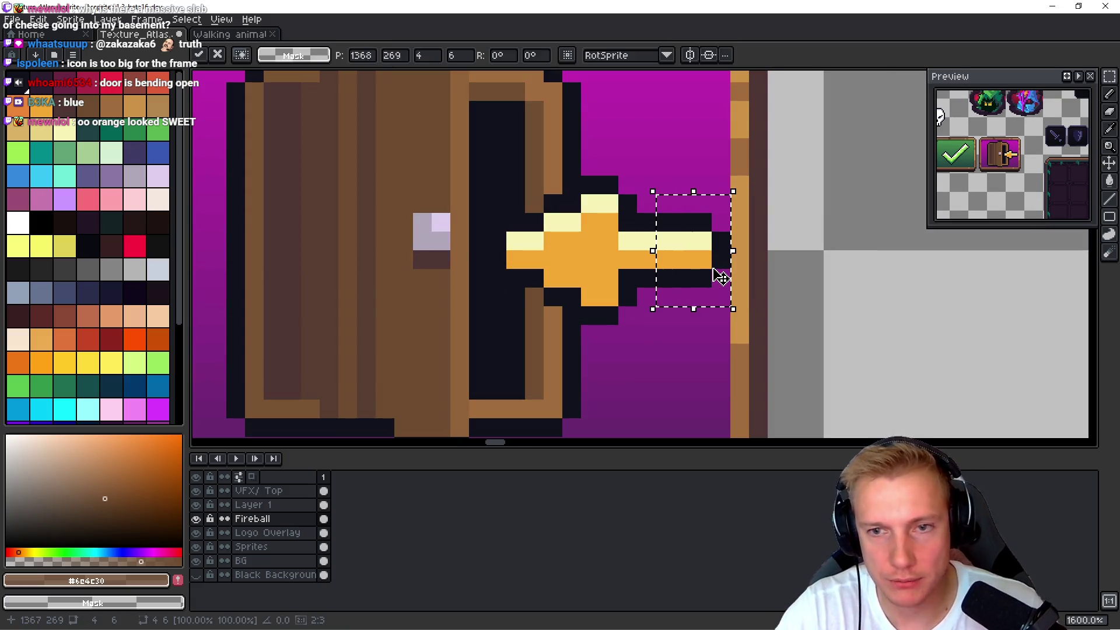
key("Return")
scroll(721, 276, "down", 3)
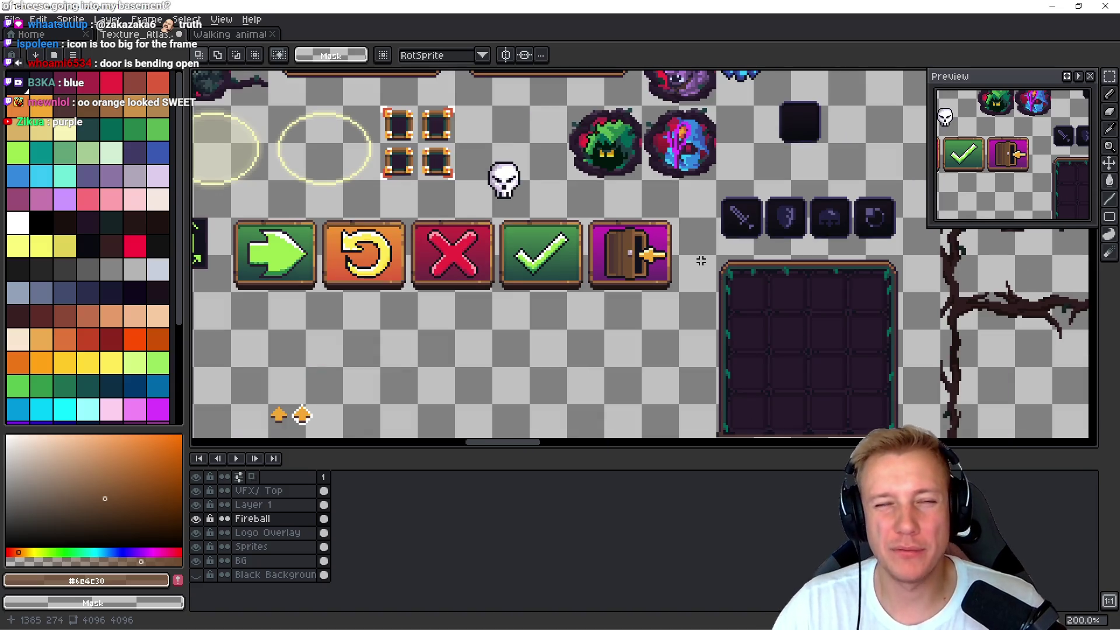
- Save the texture atlas and export the sprite sheet
key("ctrl+s")
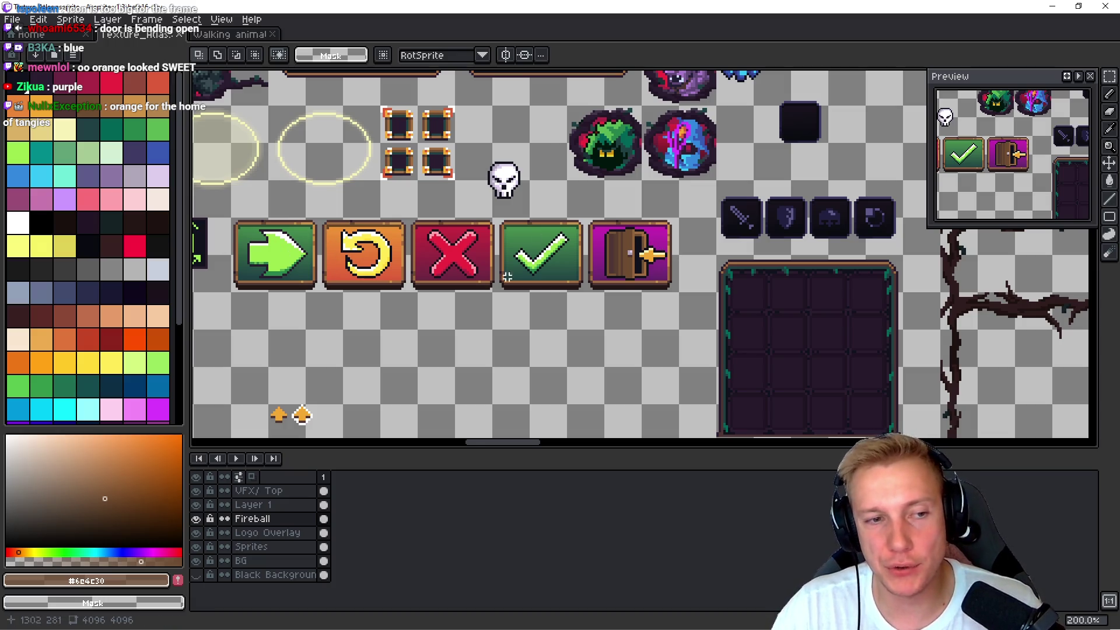
key("ctrl+e")
left_click(999, 219)
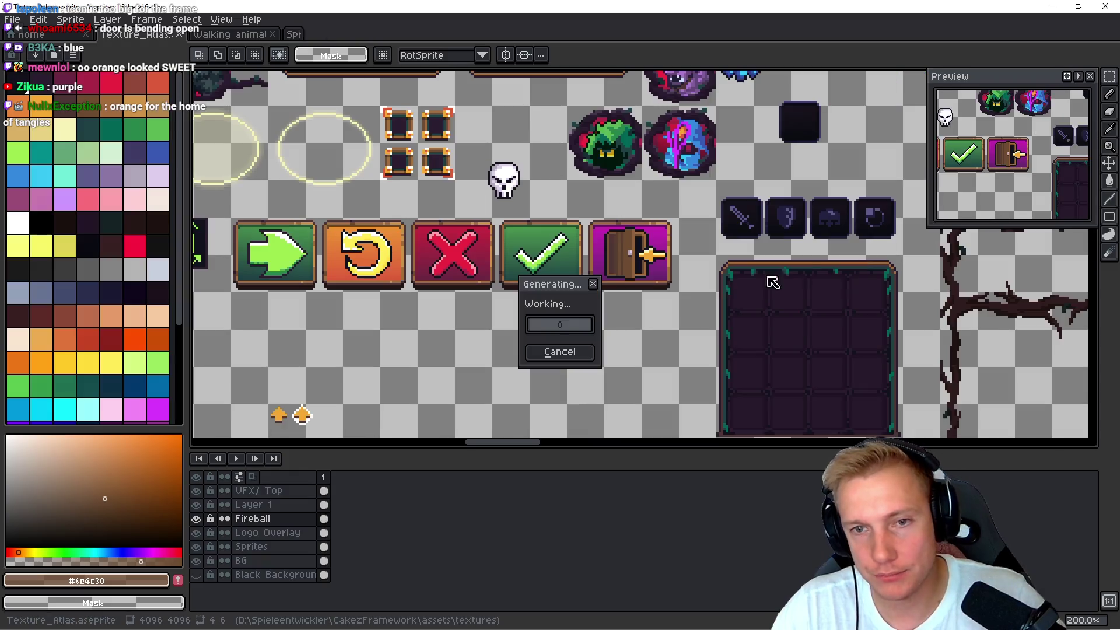
key("i")
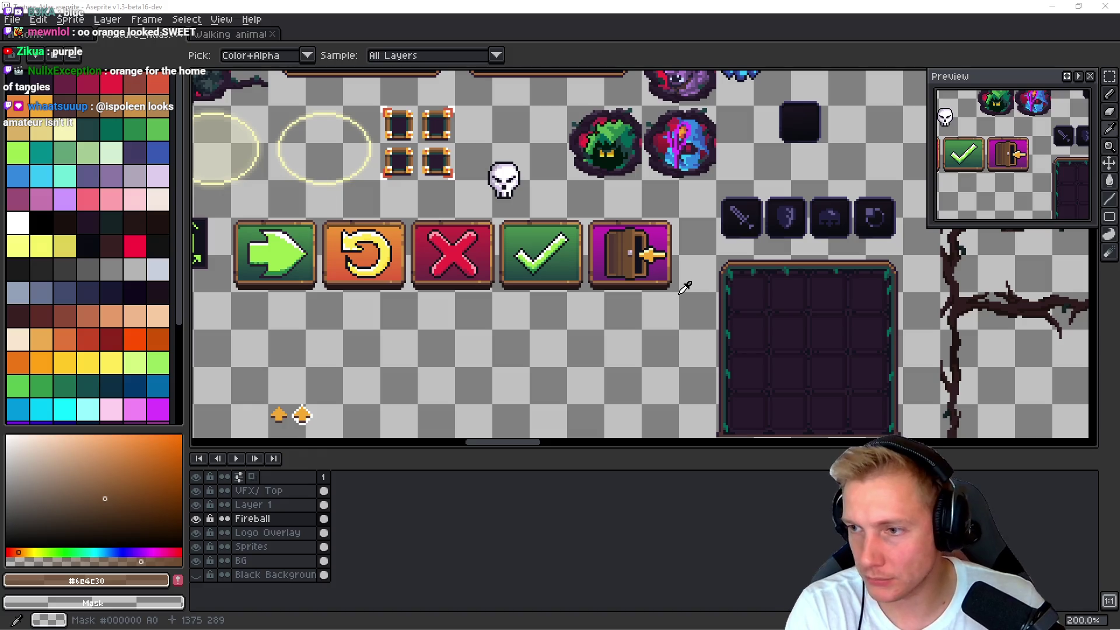
- Back in the code editor, hide the debug sidebar and open texts.h
key("alt+Tab")
key("ctrl+b")
key("ctrl+p")
key("Down")
key("Return")
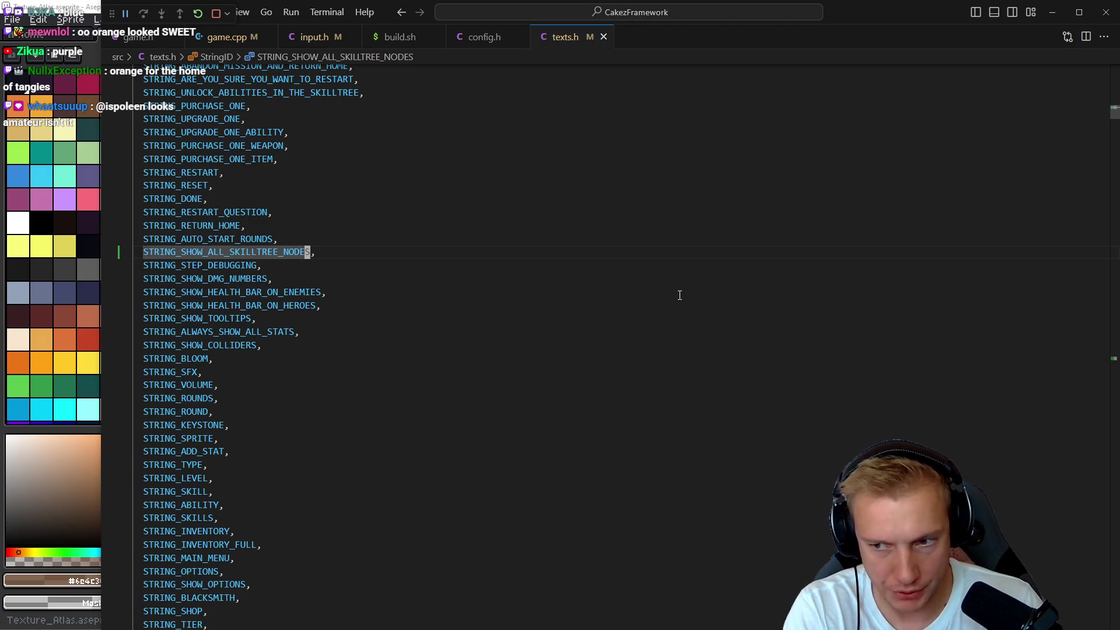
- Open assets.h through the project file search
key("shift+Right")
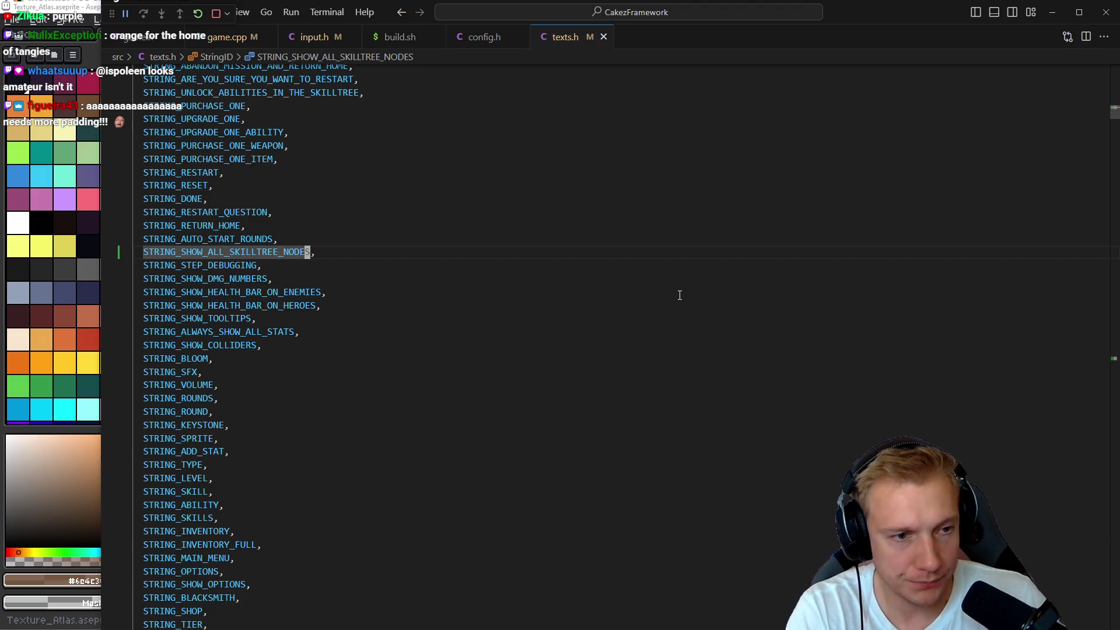
key("ctrl+Tab")
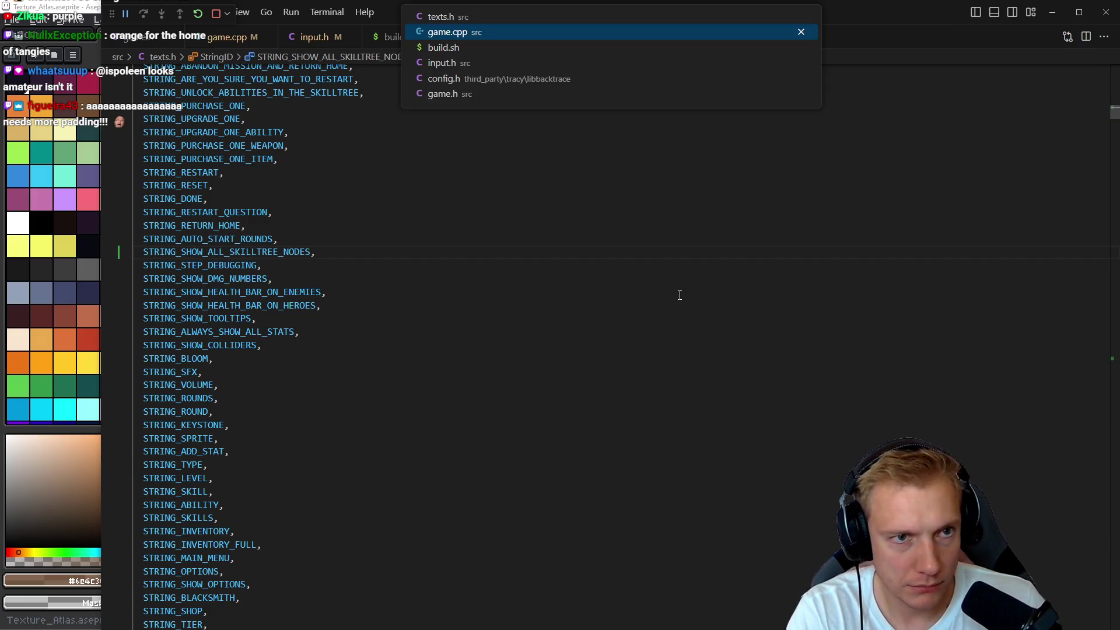
key("ctrl+p")
type("as")
key("Return")
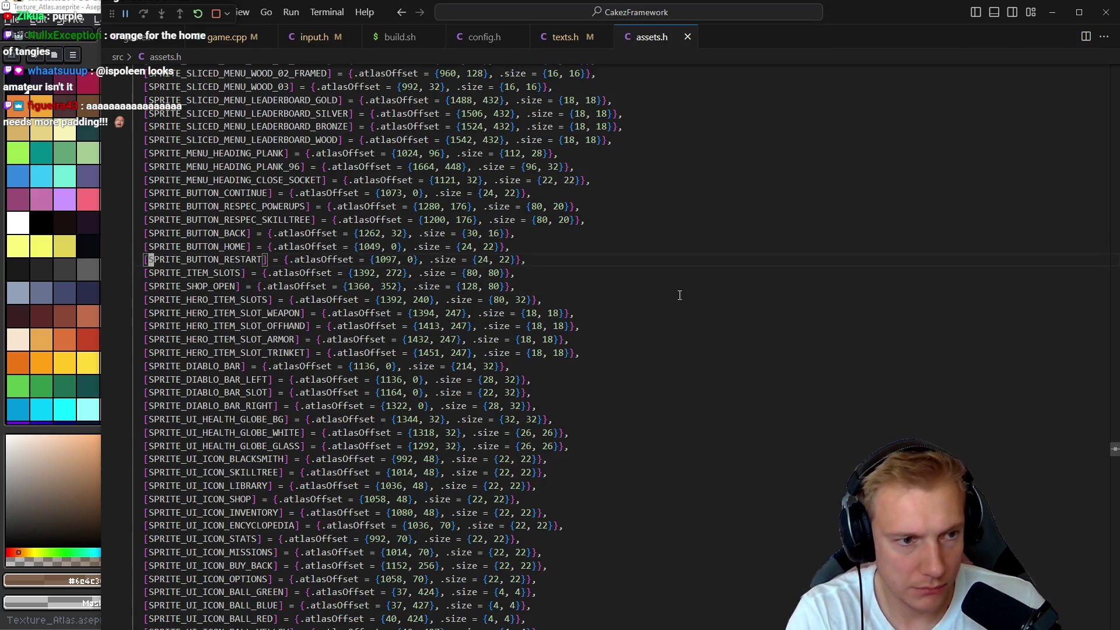
- Duplicate the SPRITE_BUTTON_CONFIRM_BIG enum entry and rename the copy to SPRITE_BUTTON_HOME_BIG
key("Down")
key("Down")
key("Down")
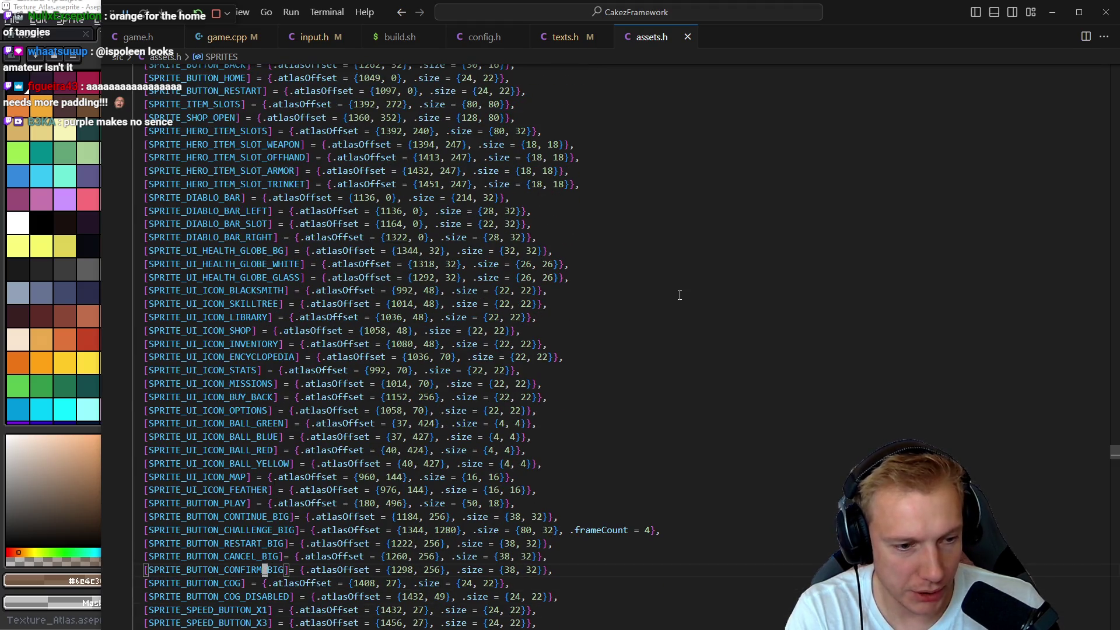
key("F12")
key("shift+alt+Down")
key("End")
key("Left")
key("Left")
key("BackSpace")
key("BackSpace")
key("BackSpace")
type("HOM")
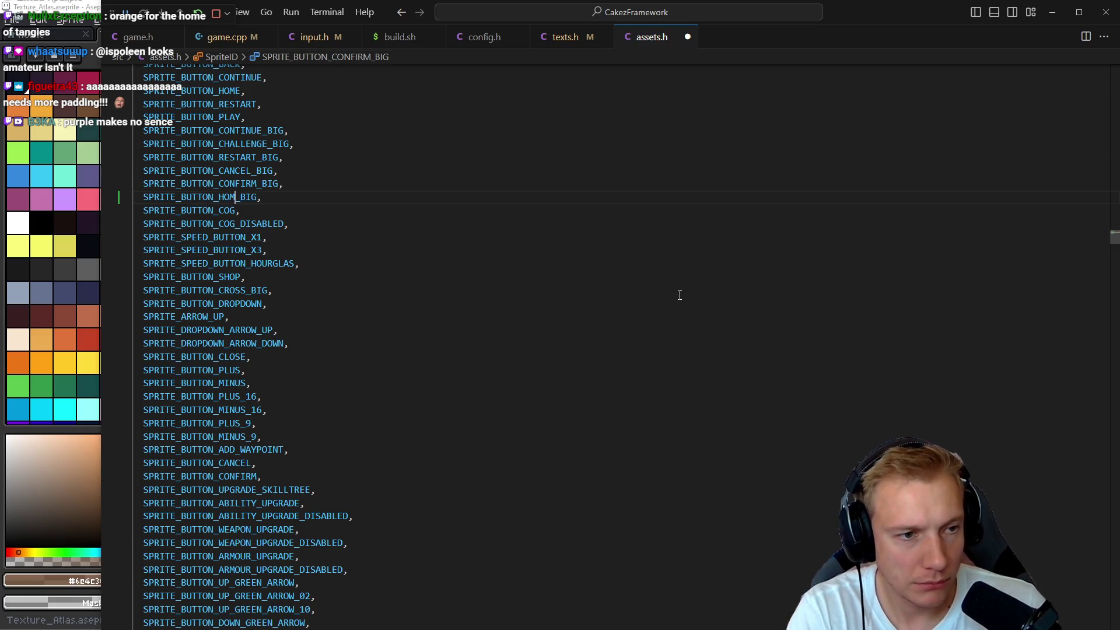
- Duplicate the CONFIRM_BIG atlas entry, rename it HOME_BIG, and clear its copied offset
key("alt+Left")
key("Down")
key("shift+alt+Down")
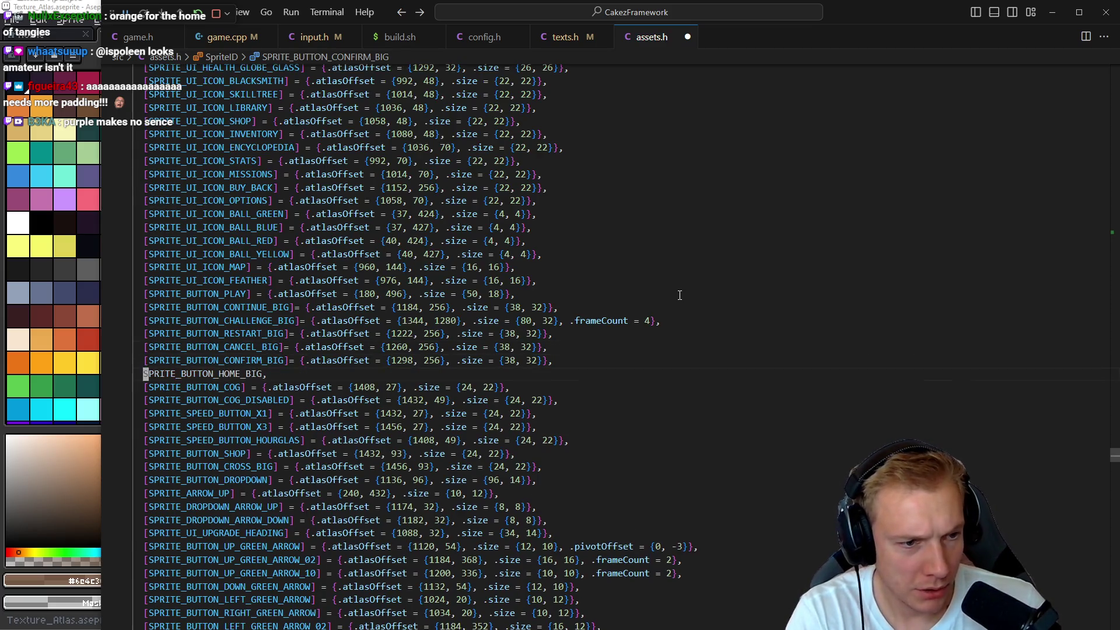
key("ctrl+shift+Left")
type("SPRITE_BUTTON_HOME_BIG")
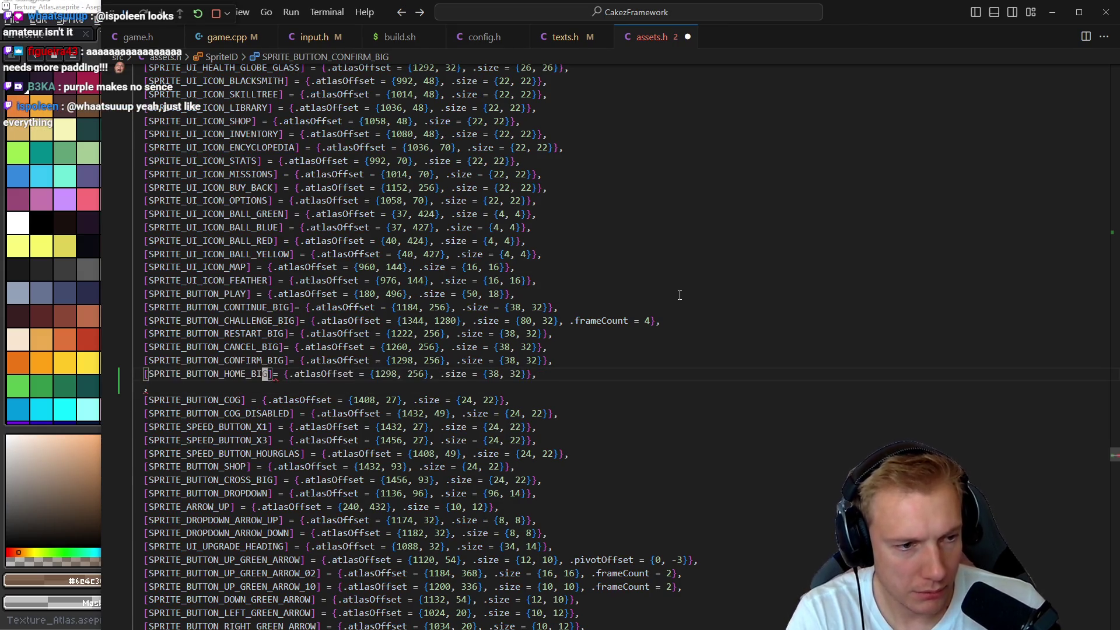
key("BackSpace")
key("BackSpace")
key("Left")
key("Left")
key("Left")
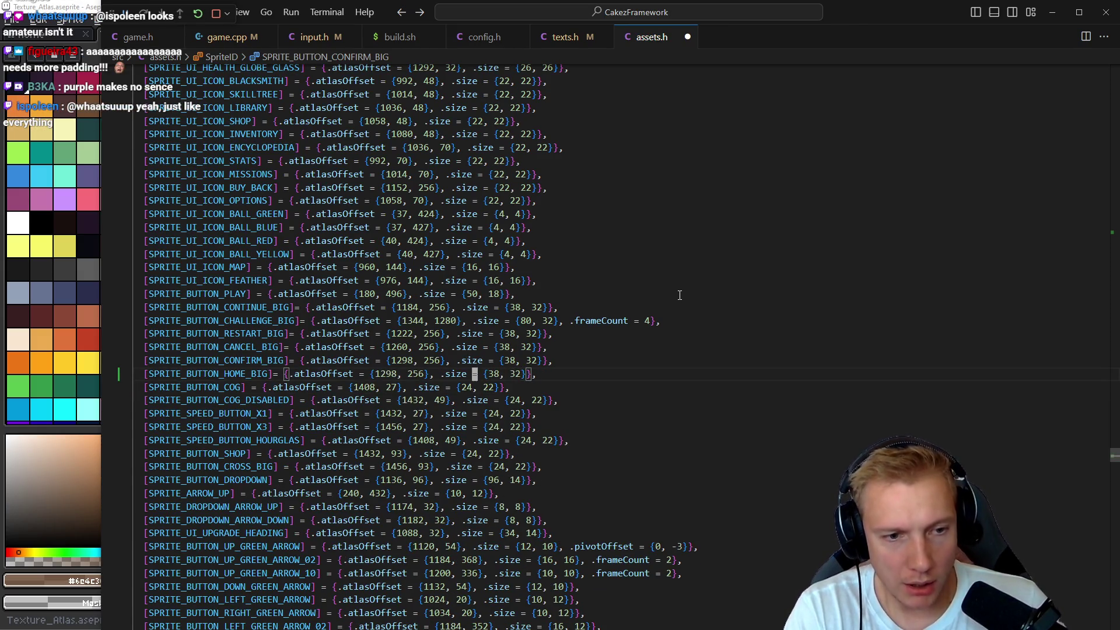
key("BackSpace")
key("BackSpace")
key("BackSpace")
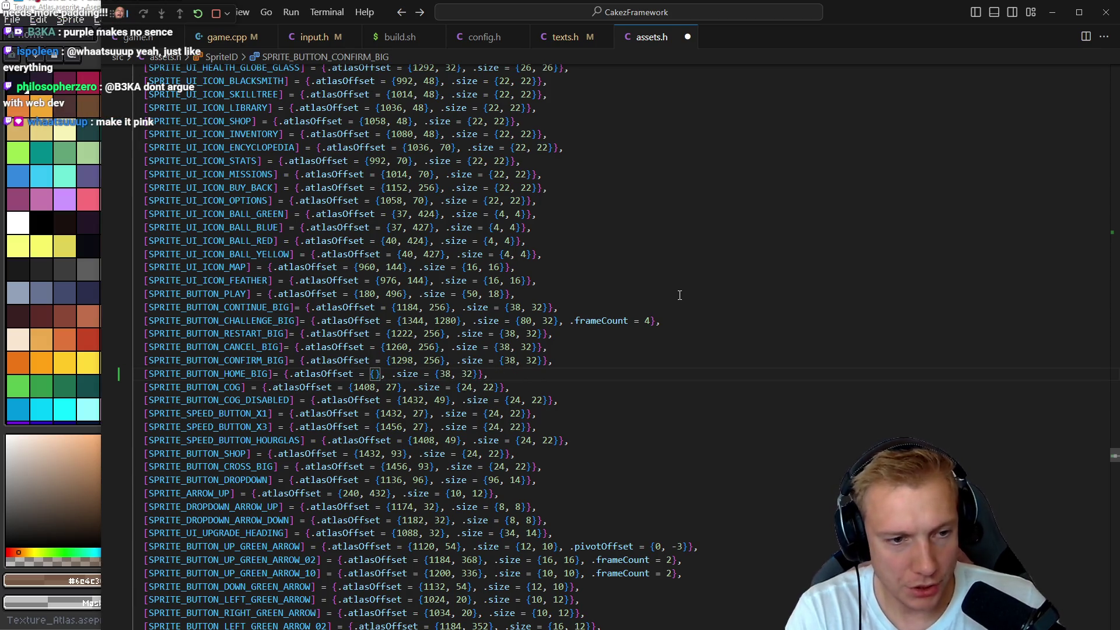
- Read the button's position from the atlas, set atlasOffset to 1336, 256, and start the build
key("alt+Tab")
scroll(548, 228, "up", 5)
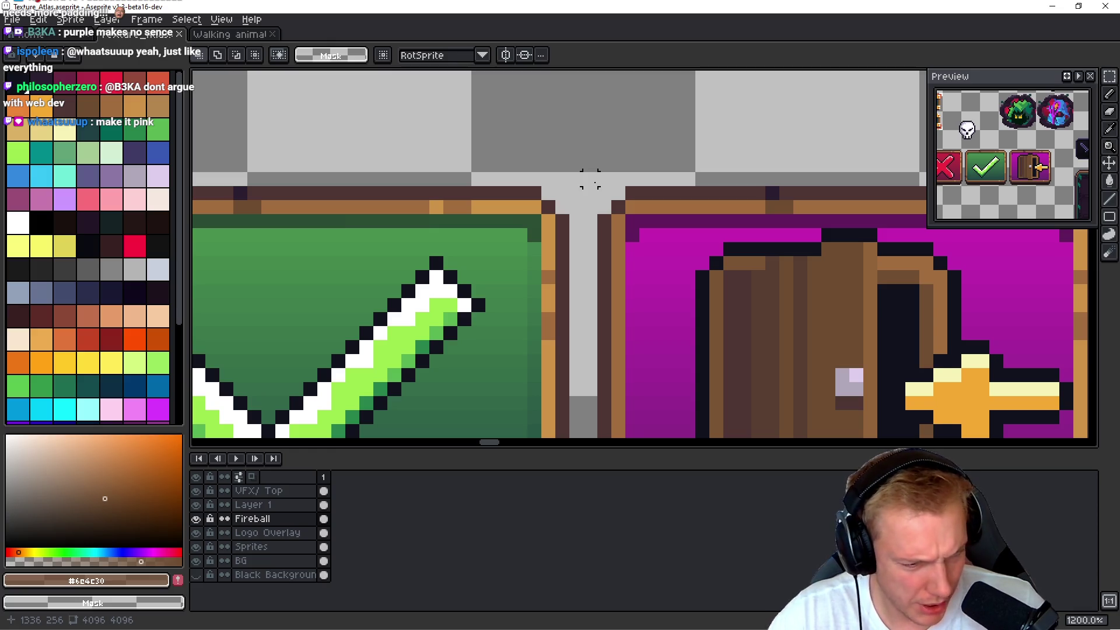
key("alt+Tab")
type("12")
type("36, 256}, .size = {38, 32}},")
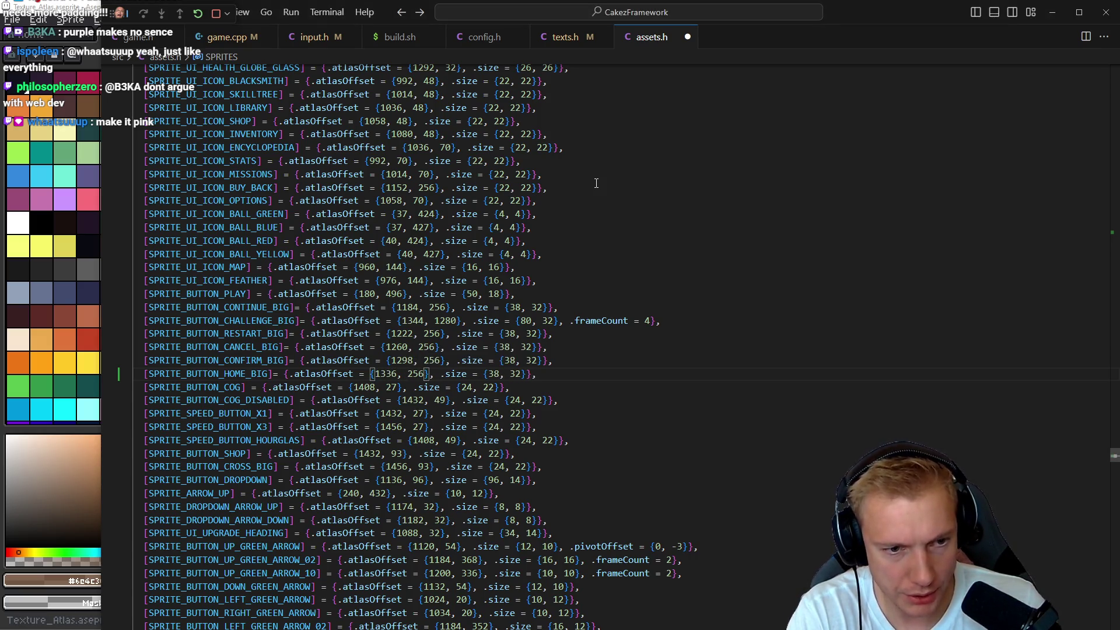
key("ctrl+shift+b")
key("ctrl+Tab")
key("ctrl+Tab")
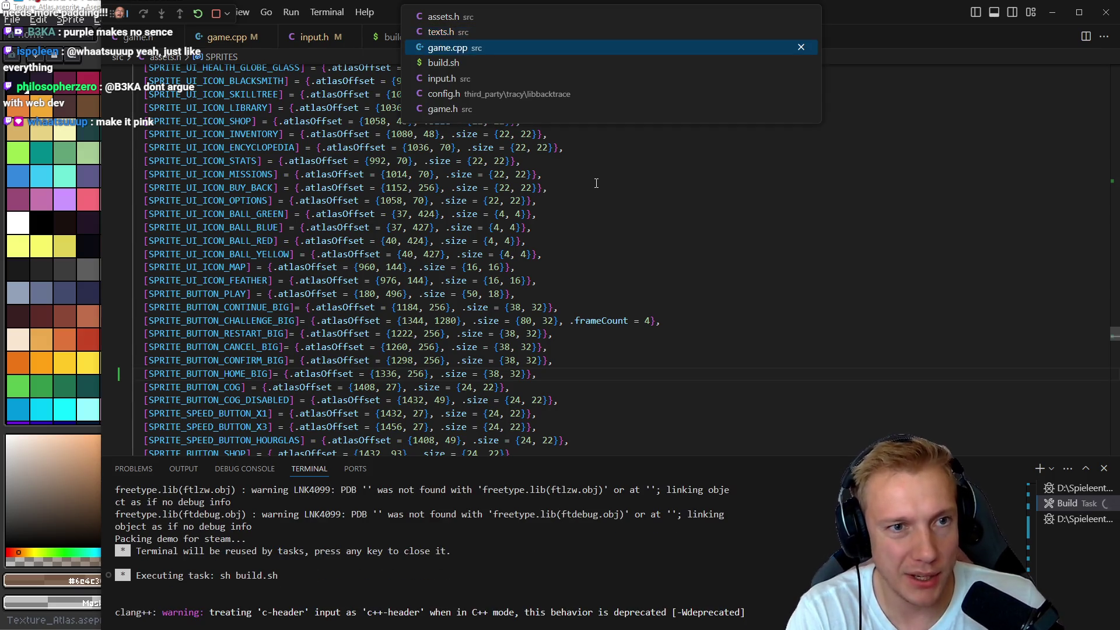
- Find the Home button's do_button call inside display_options in game.cpp
scroll(596, 183, "down", 10)
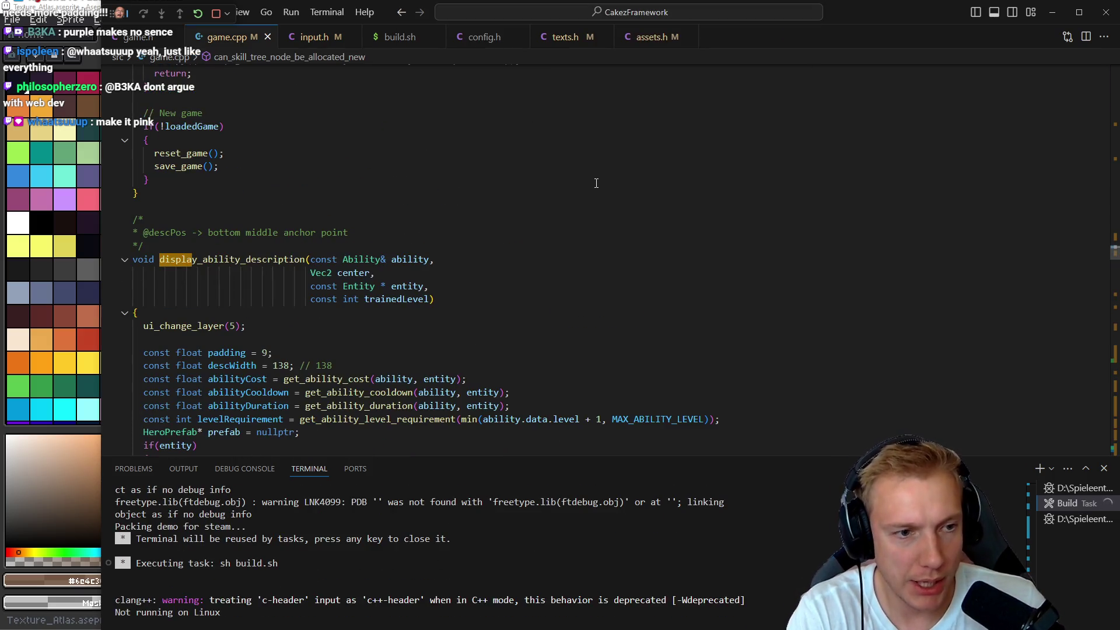
key("F3")
key("F3")
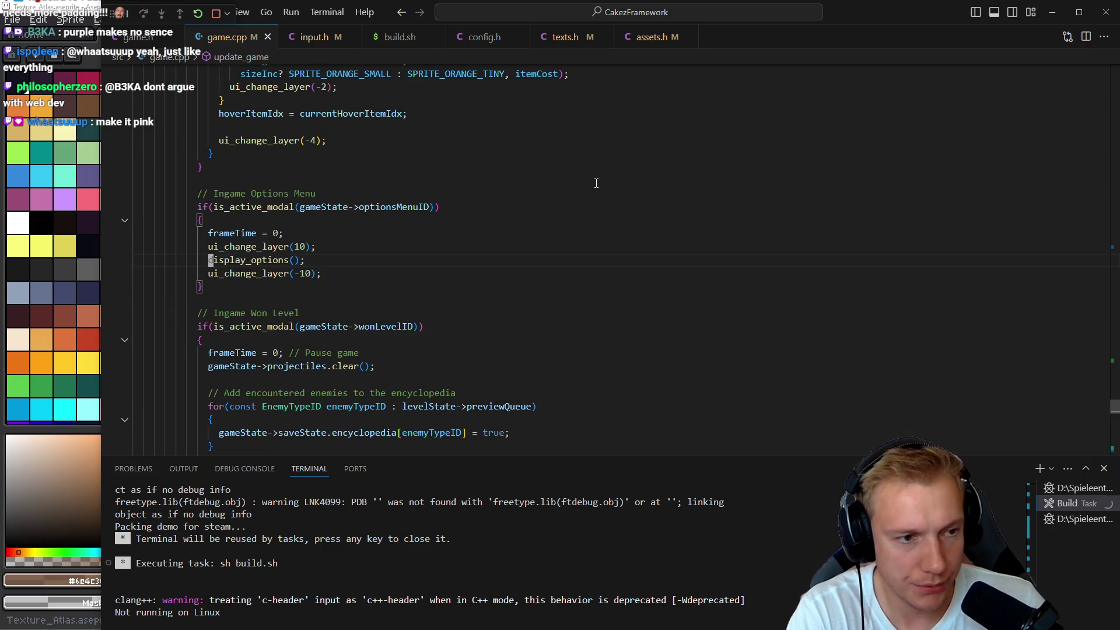
key("F3")
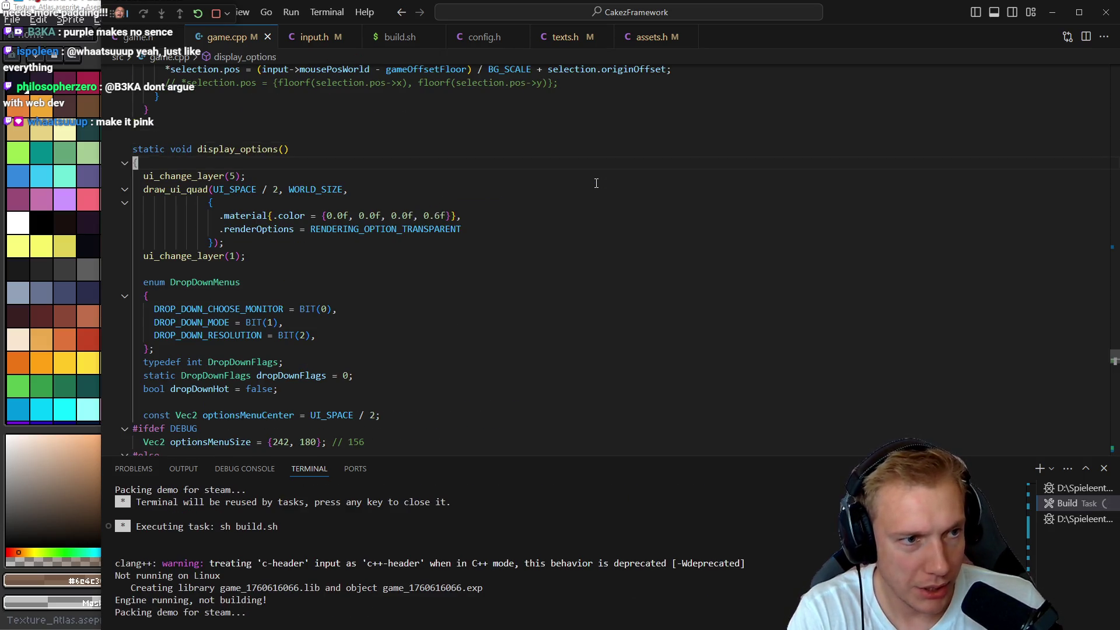
key("ctrl+shift+backslash")
key("Up")
key("Up")
key("Up")
key("ctrl+shift+backslash")
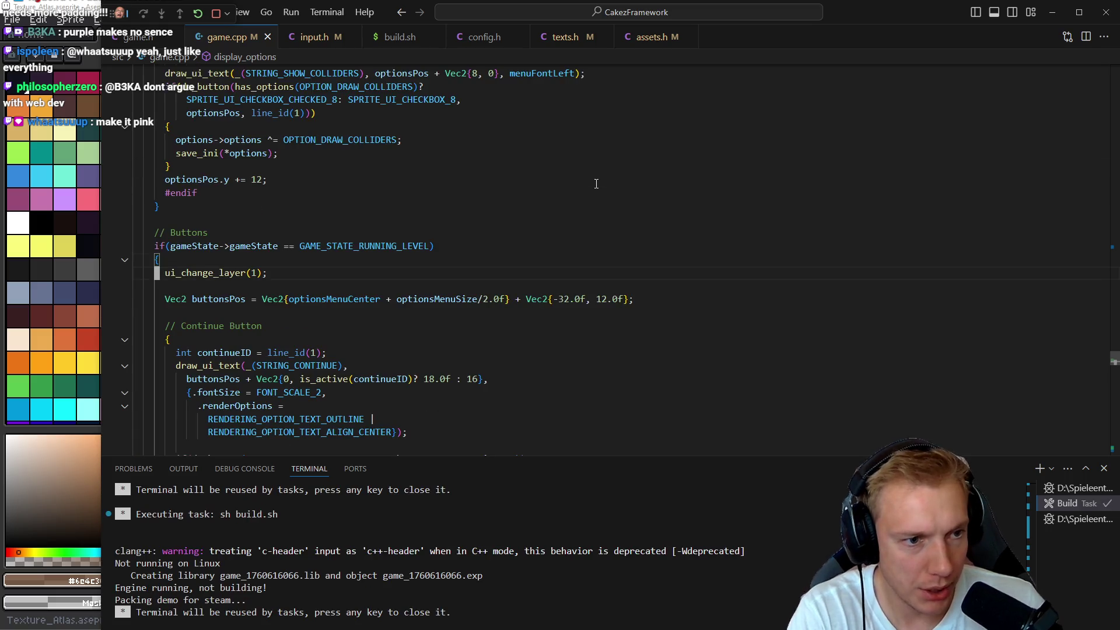
key("Down")
key("Down")
key("Down")
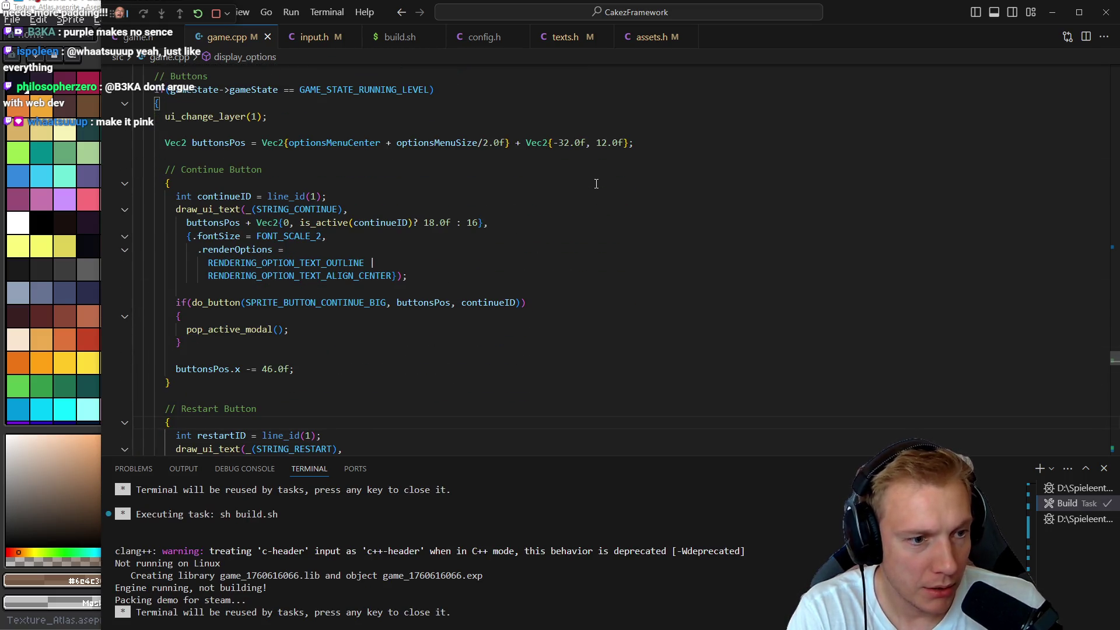
key("Down")
key("Down")
key("Down")
key("Up")
key("Up")
key("Up")
key("ctrl+shift+backslash")
key("Down")
key("Down")
key("Down")
key("Down")
key("Down")
key("Down")
key("Up")
key("Up")
key("Up")
- Change SPRITE_BUTTON_CANCEL_BIG to SPRITE_BUTTON_HOME_BIG and save game.cpp to rebuild
key("ctrl+Right")
key("ctrl+Right")
key("ctrl+Right")
key("BackSpace")
key("BackSpace")
key("BackSpace")
type("HOME")
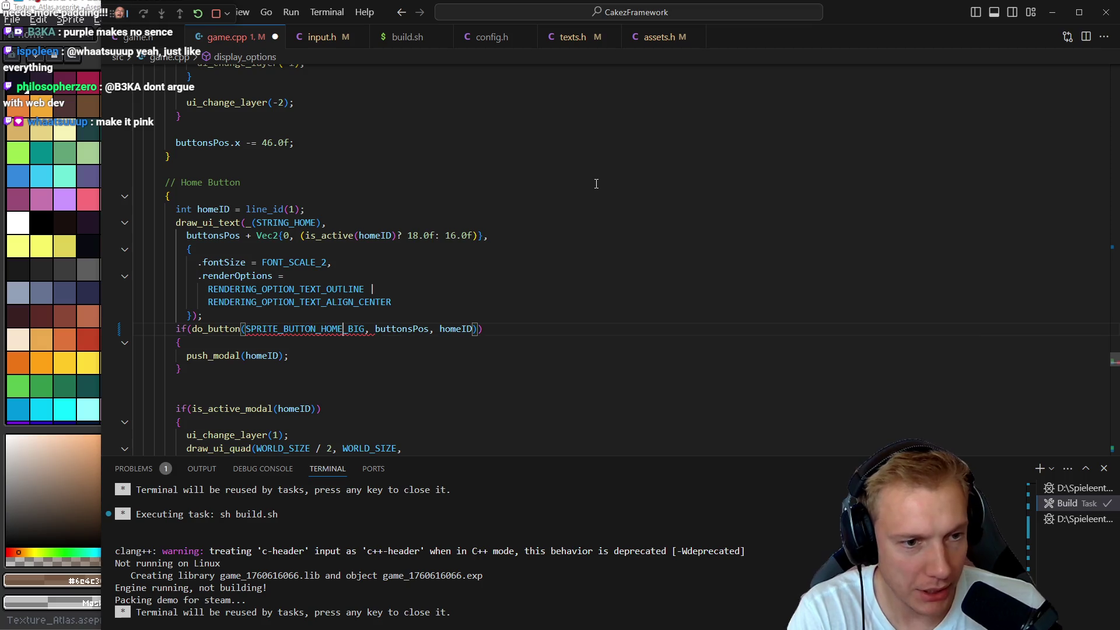
key("ctrl+s")
scroll(580, 192, "down", 2)
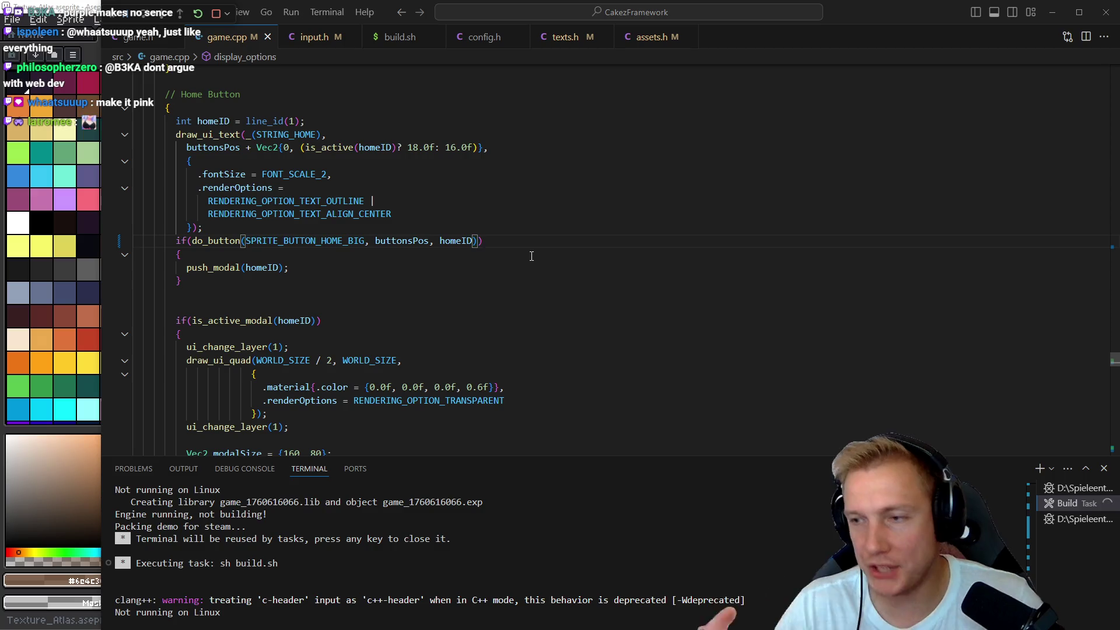
key("alt+Tab")
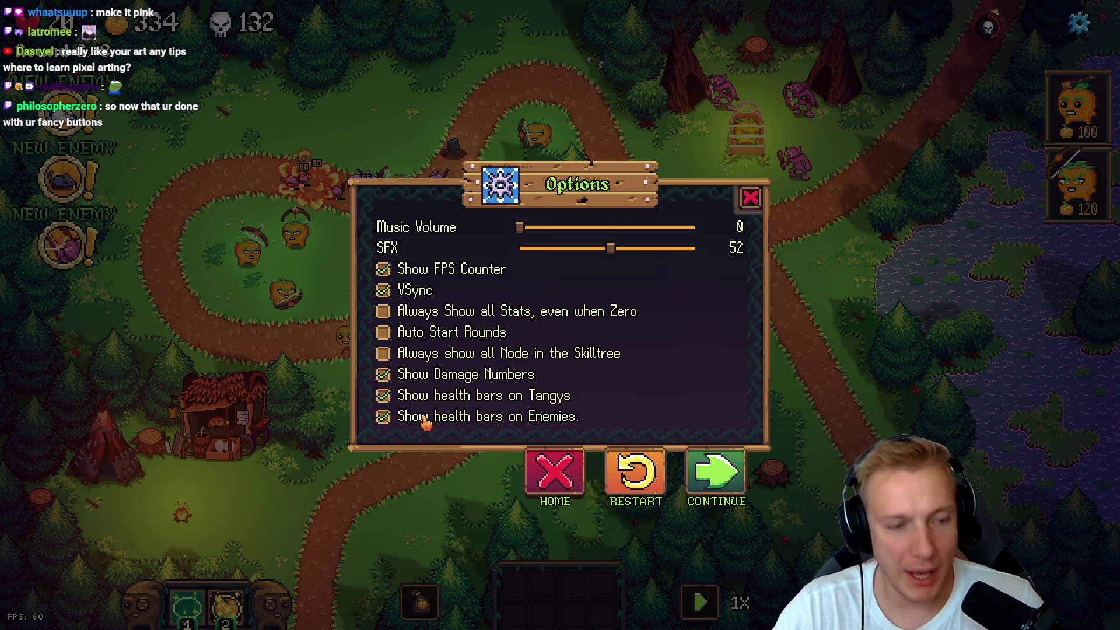
- Leave the game's Options menu and pick build.sh from the code editor's recent files
key("alt+Tab")
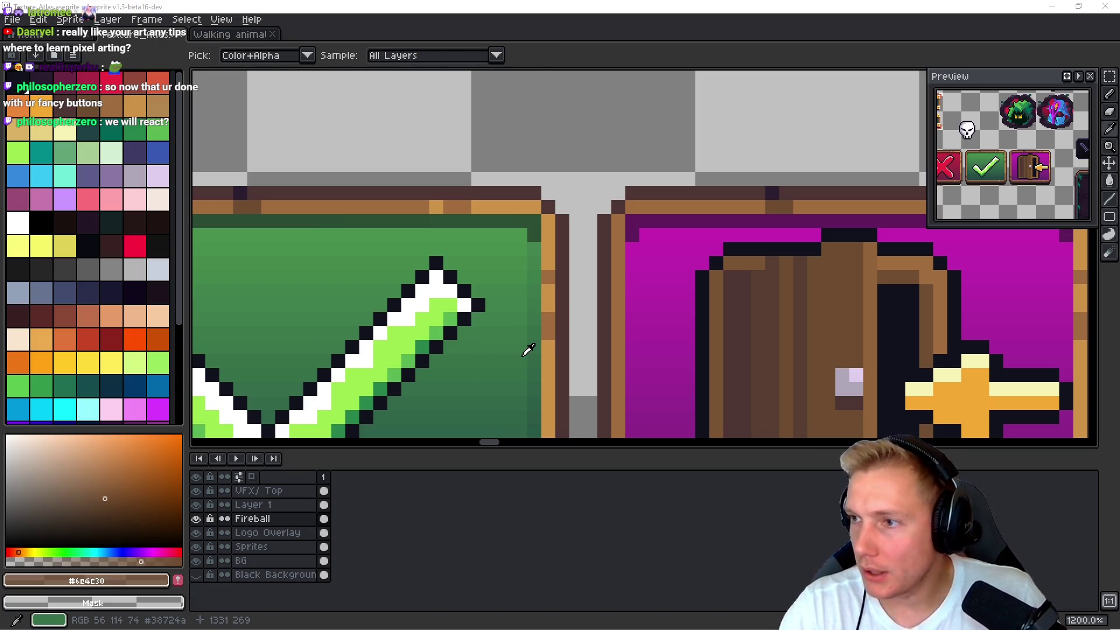
key("alt+Tab")
key("ctrl+p")
key("Down")
key("Down")
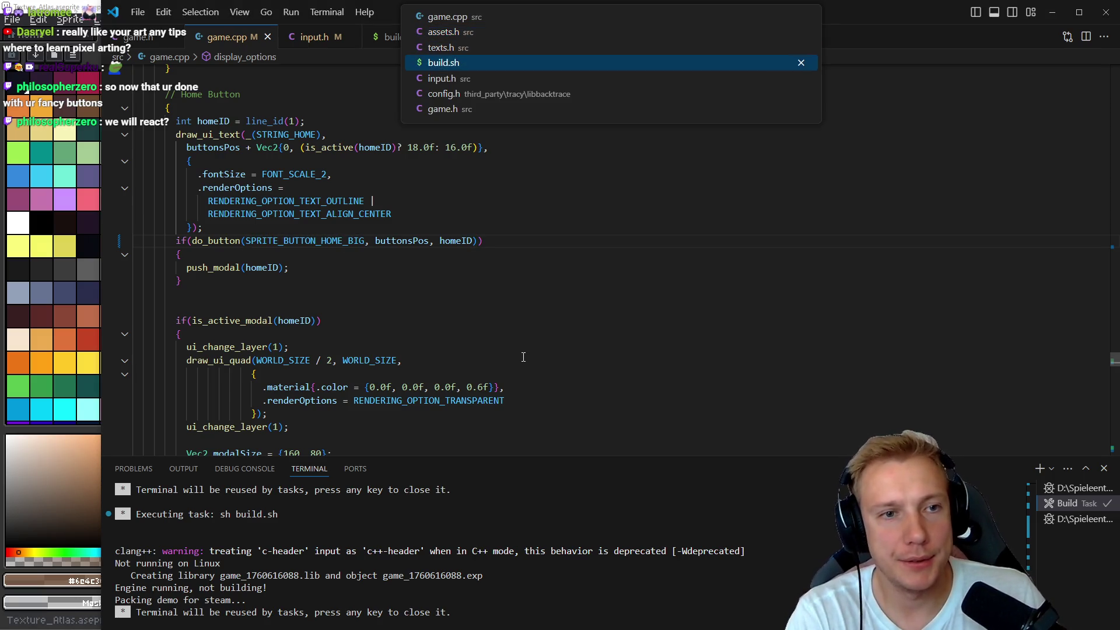
- In build.sh, comment out the -DLOGGING defines, enable the -DDEBUG line, and rebuild
key("Return")
key("Up")
key("Up")
key("Up")
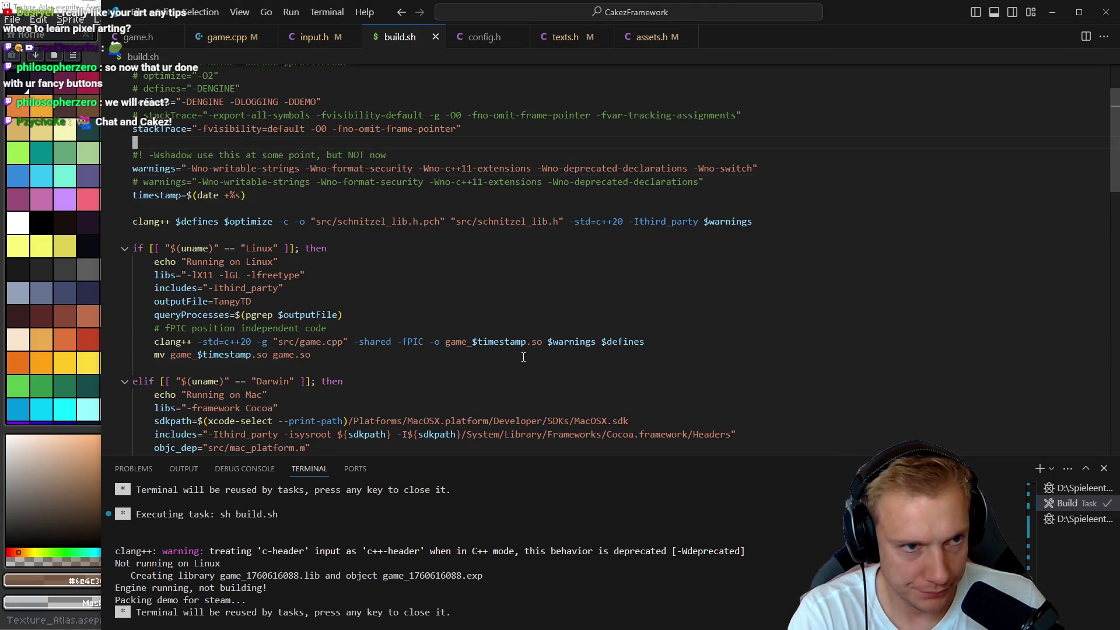
key("ctrl+slash")
scroll(523, 356, "up", 1)
key("Up")
key("Up")
key("Up")
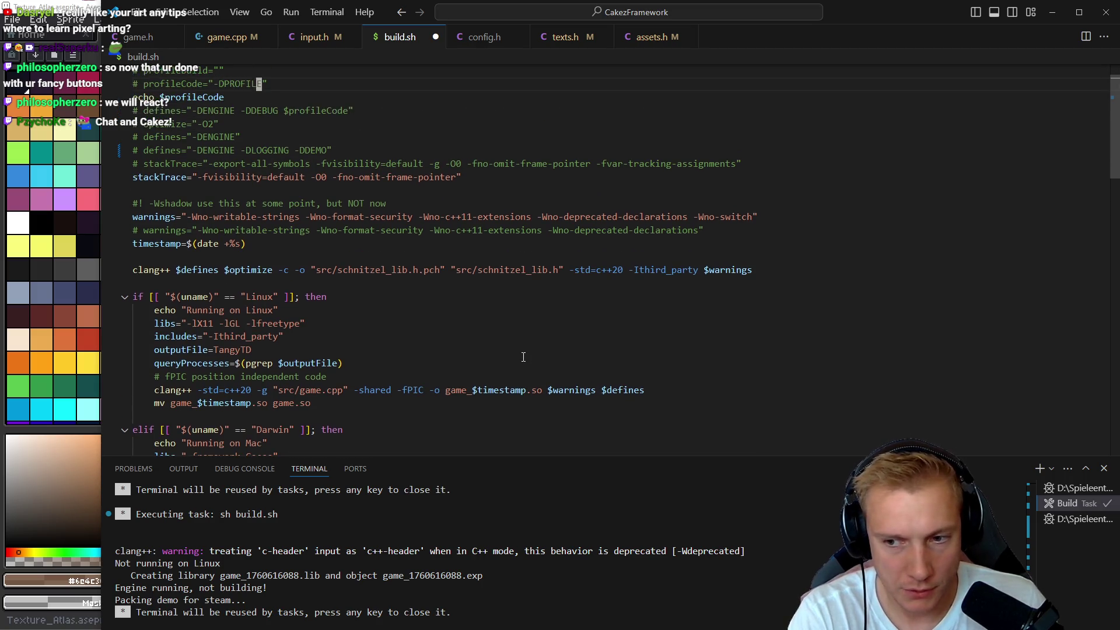
key("ctrl+slash")
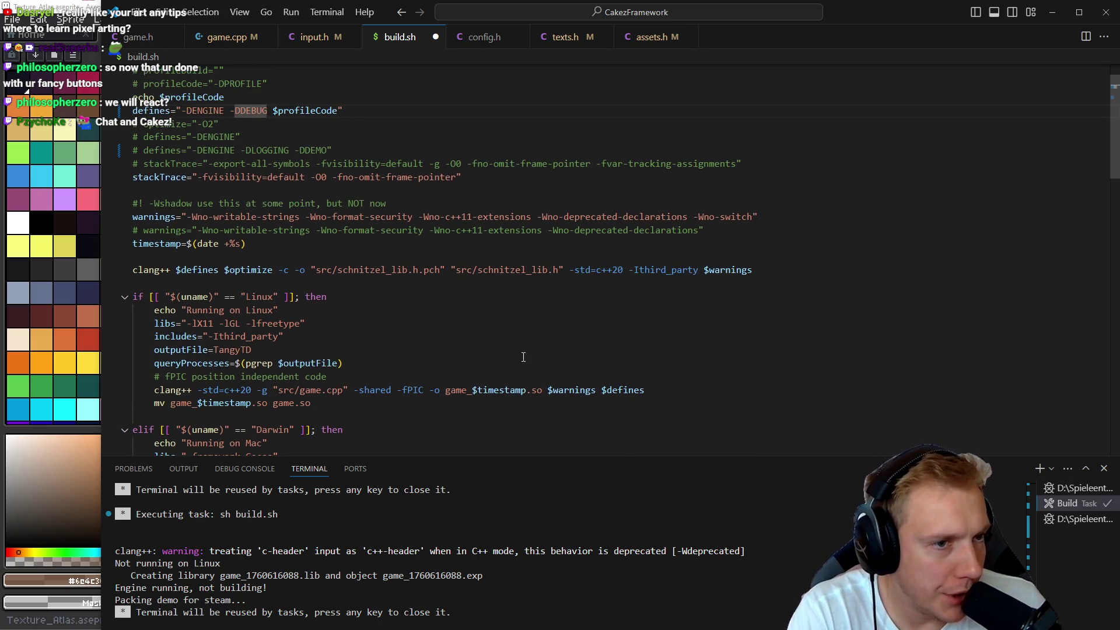
key("ctrl+shift+b")
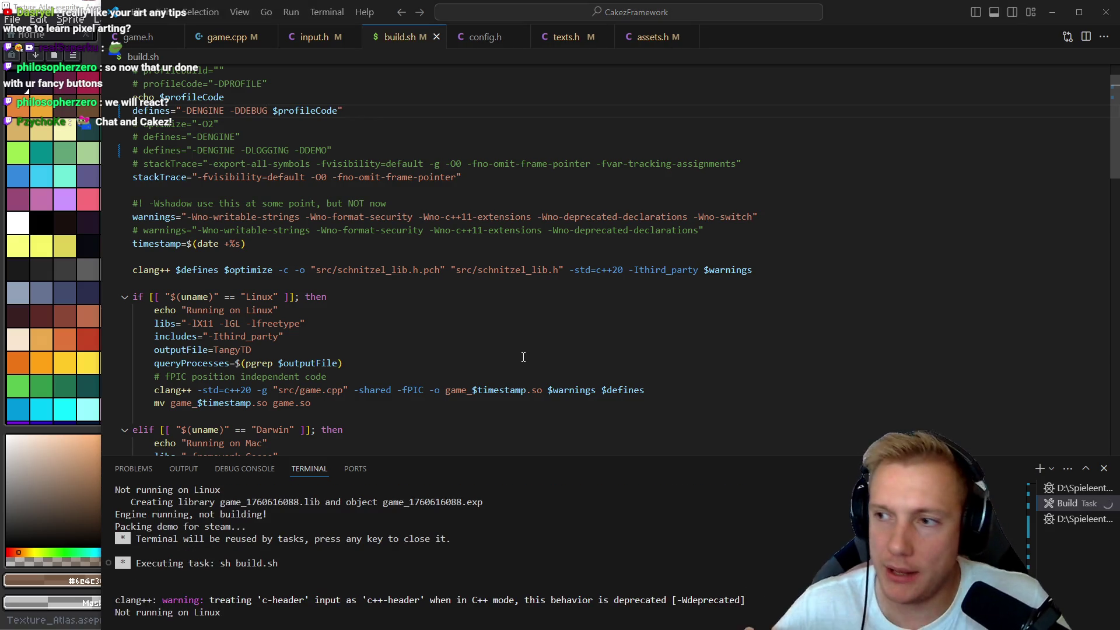
key("alt+Tab")
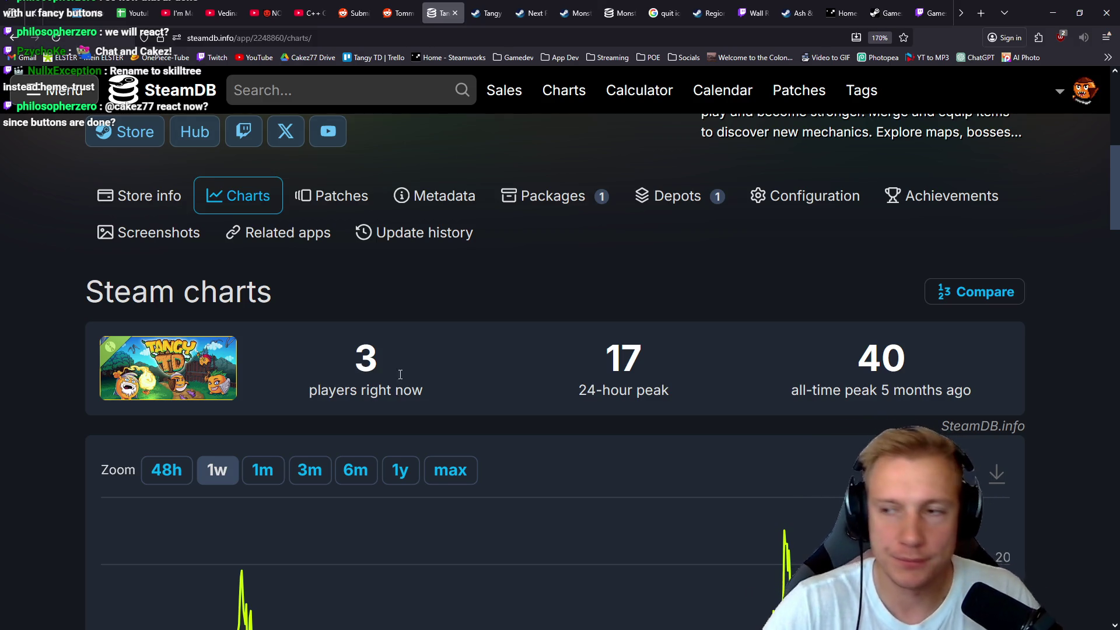
- Return to VS Code and launch Tangy TD in a debug session with F5
key("alt+Tab")
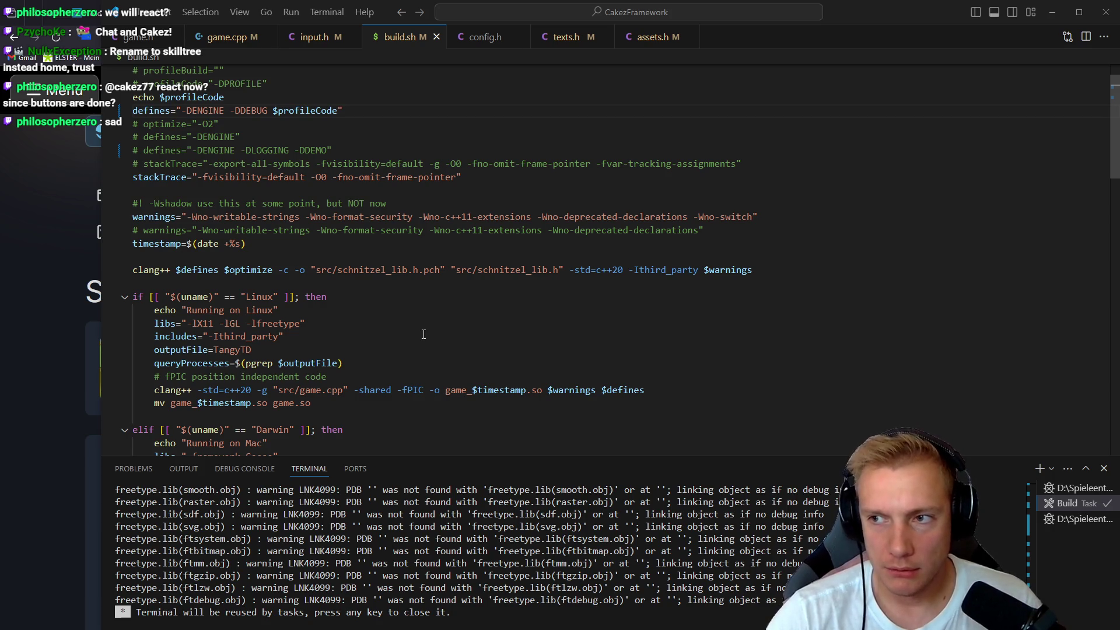
key("F5")
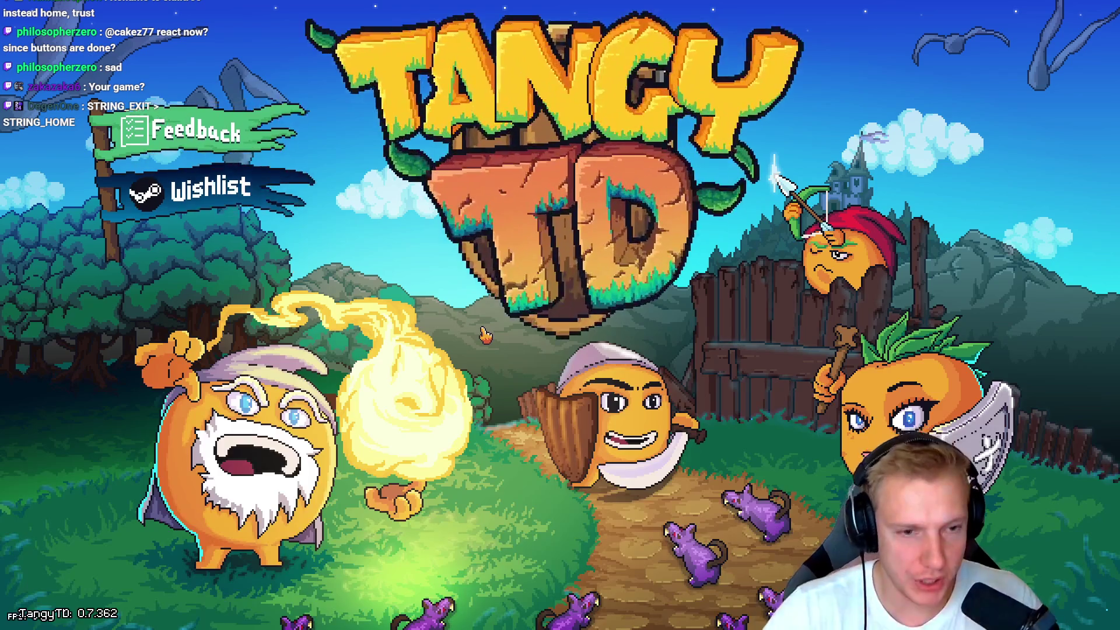
- Get past the title screen and start the Crossroads mission from the missions map
key("Return")
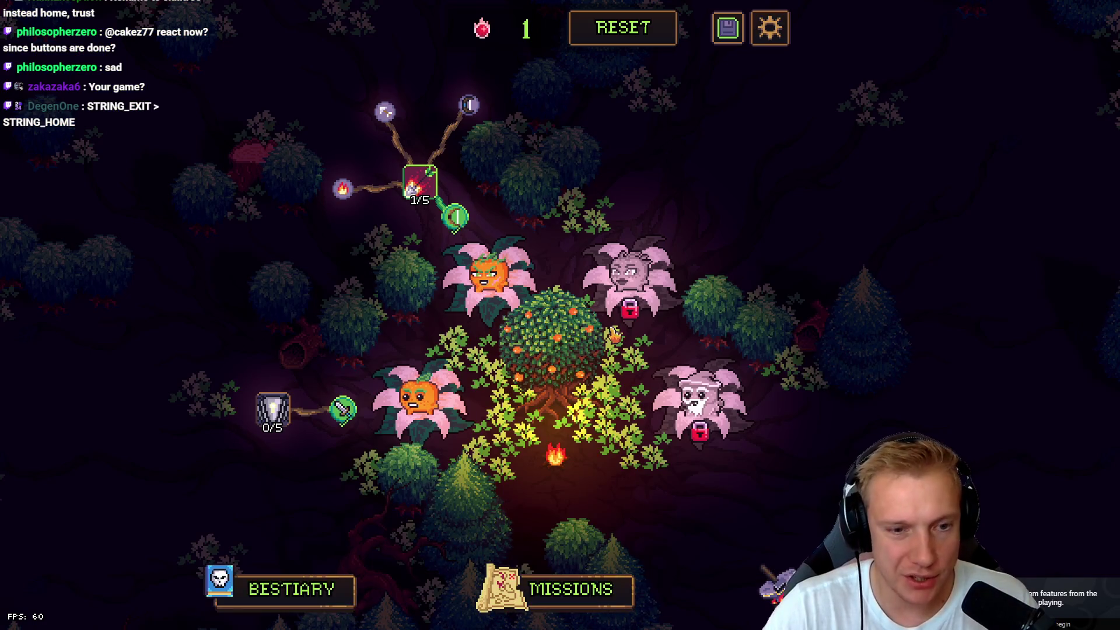
left_click(555, 603)
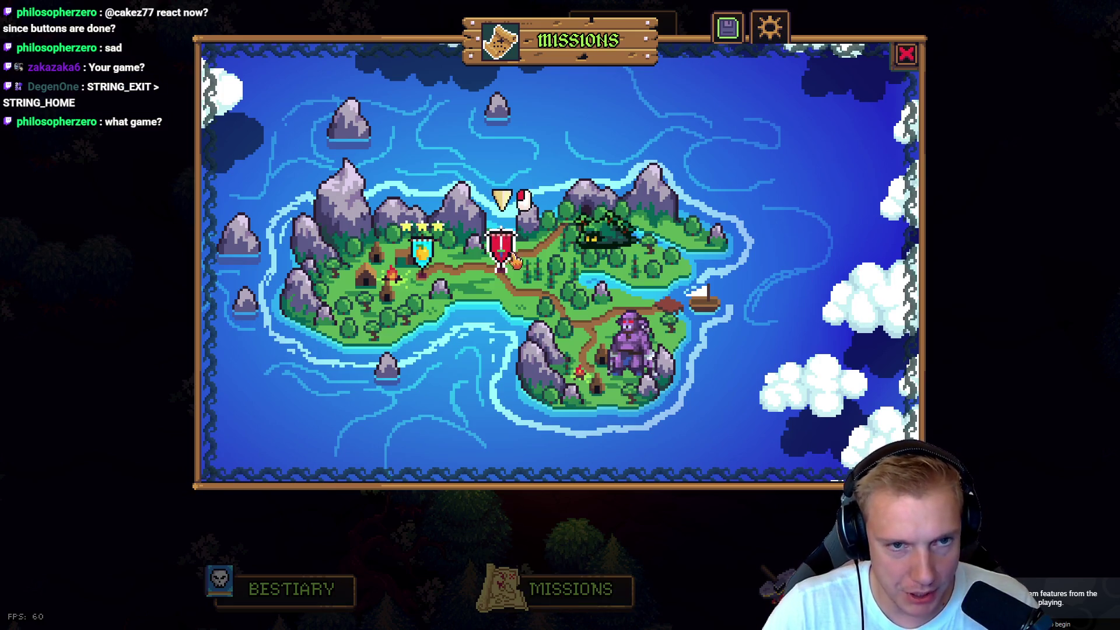
left_click(512, 257)
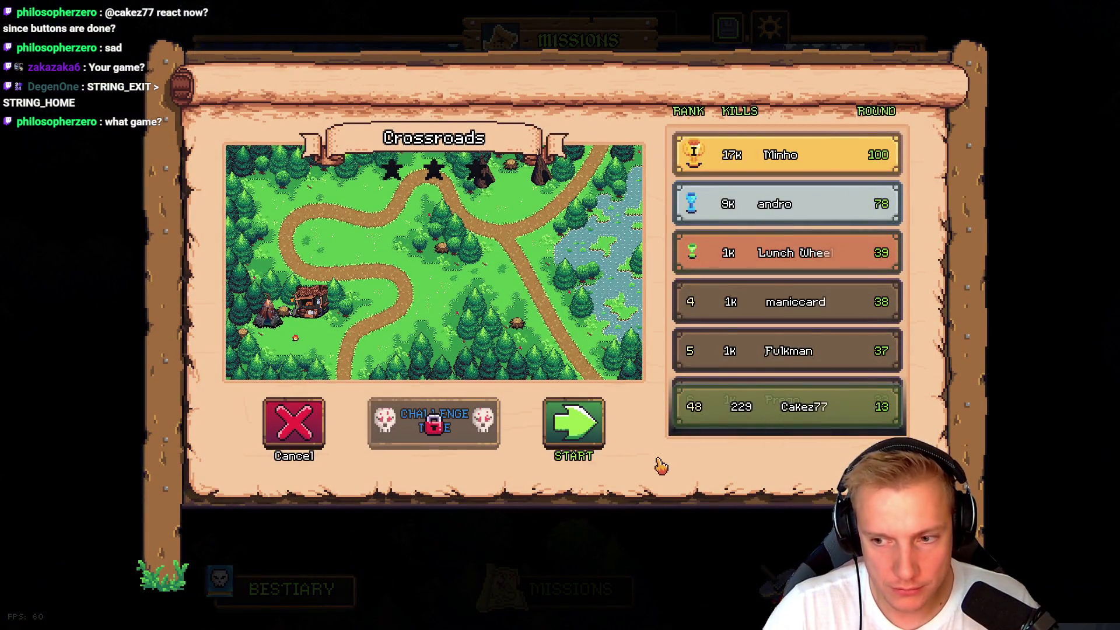
left_click(579, 428)
- Dismiss the goblin dialogue, reopen the pause menu to check its buttons, then switch to texts.h
key("Escape")
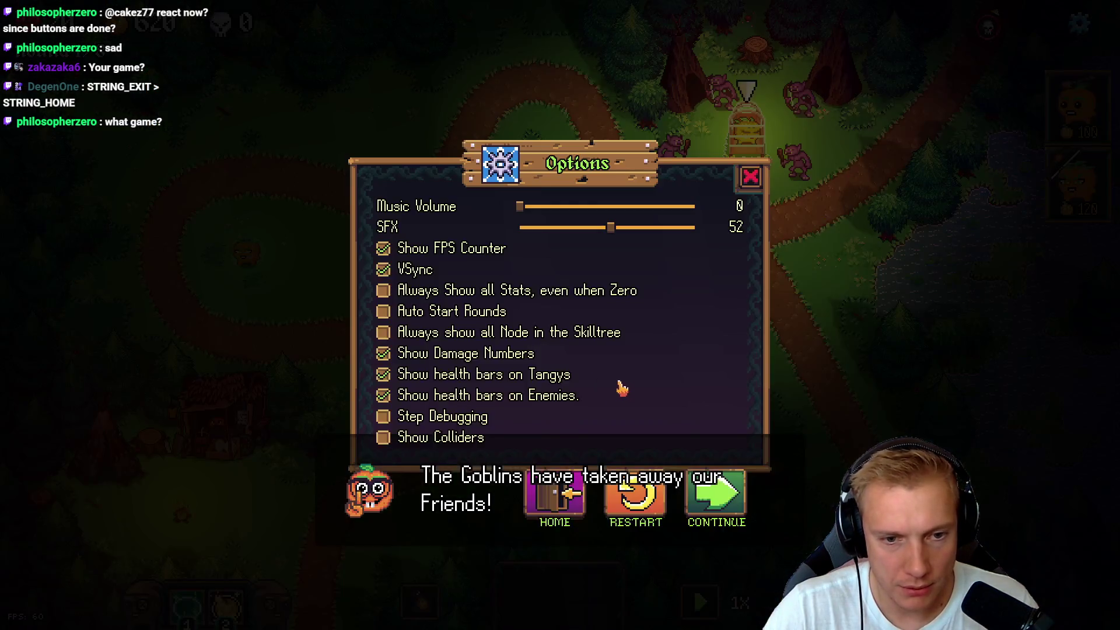
key("Escape")
left_click(630, 454)
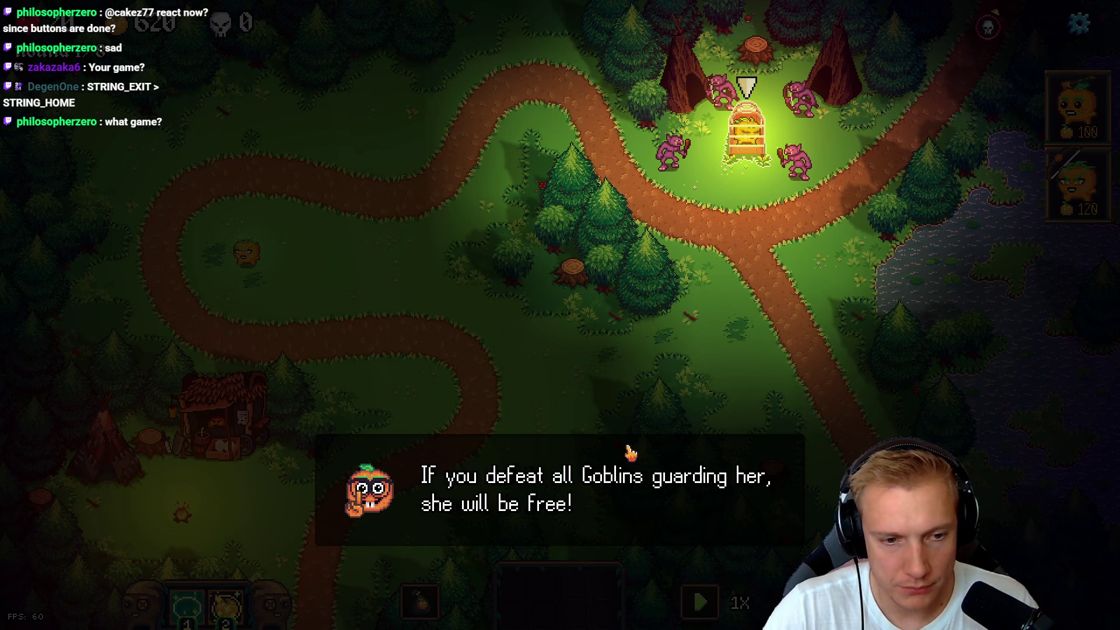
left_click(636, 323)
key("Escape")
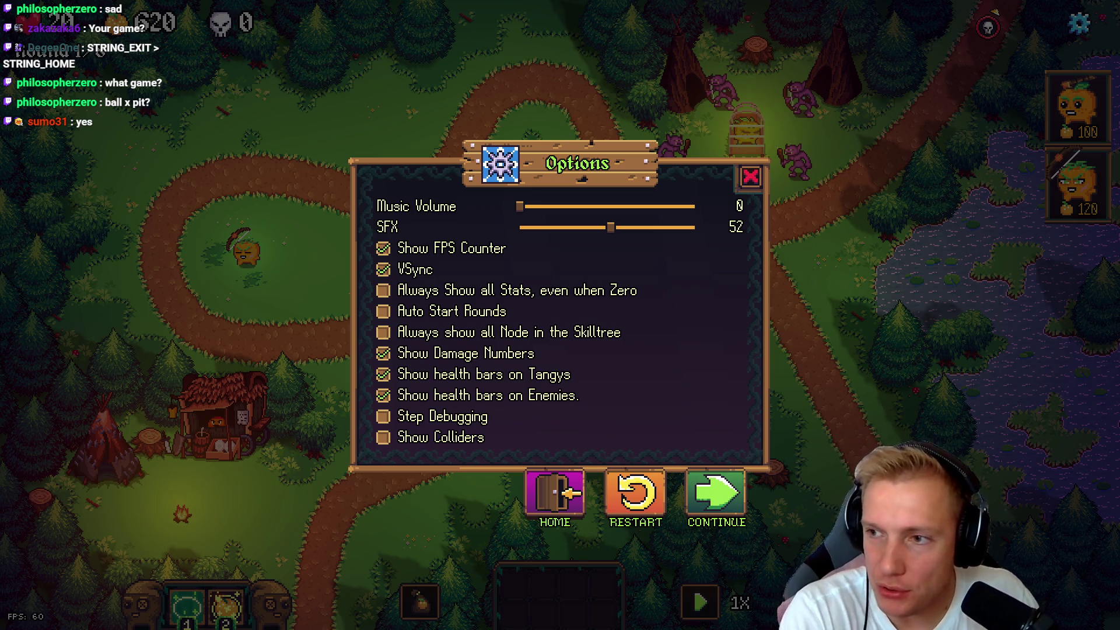
key("alt+Tab")
key("ctrl+Tab")
key("ctrl+Tab")
key("ctrl+Tab")
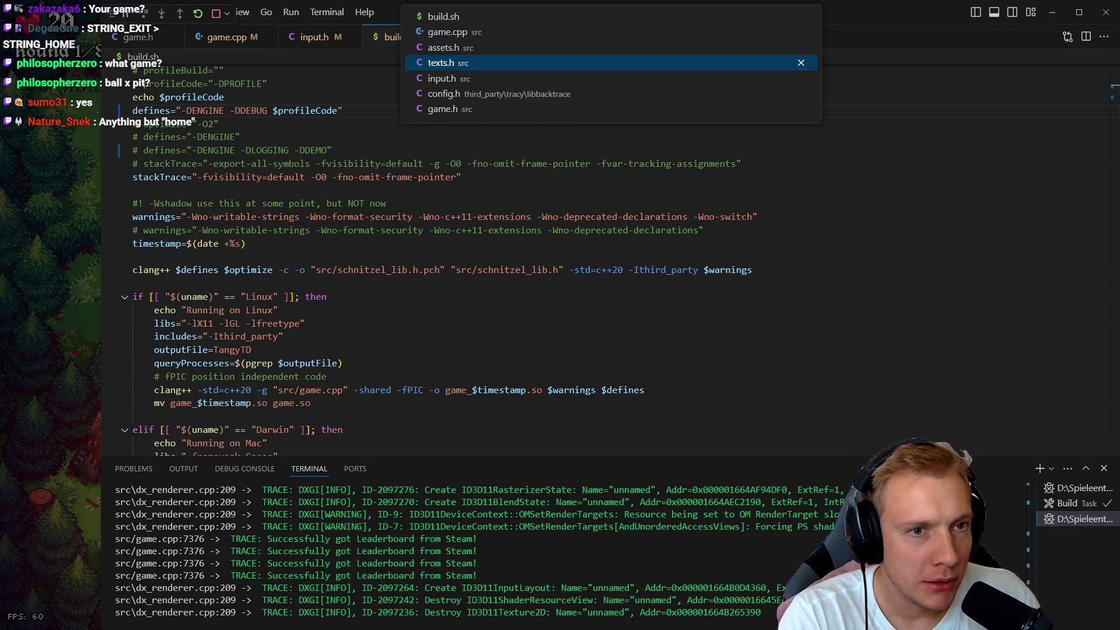
- Find STRING_HOME in texts.h, try duplicating it as STRING_SKILLTREE, then discard that line
type("STRING_HI")
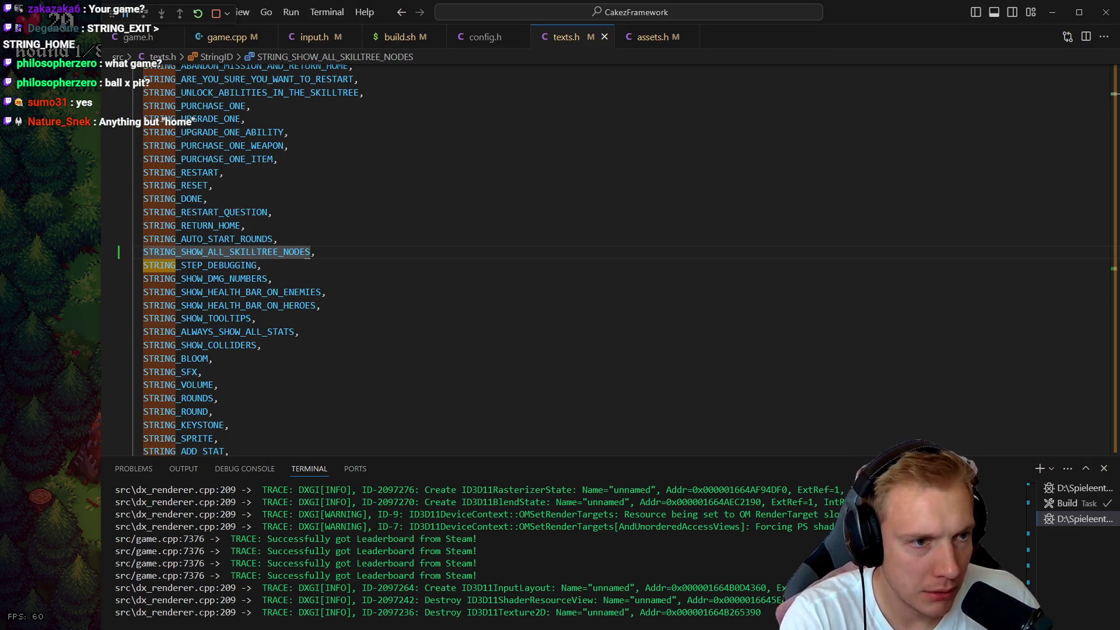
key("Escape")
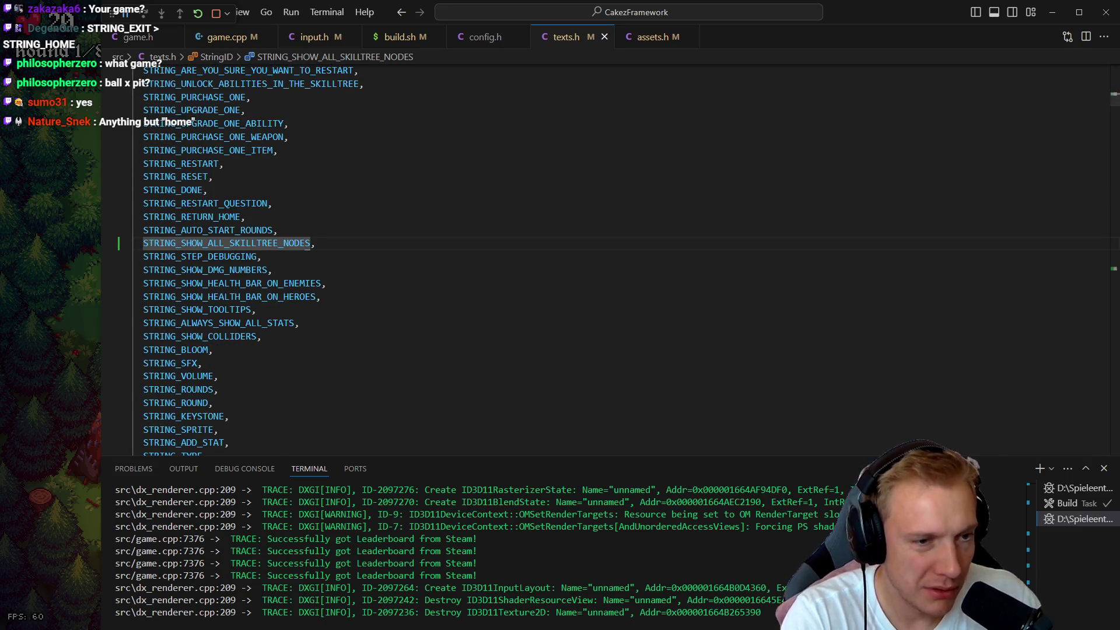
type("STRING_HO")
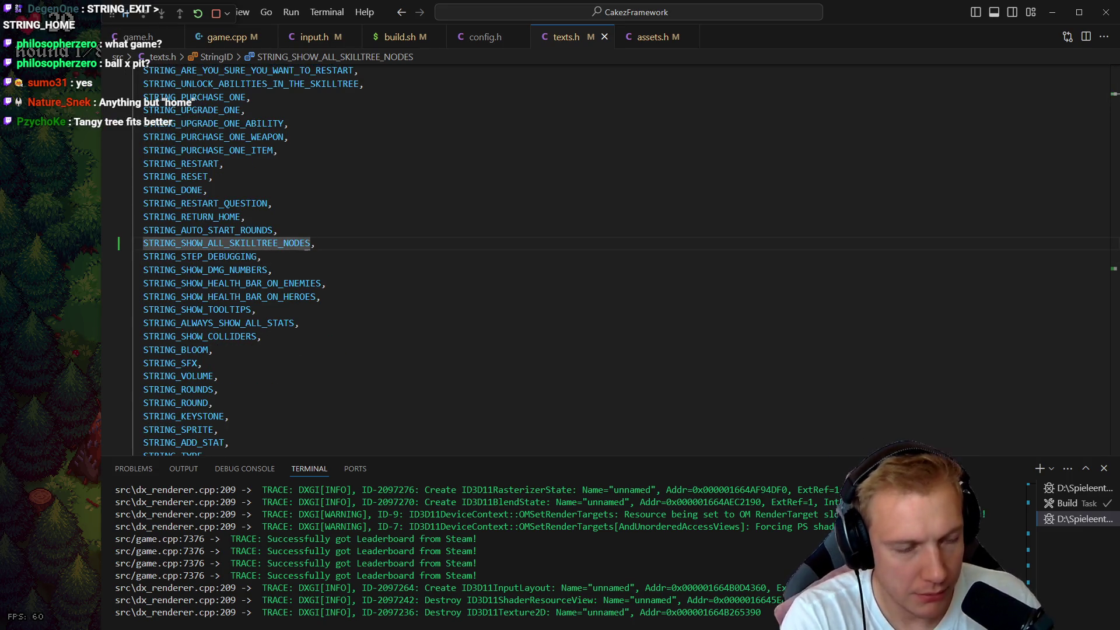
type("ME")
key("Return")
key("shift+n")
key("y")
key("y")
key("p")
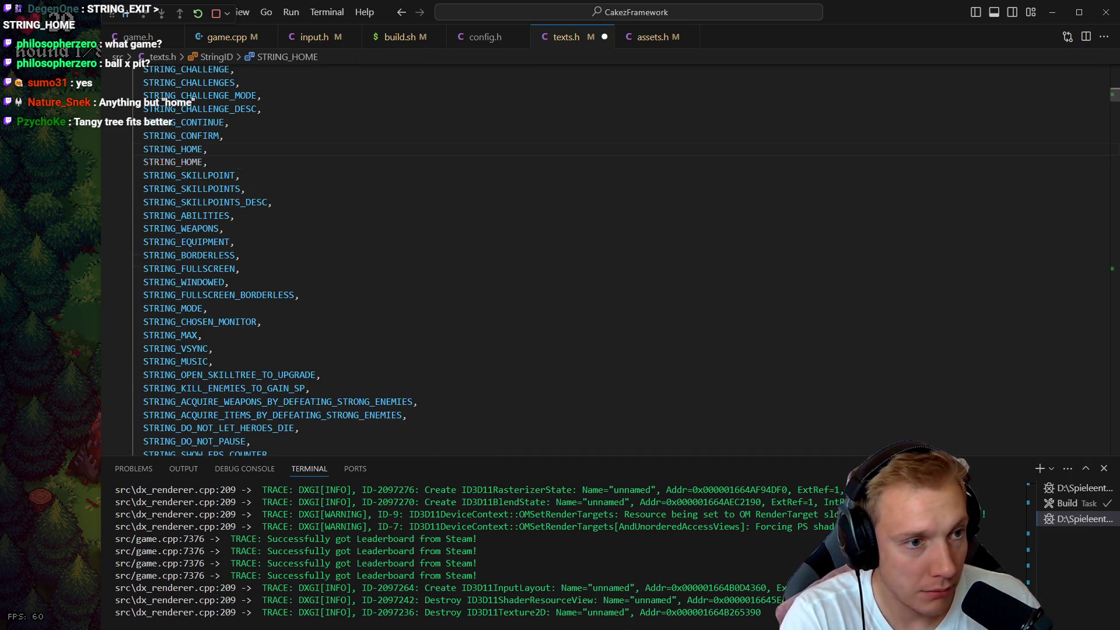
key("e")
key("a")
key("BackSpace")
key("BackSpace")
key("BackSpace")
type("SKILLTR")
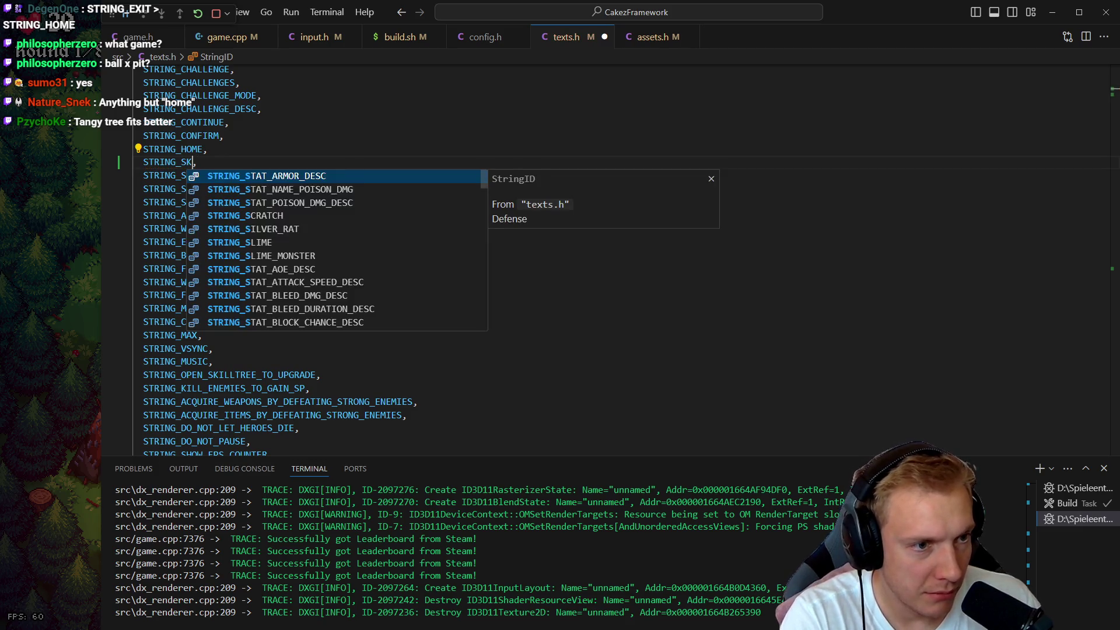
type("EE")
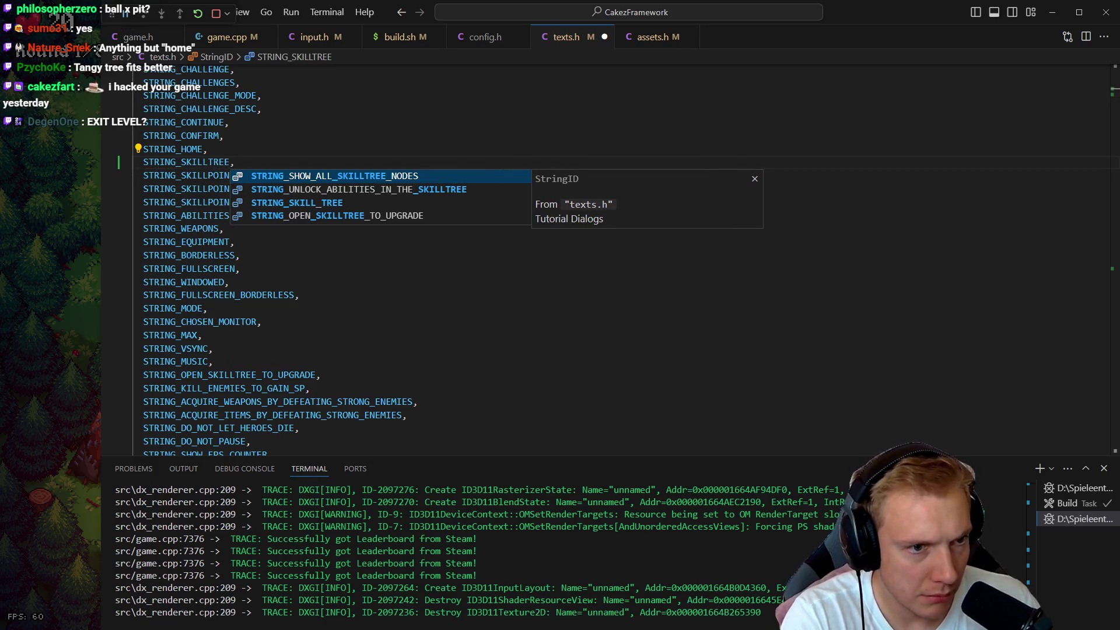
key("Escape")
key("d")
key("d")
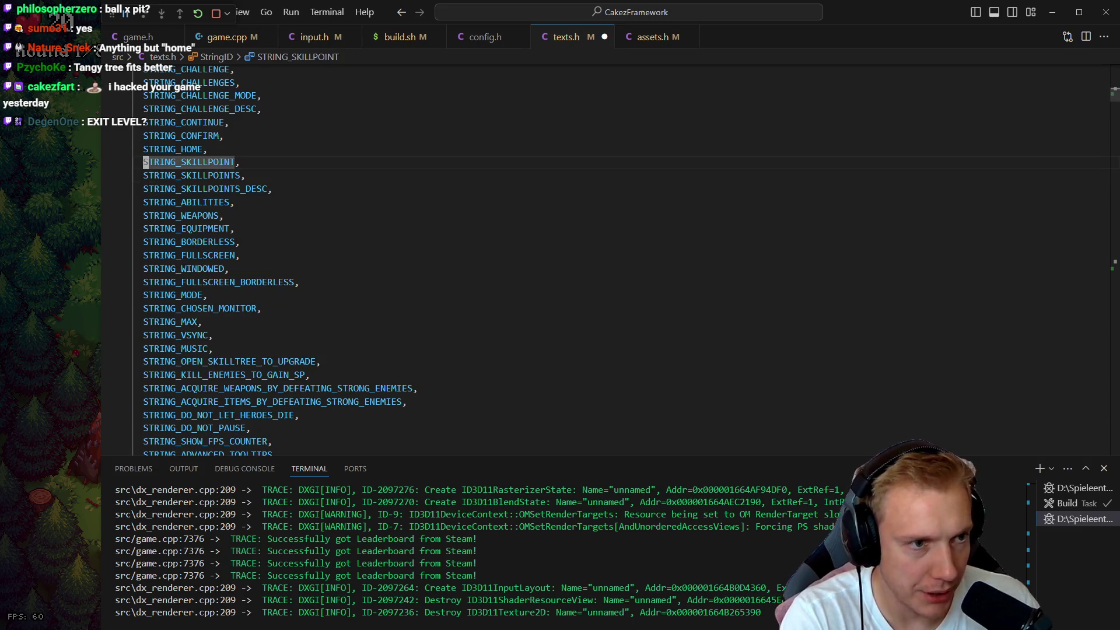
- Add a STRING_SKILLTREE entry right after STRING_HOME in the string ID enum
type("/STRING_SKILL")
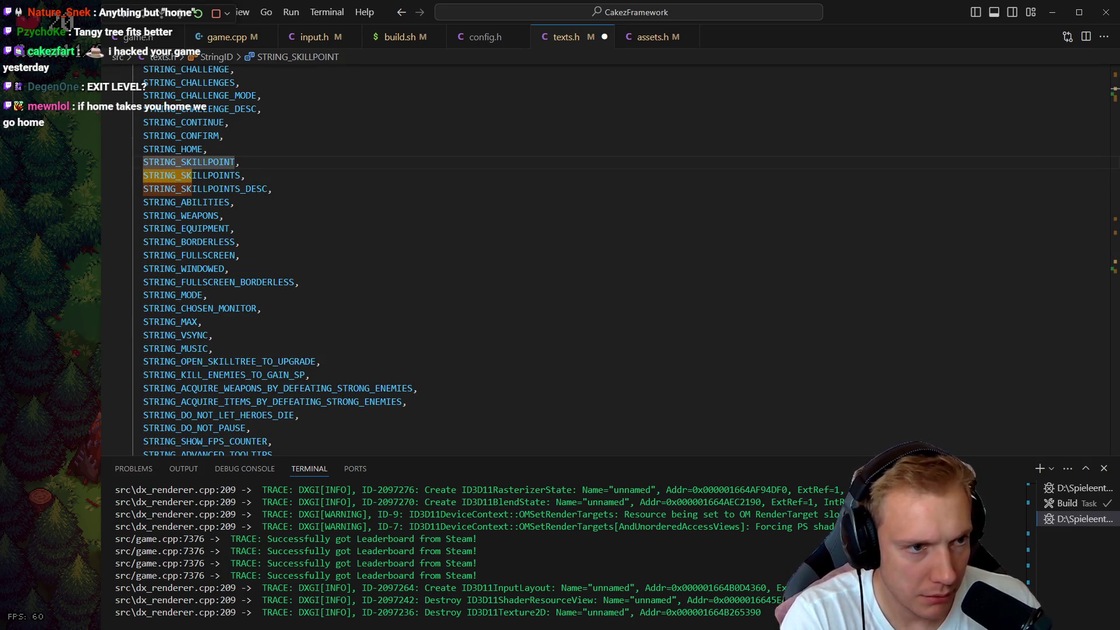
key("Return")
key("n")
key("n")
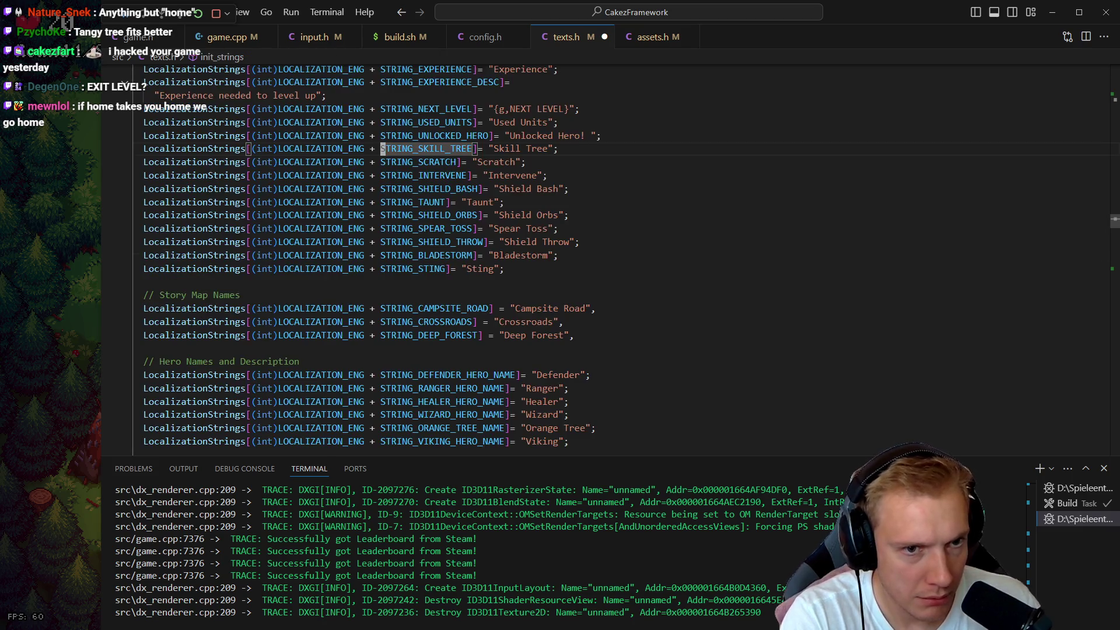
key("g")
key("d")
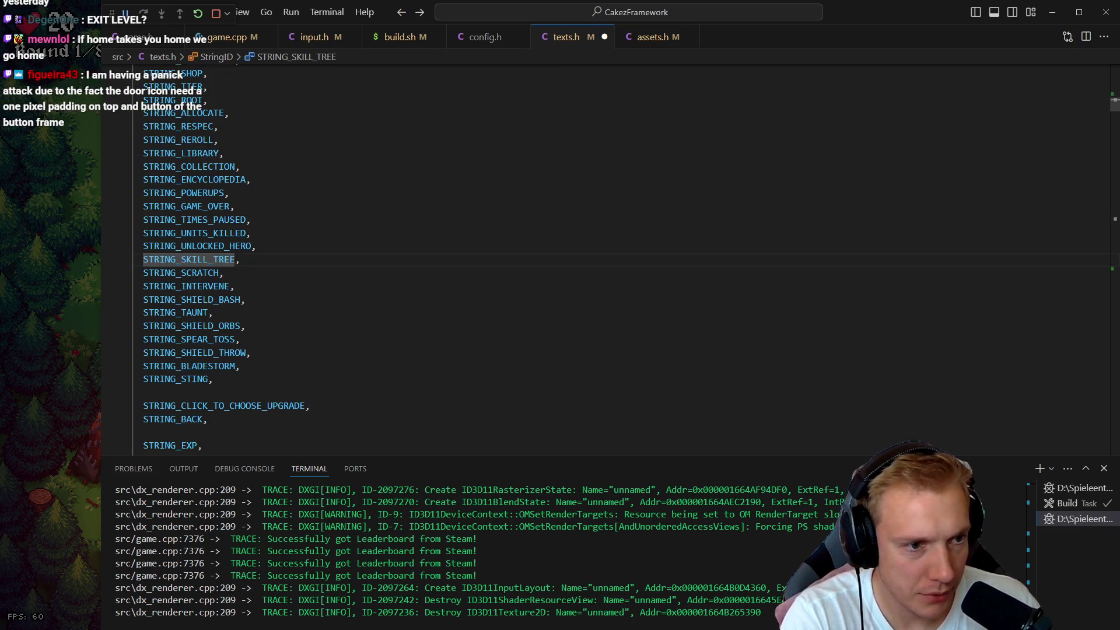
key("ctrl+o")
type("koSTRING_SKILL")
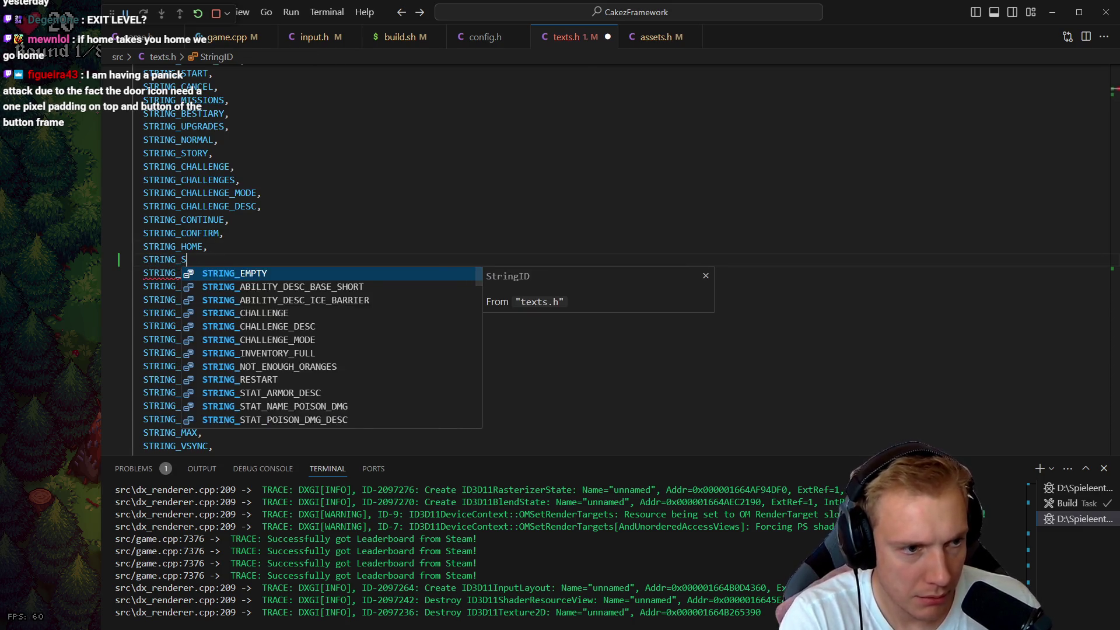
type("TREE,")
key("Escape")
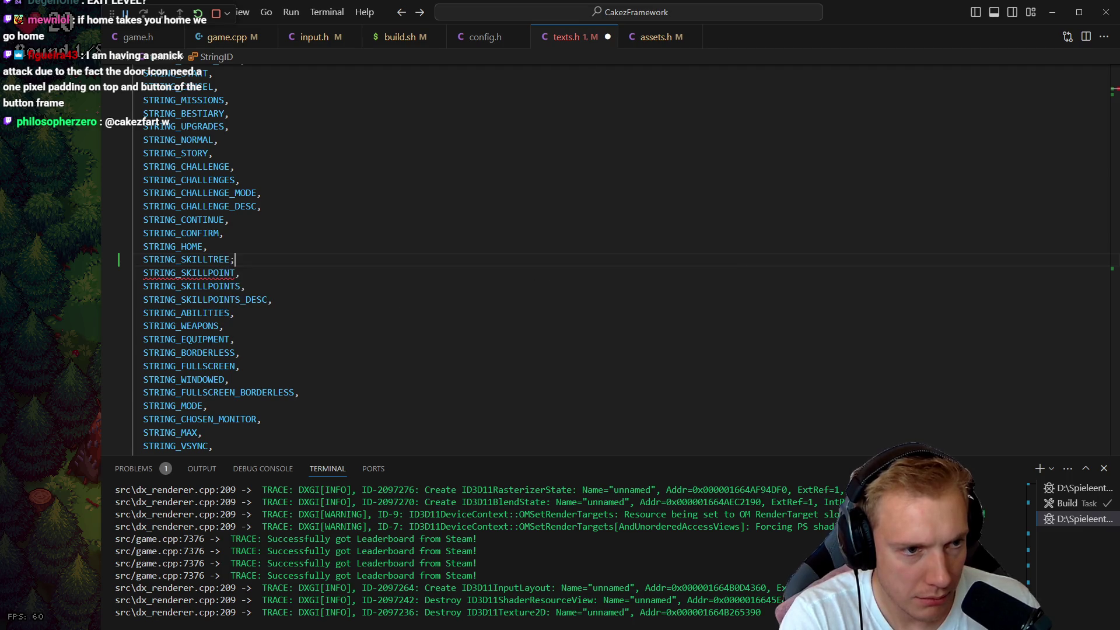
- Add a STRING_SKILLTREE line in init_strings below STRING_HOME, giving it the text {g,SKILLTREE}
key("ctrl+o")
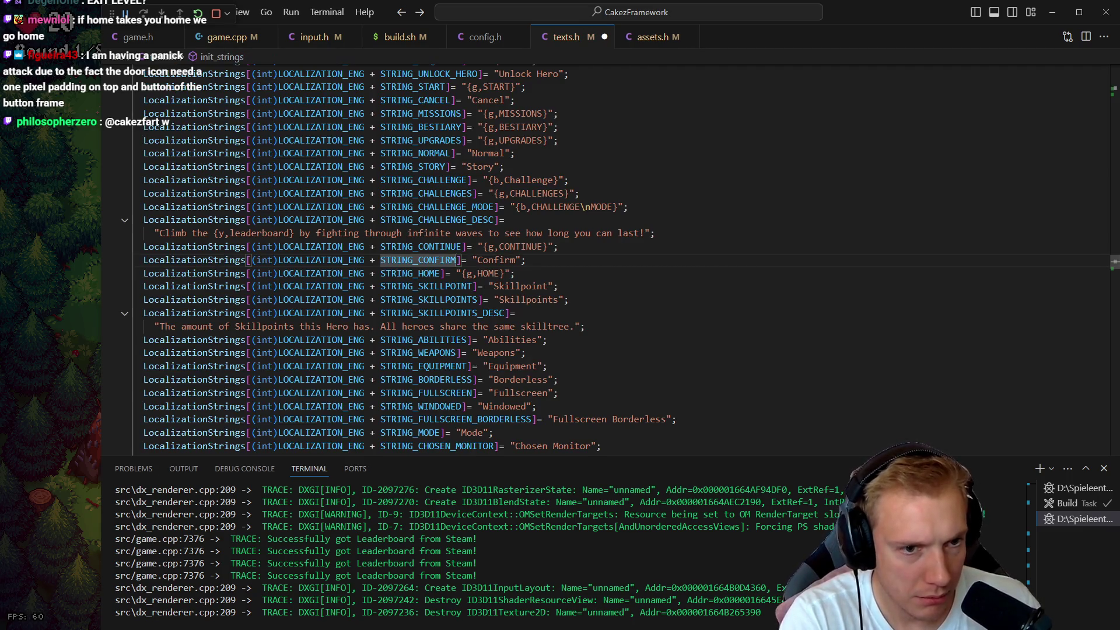
key("p")
key("c")
key("c")
key("Escape")
key("k")
key("k")
key("y")
key("y")
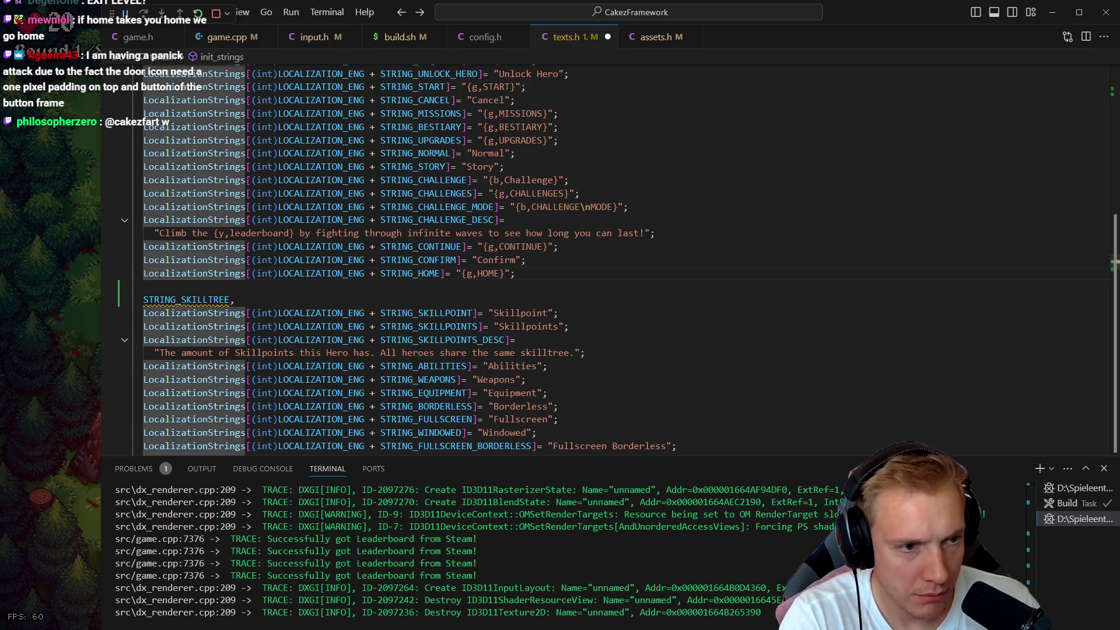
key("p")
key("j")
key("k")
key("w")
key("w")
key("w")
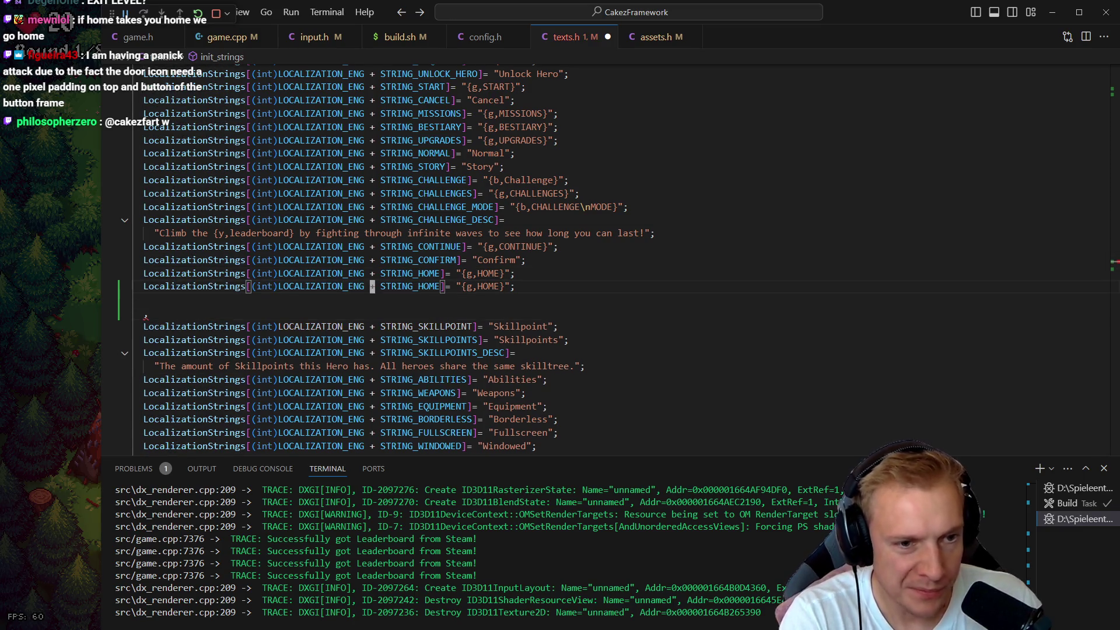
type("bciwSTRING_SKILLTREE")
key("Escape")
key("j")
key("j")
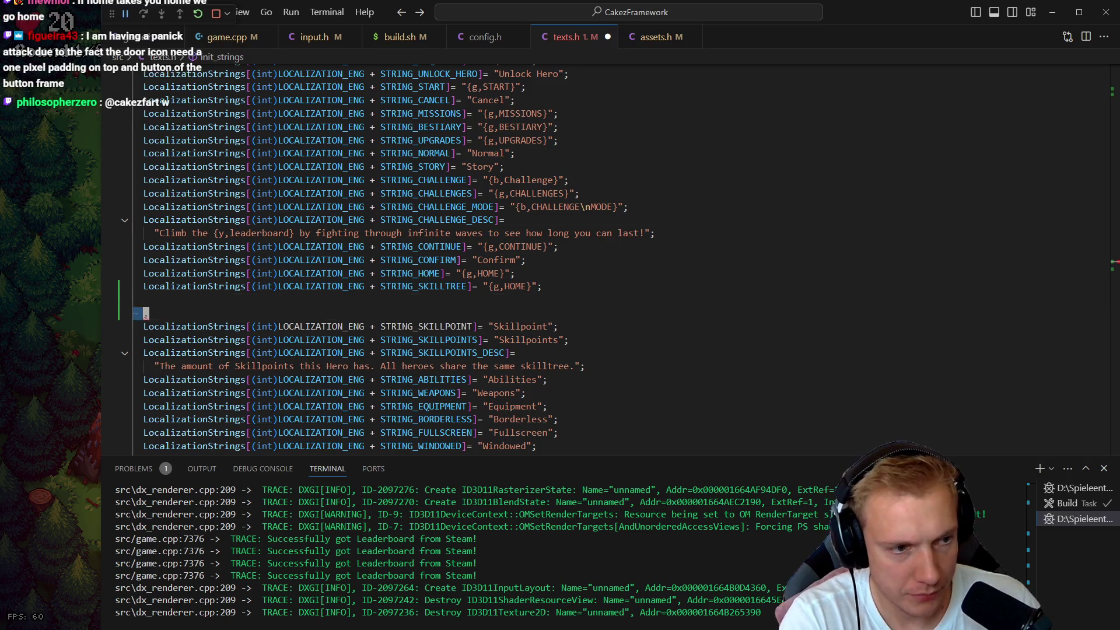
key("d")
key("k")
key("k")
key("dollar")
key("h")
key("h")
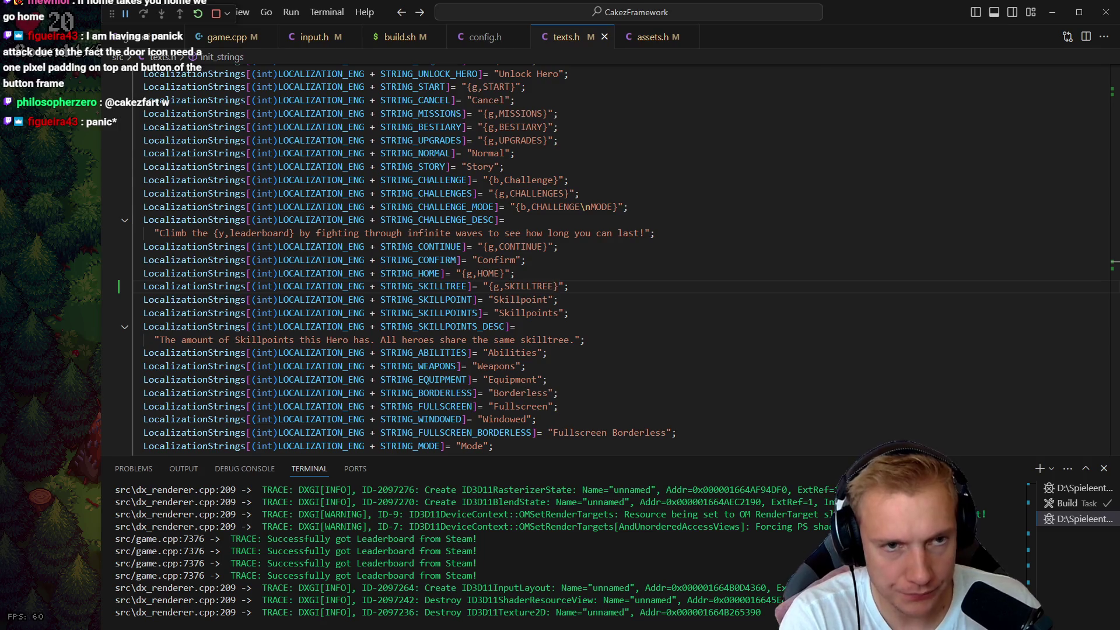
- In game.cpp, go to the STRING_HOME argument of the Home button's text call
key("ctrl+Tab")
key("ctrl+Tab")
left_click(328, 134)
key("h")
key("h")
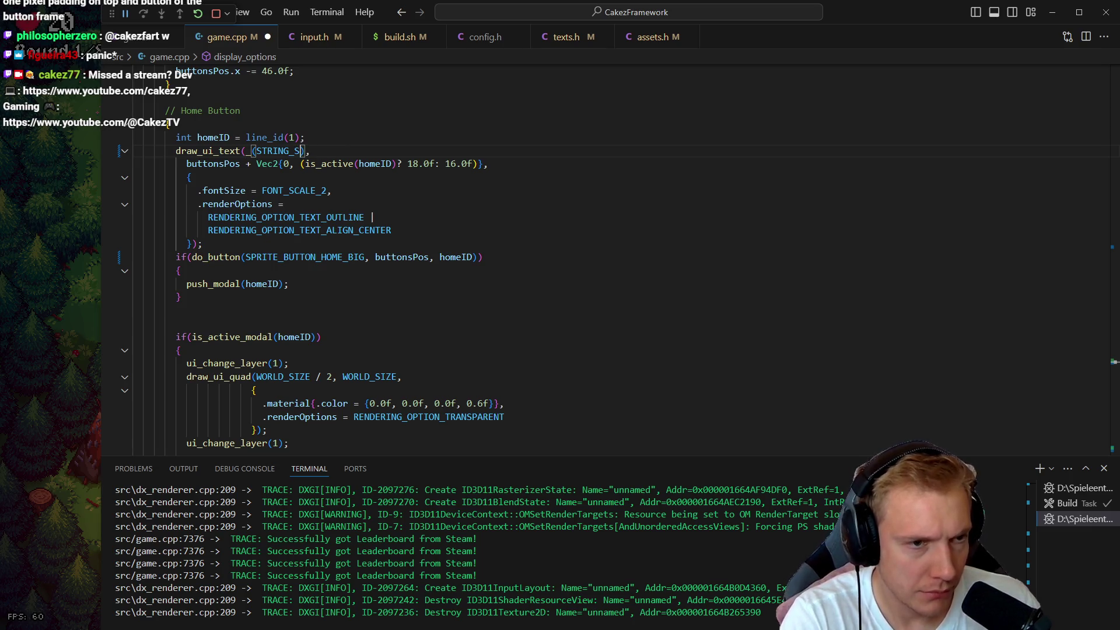
- Change the Home button's label to STRING_SKILLTREE, save game.cpp and rebuild the game
type("KILLTREE")
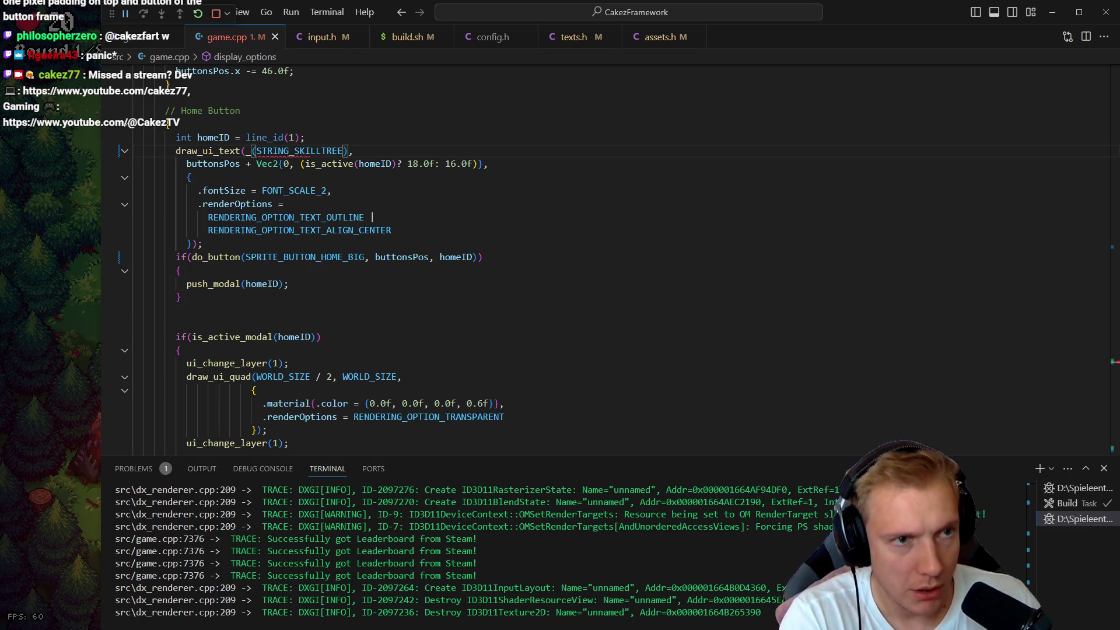
key("ctrl+shift+b")
key("alt+Tab")
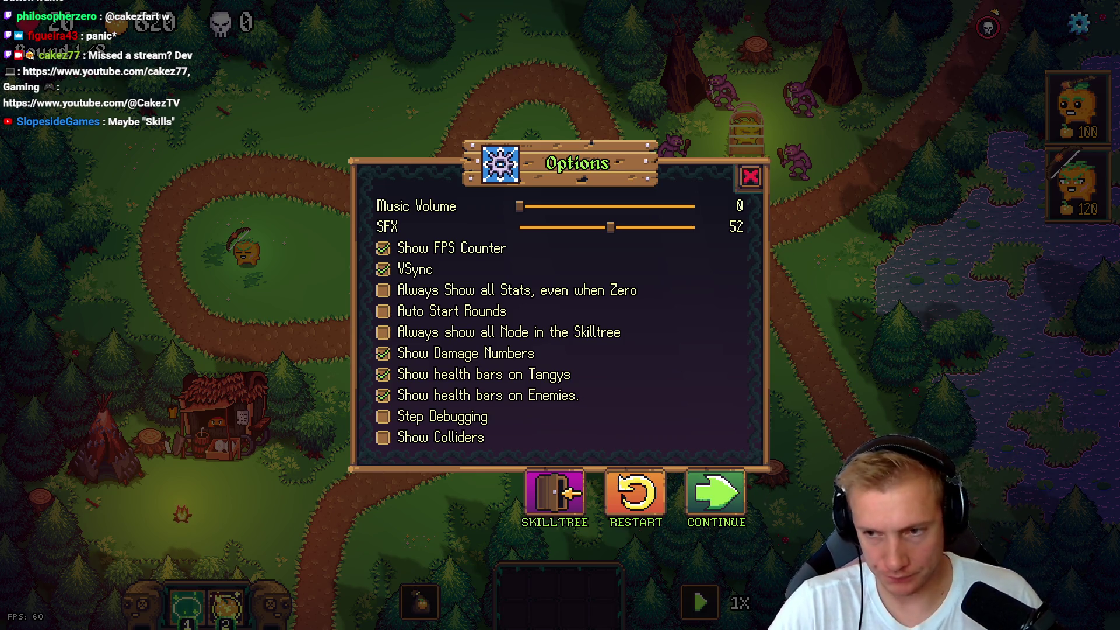
key("alt+Tab")
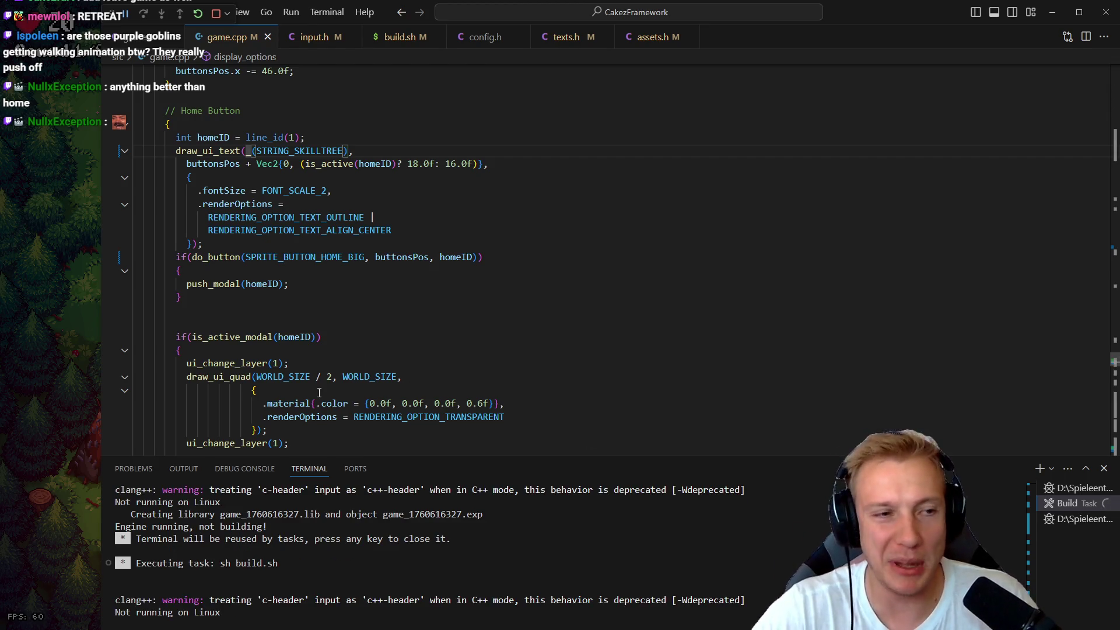
- Press SKILLTREE on the game's Options screen to show the Return home? dialog, then return to the code
left_click(8, 262)
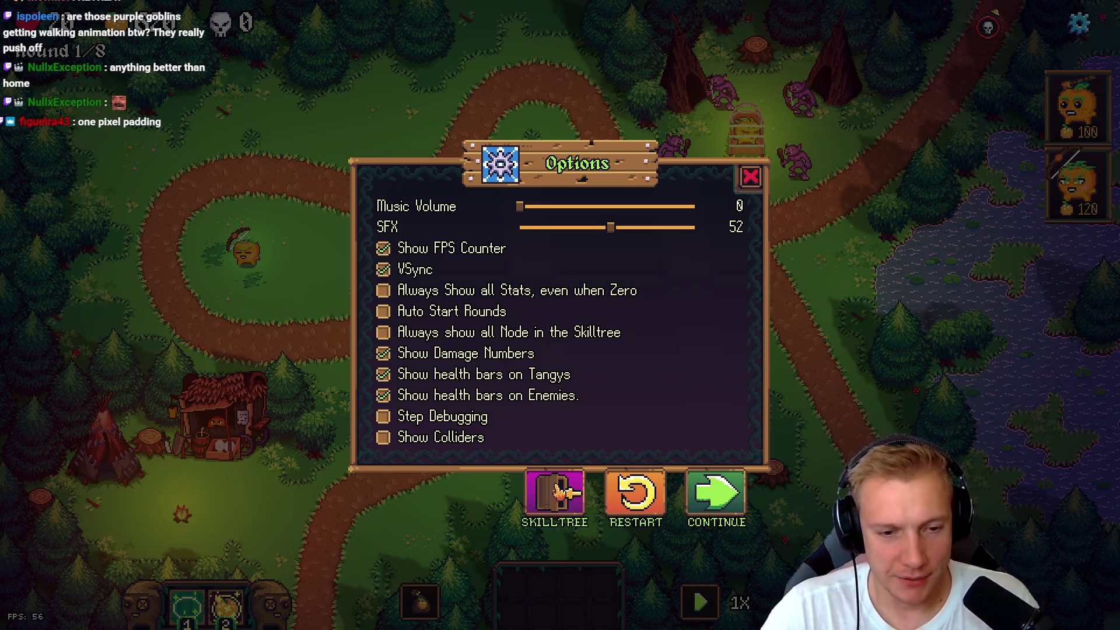
left_click(553, 473)
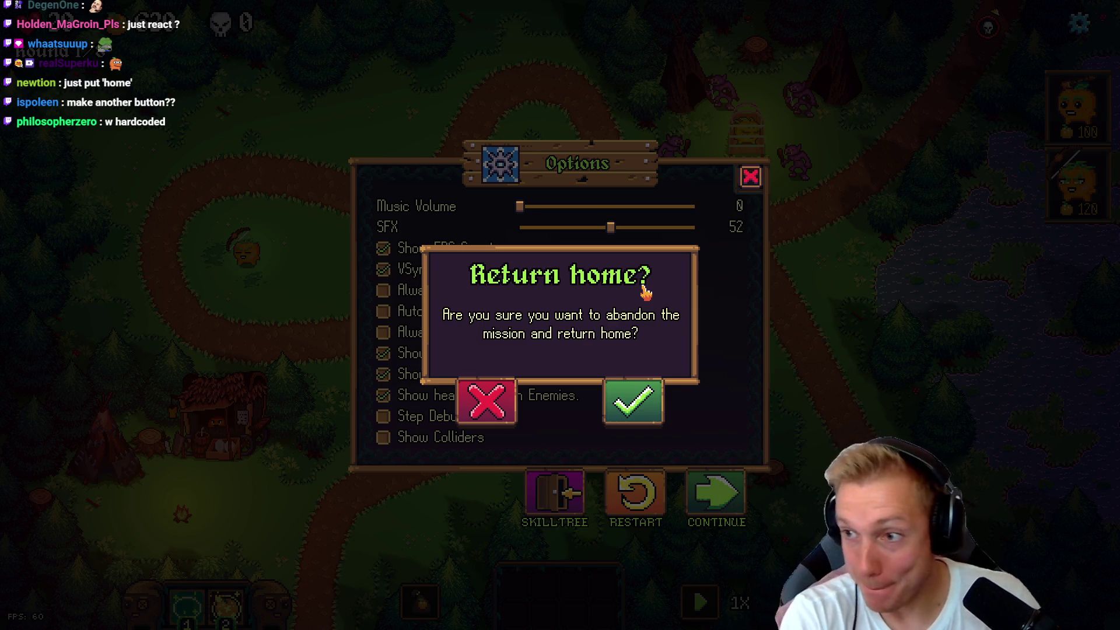
key("alt+Tab")
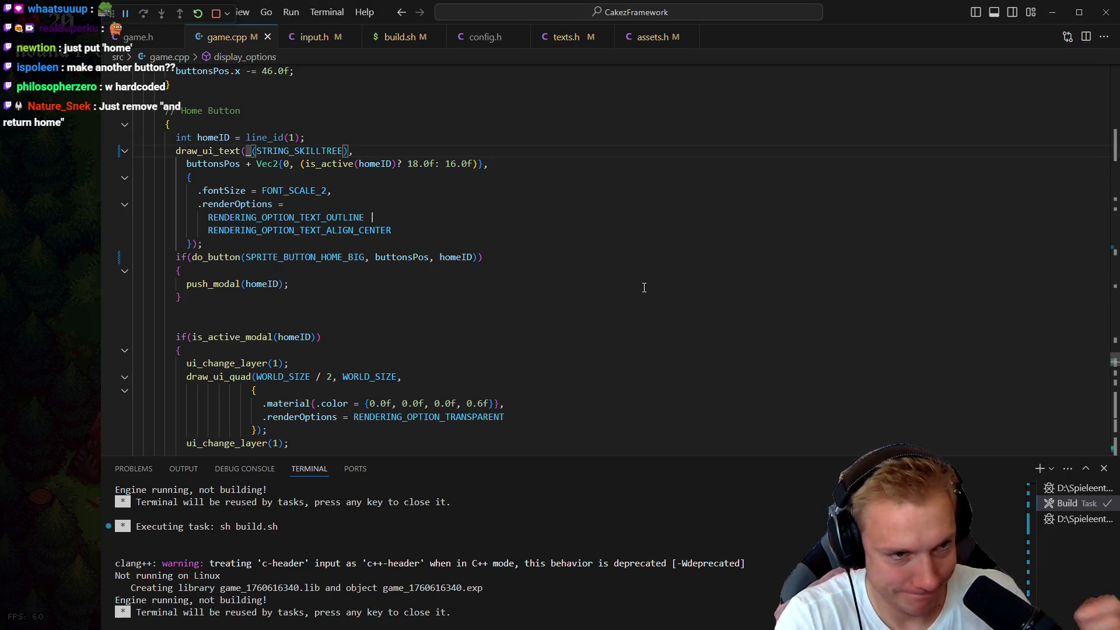
- Try duplicating STRING_RETURN_HOME as STRING_LEAVE_LEVEL, then delete it and save texts.h
scroll(642, 288, "down", 10)
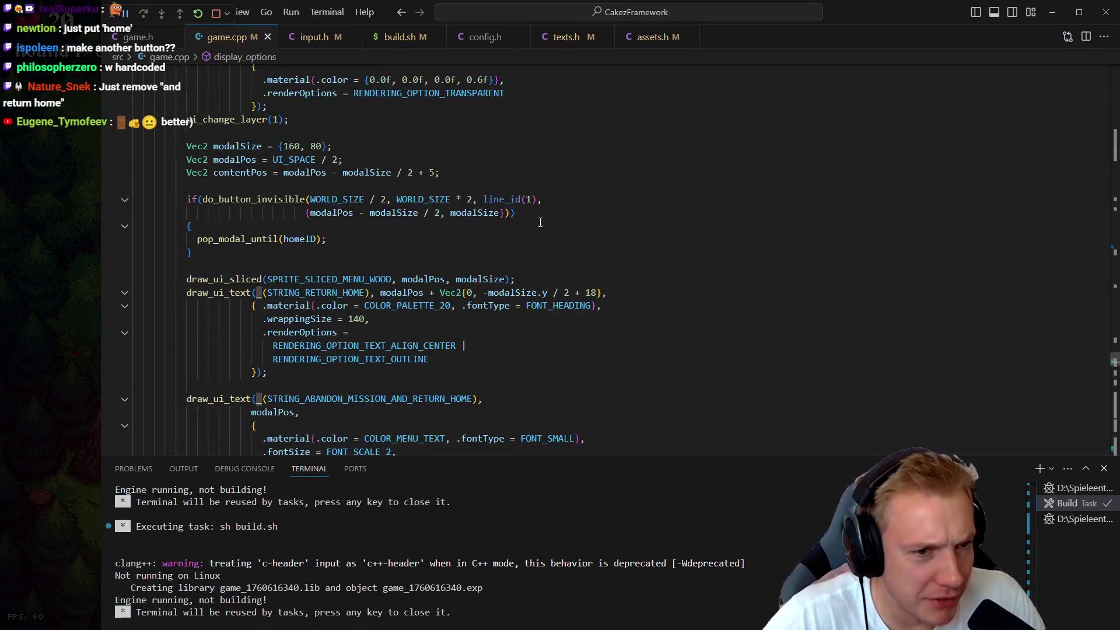
scroll(540, 222, "down", 1)
double_click(303, 252)
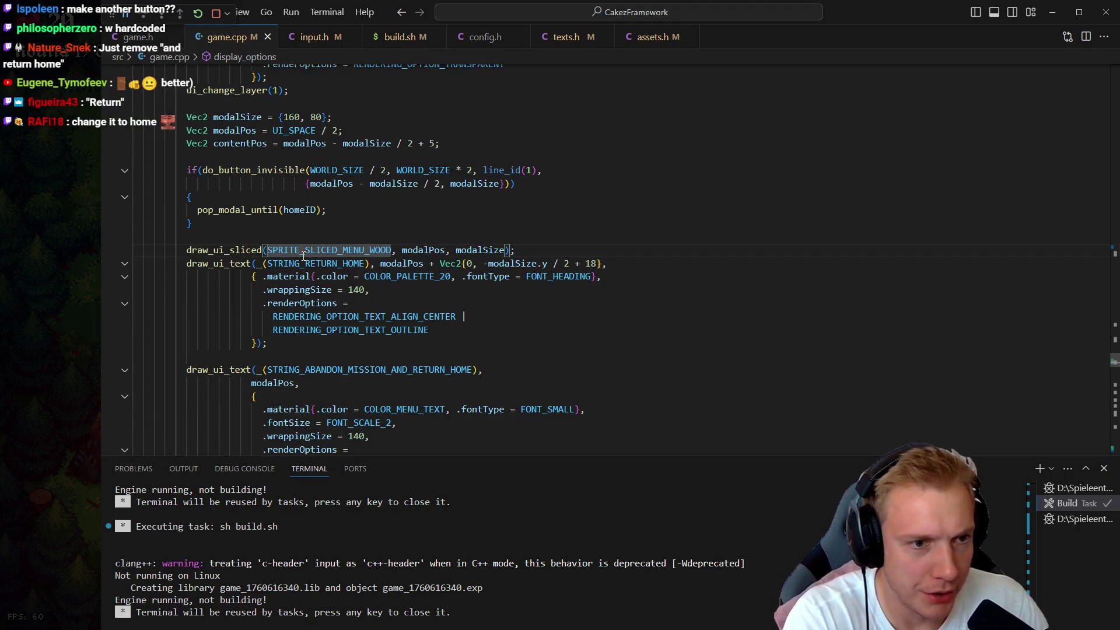
left_click(303, 258, "ctrl")
key("shift+alt+Down")
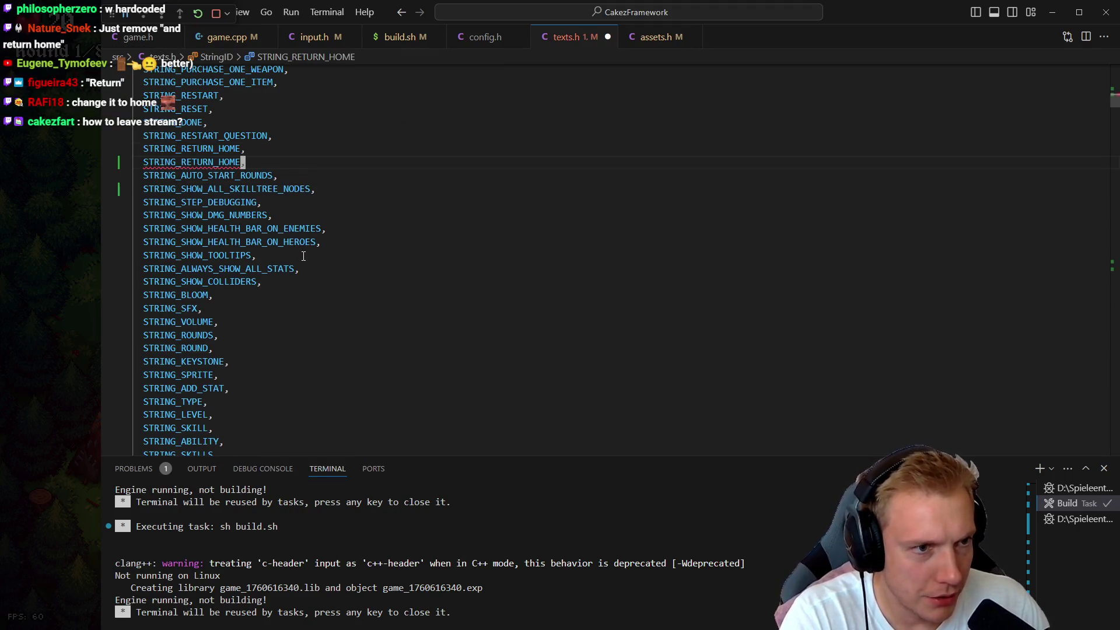
key("ctrl+BackSpace")
type("STRING_R,")
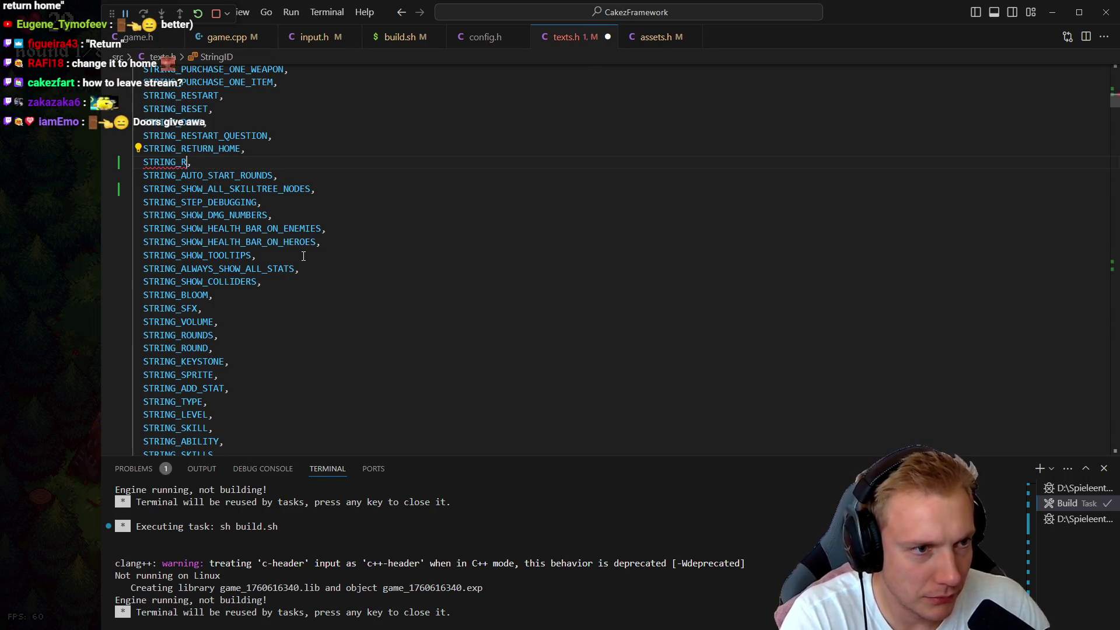
key("BackSpace")
type("LEAVE_LEVCEL")
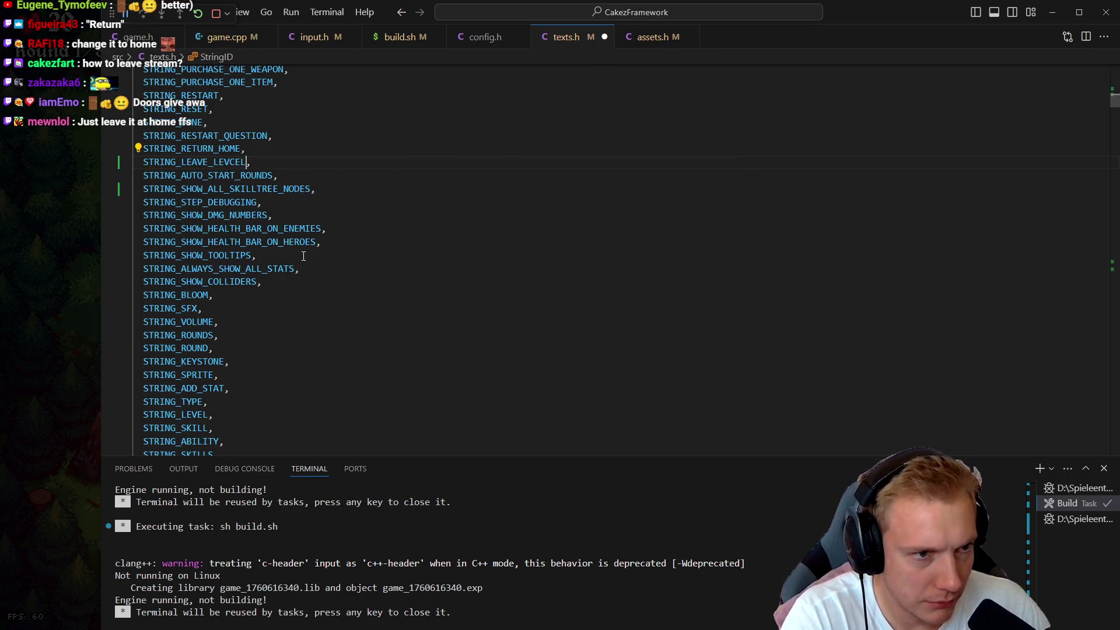
key("Left")
key("Left")
key("BackSpace")
key("shift+Home")
key("ctrl+shift+k")
key("ctrl+s")
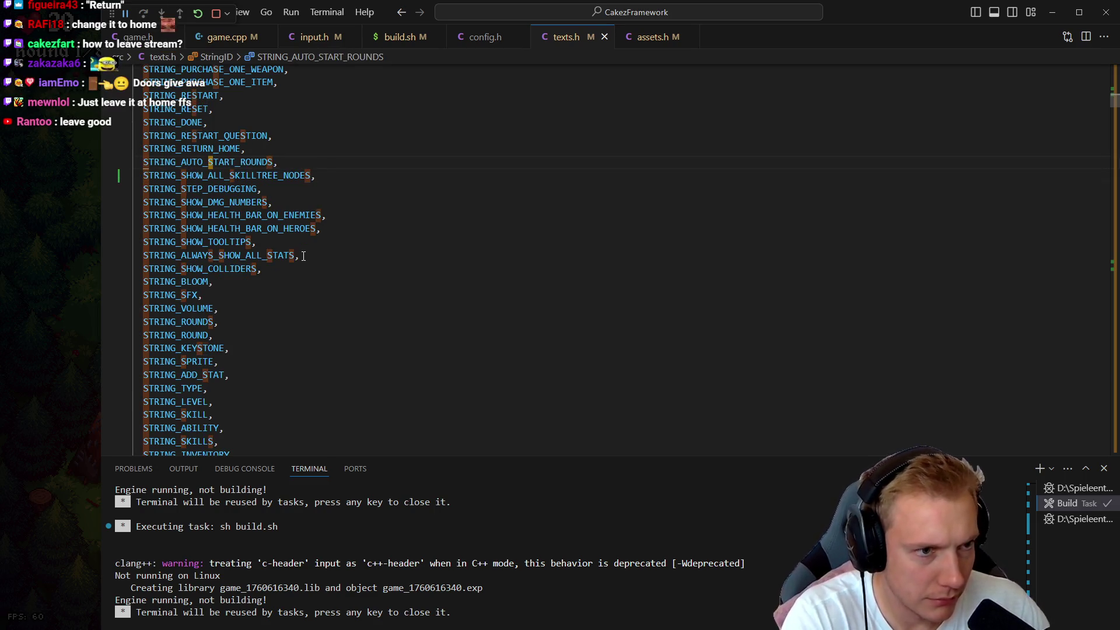
- Look through existing level-related string IDs and jump to STRING_LEAVE in the StringID enum
key("Down")
key("Down")
key("Down")
key("ctrl+d")
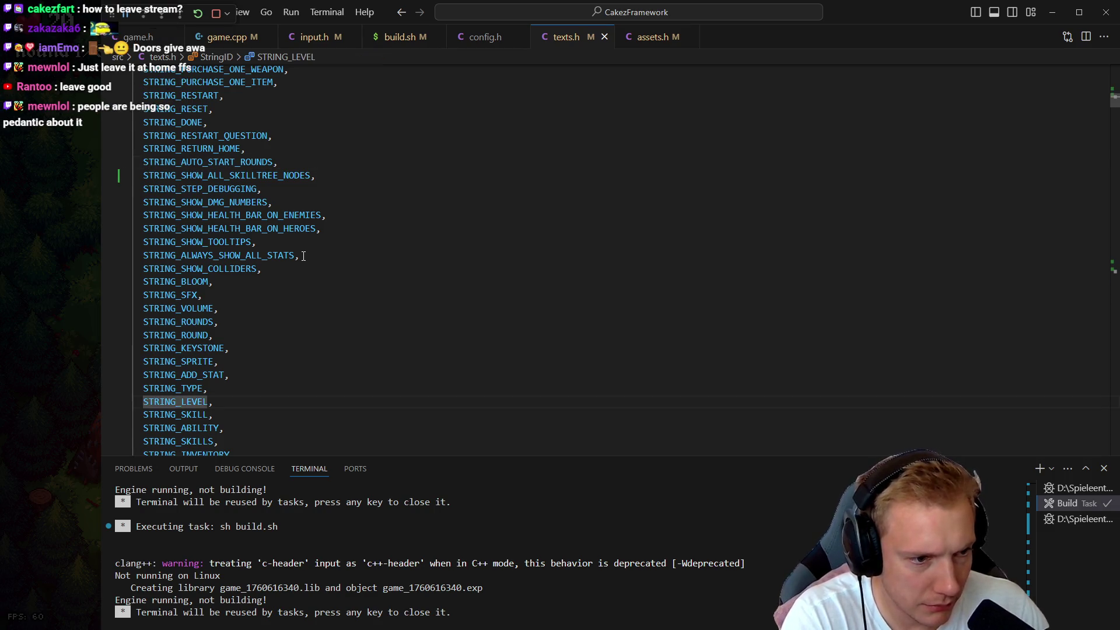
key("ctrl+d")
key("Escape")
key("Down")
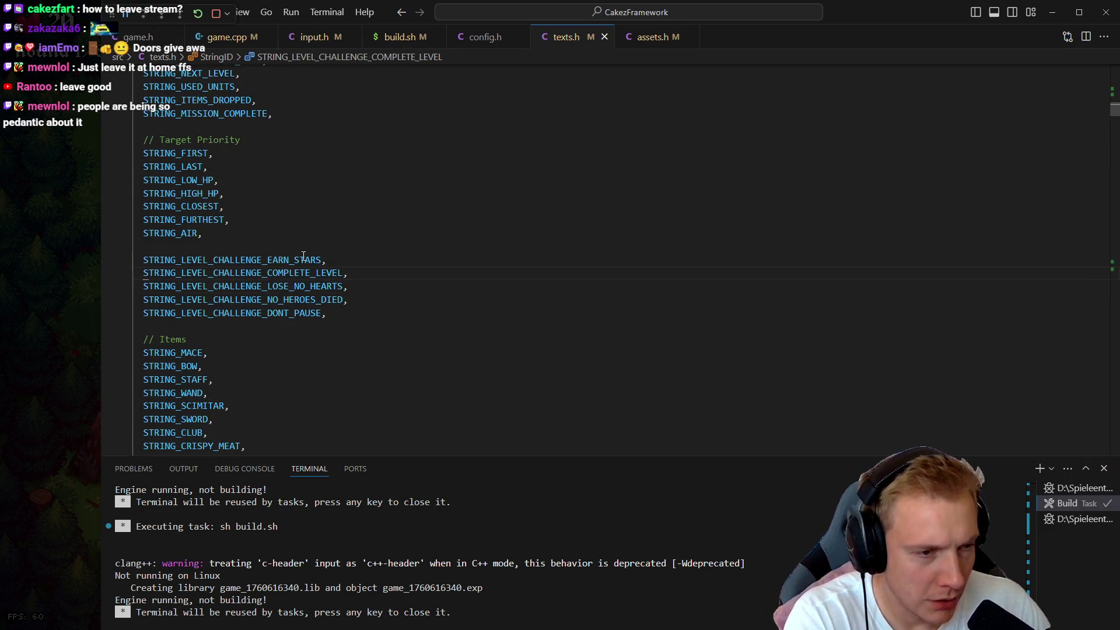
key("shift+Right")
key("shift+Right")
key("shift+Right")
key("ctrl+shift+Right")
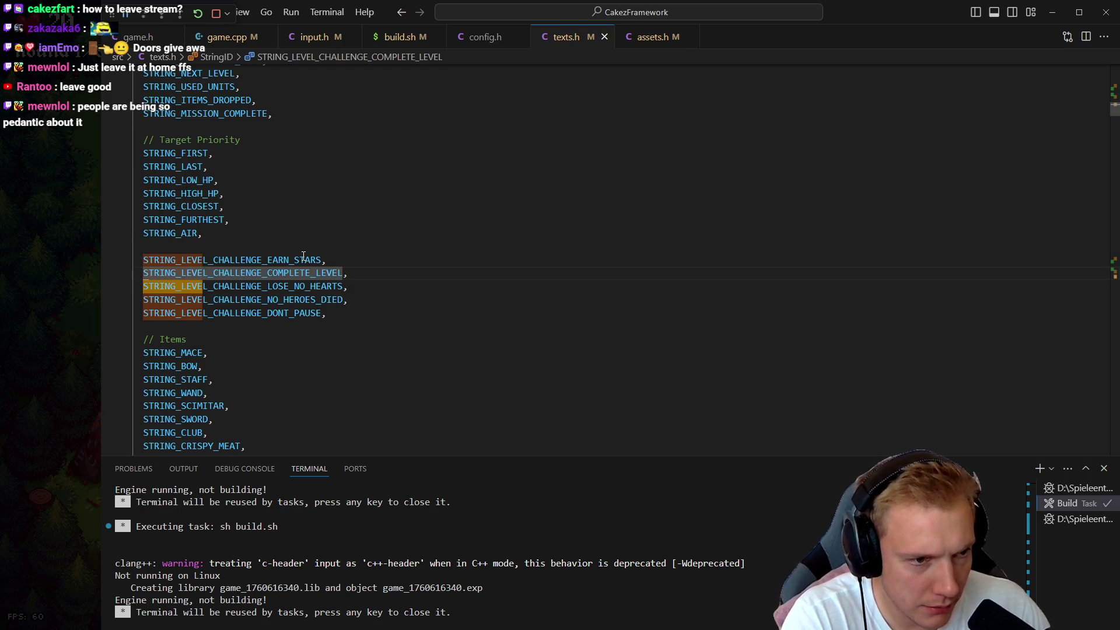
key("ctrl+d")
key("ctrl+d")
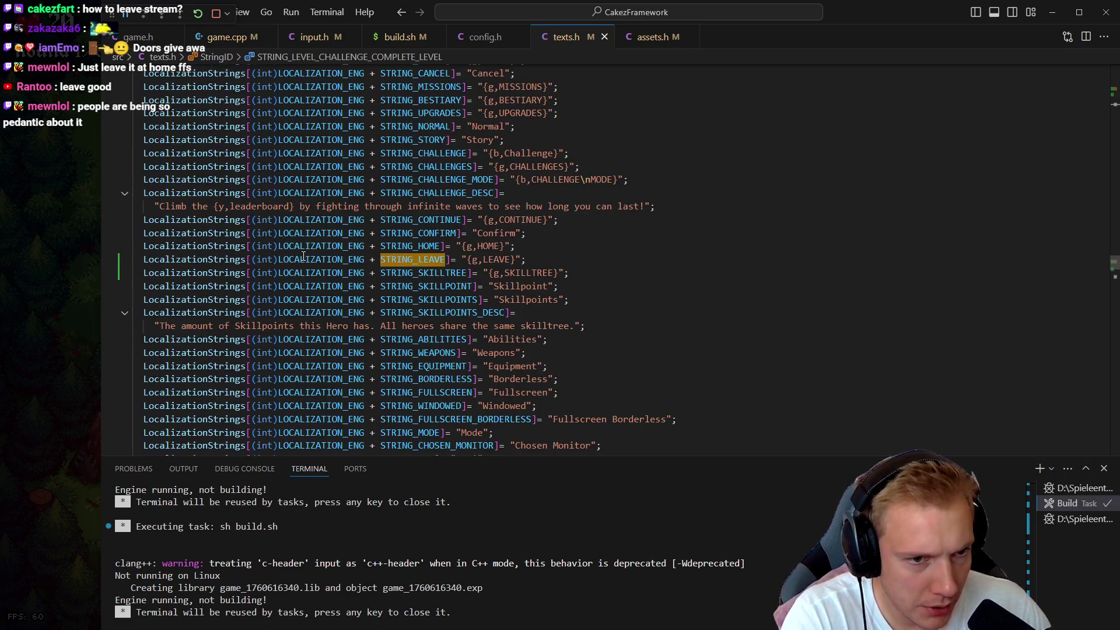
key("Escape")
key("Right")
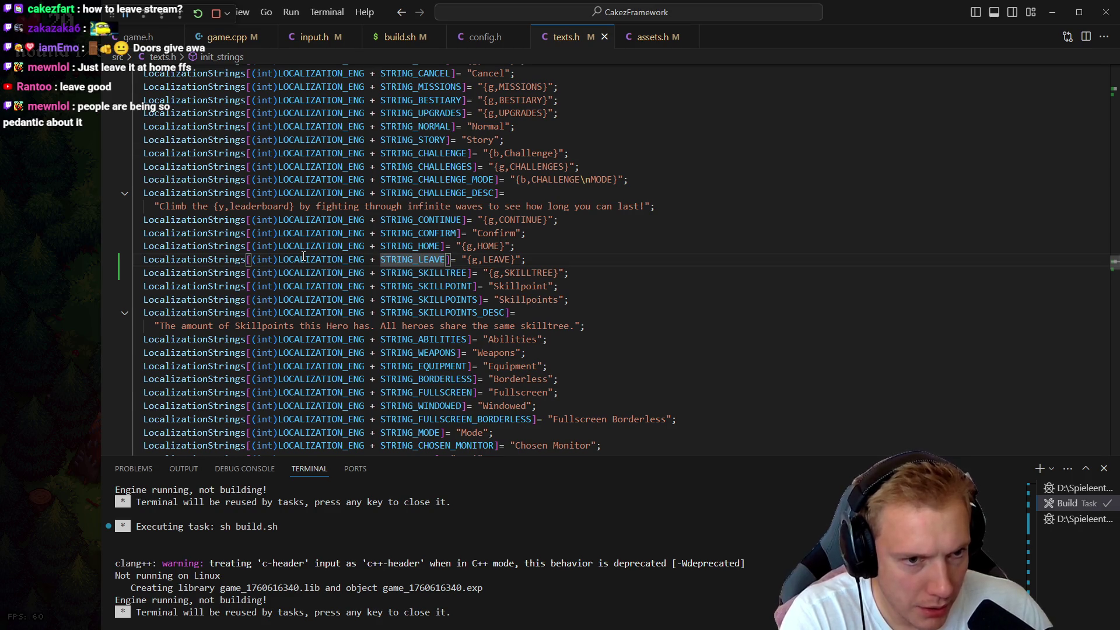
key("F12")
- Add STRING_LEAVE_LEVEL and STRING_ARE_YOU_SURE_YOU_WANT_TO_LEAVE_THE_LEVEL IDs after STRING_LEAVE, and save
key("shift+alt+Down")
type("_LEVEL,")
key("shift+alt+Down")
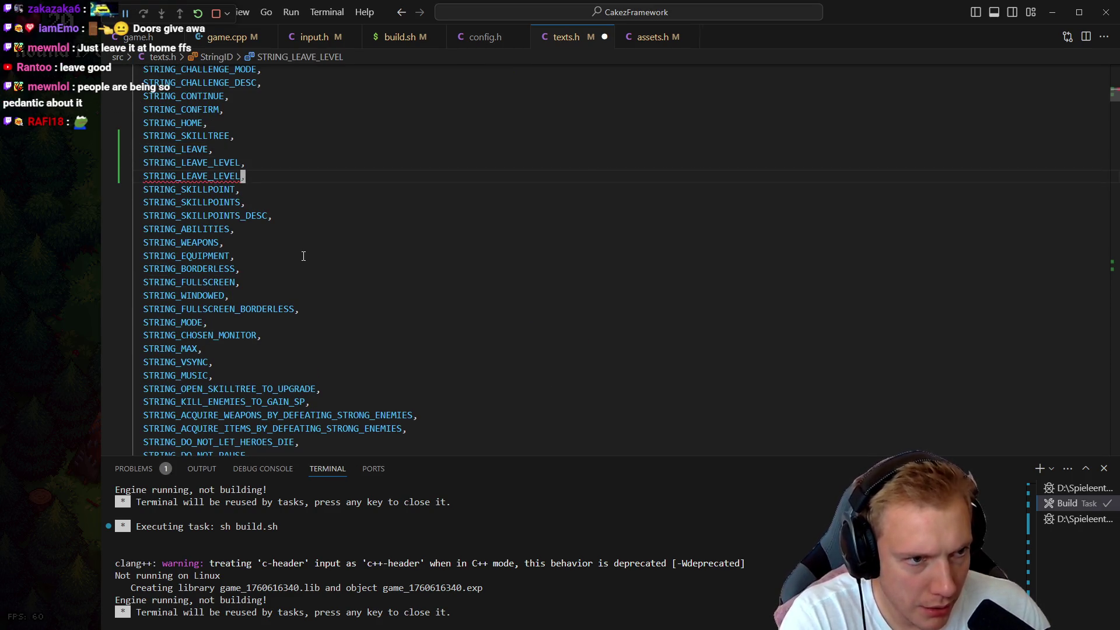
key("BackSpace")
key("BackSpace")
key("BackSpace")
key("BackSpace")
key("BackSpace")
key("BackSpace")
type("ARE_YOU_SURE_")
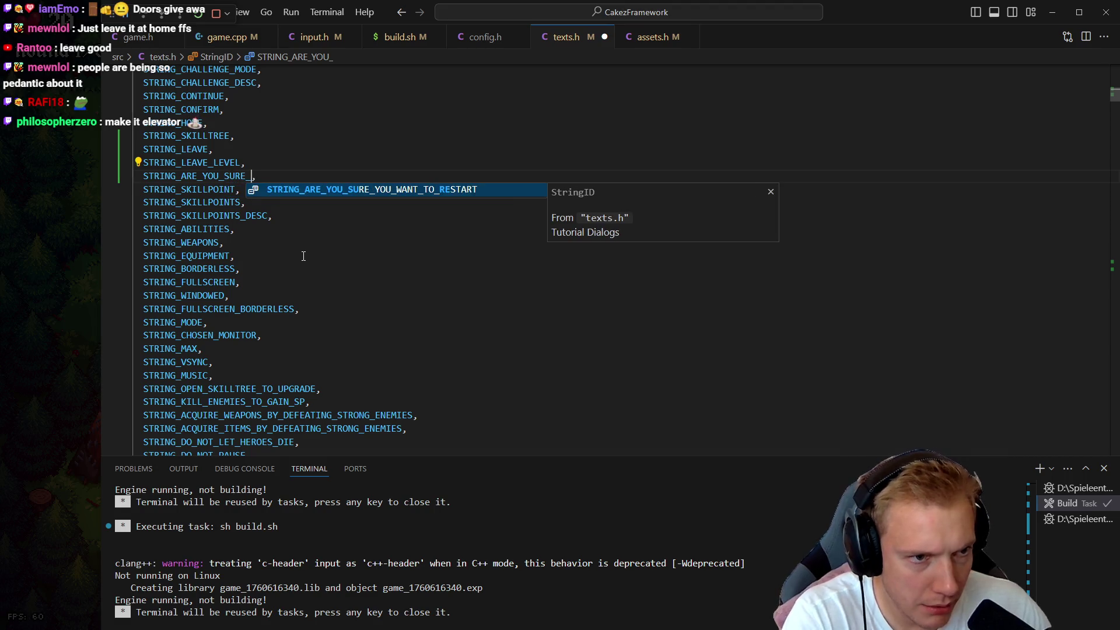
type("YOU_E")
key("BackSpace")
type("WANT_TO_L")
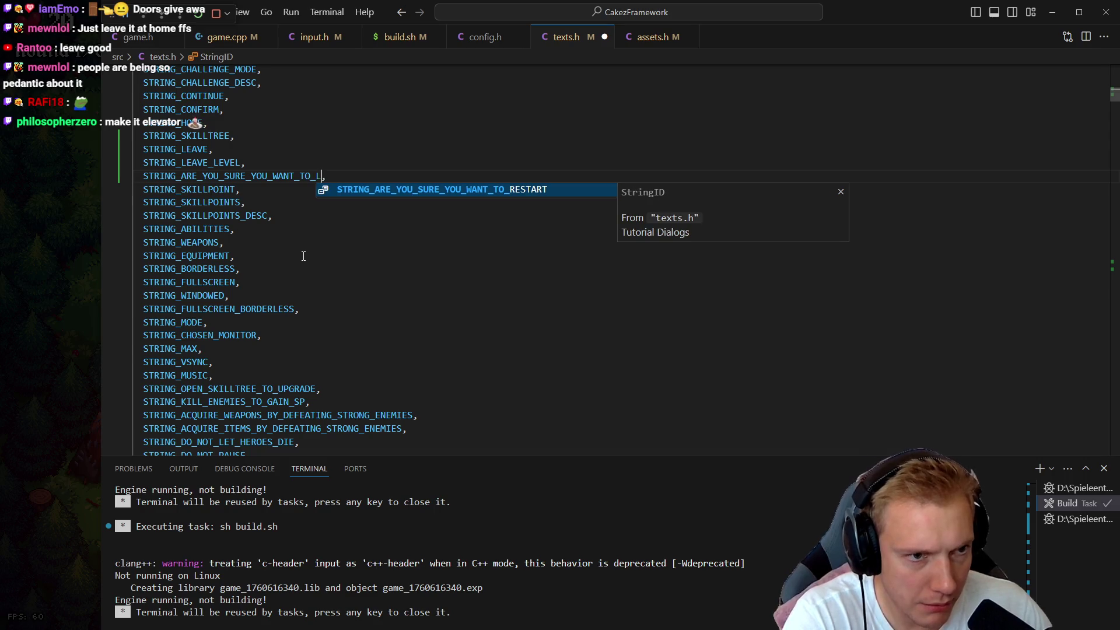
type("EAVE_THE_LEVEL")
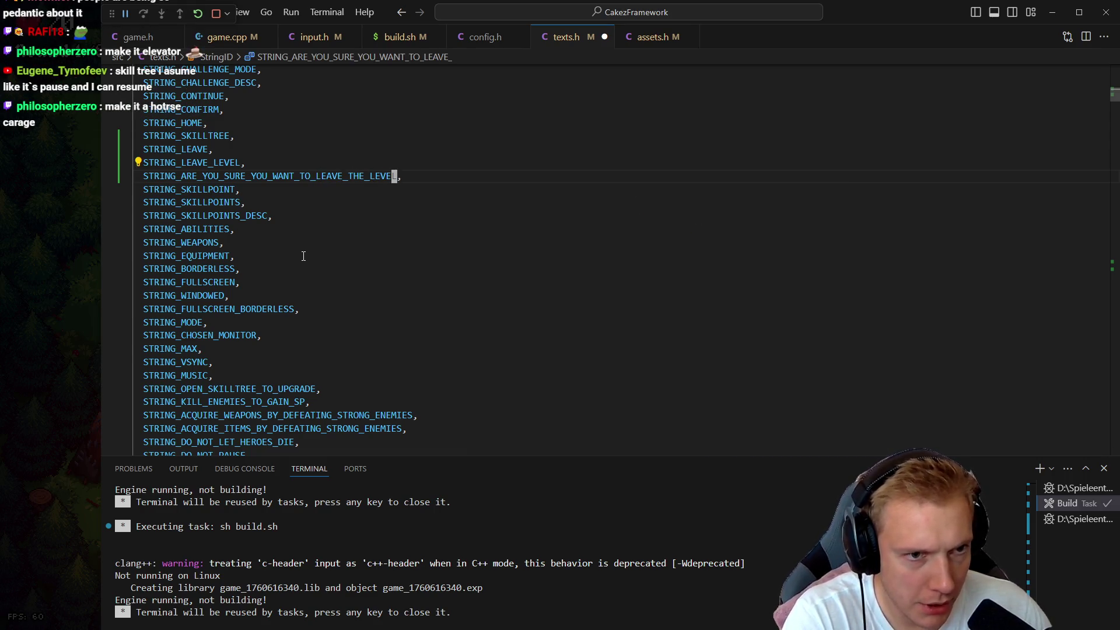
key("shift+Home")
key("shift+Up")
key("ctrl+c")
key("Escape")
key("ctrl+s")
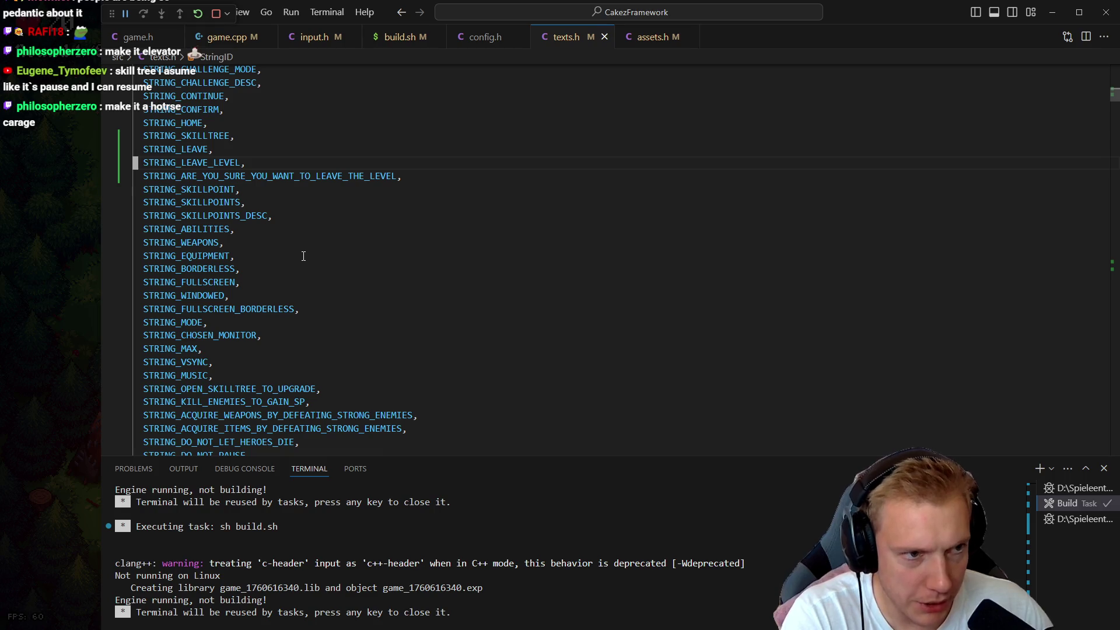
key("alt+Left")
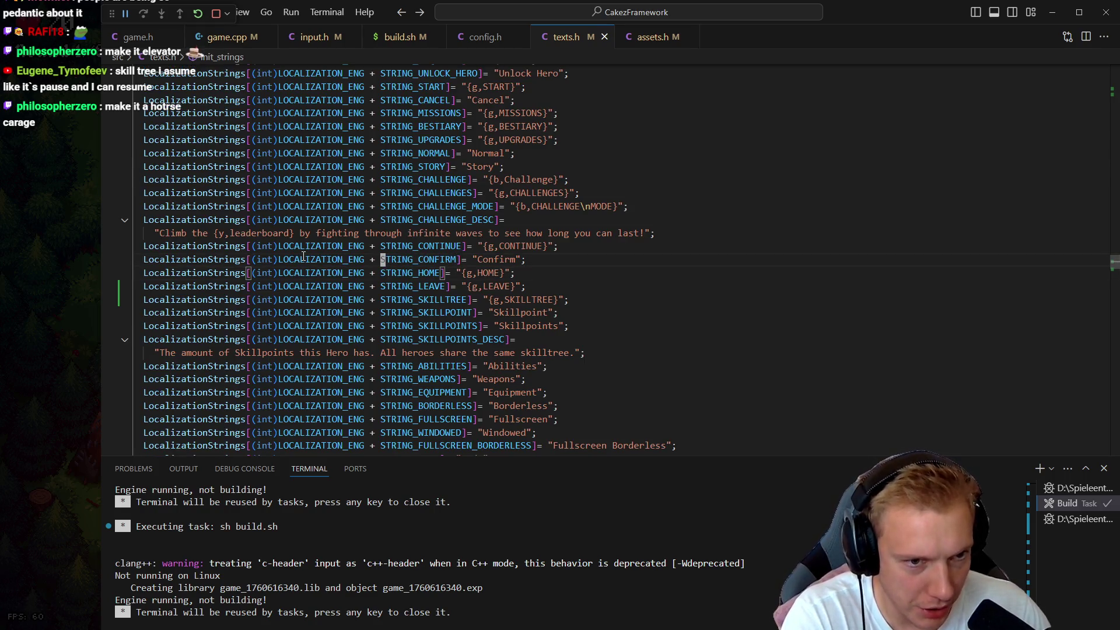
- Check the new ID definitions, move the SKILLTREE text line above LEAVE, and paste both new IDs
key("F12")
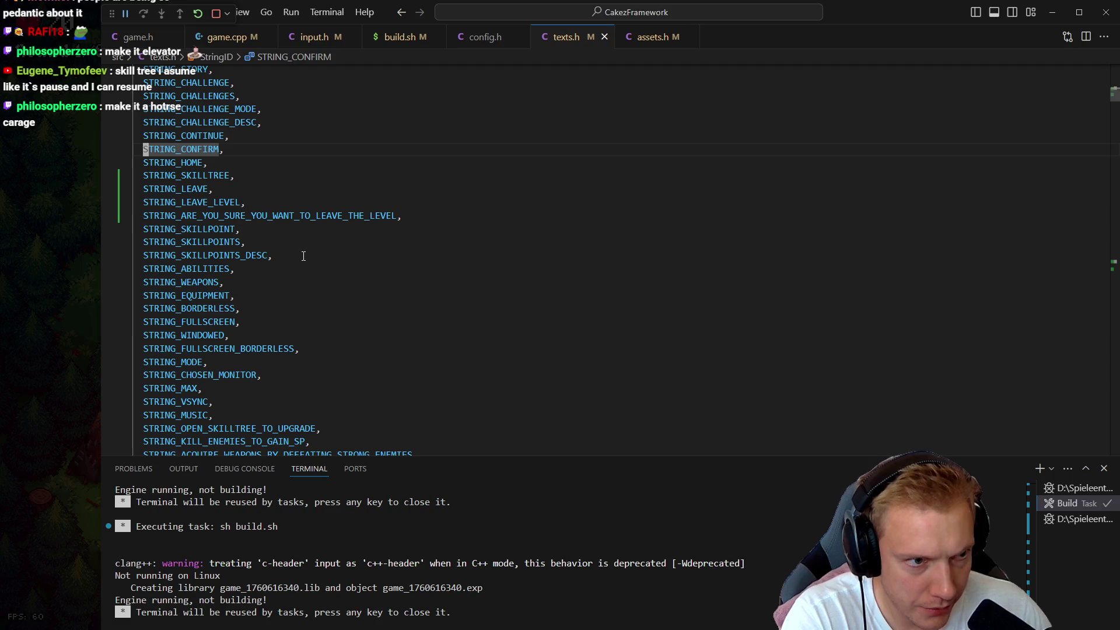
key("alt+Left")
key("Down")
key("Down")
key("Down")
key("F12")
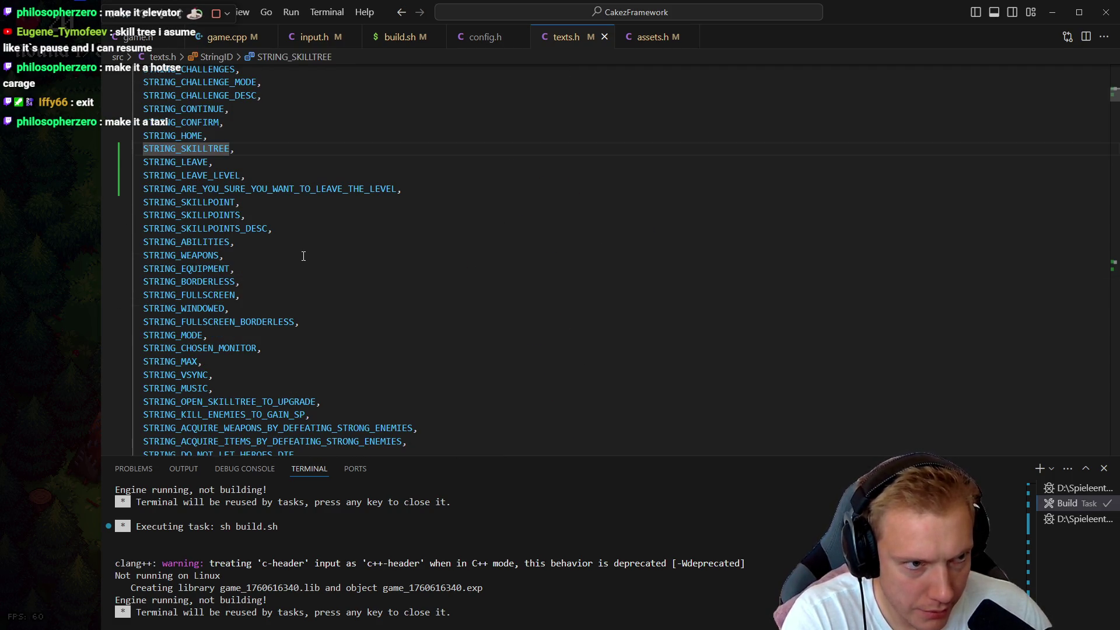
key("alt+Left")
key("alt+Up")
key("Down")
key("F12")
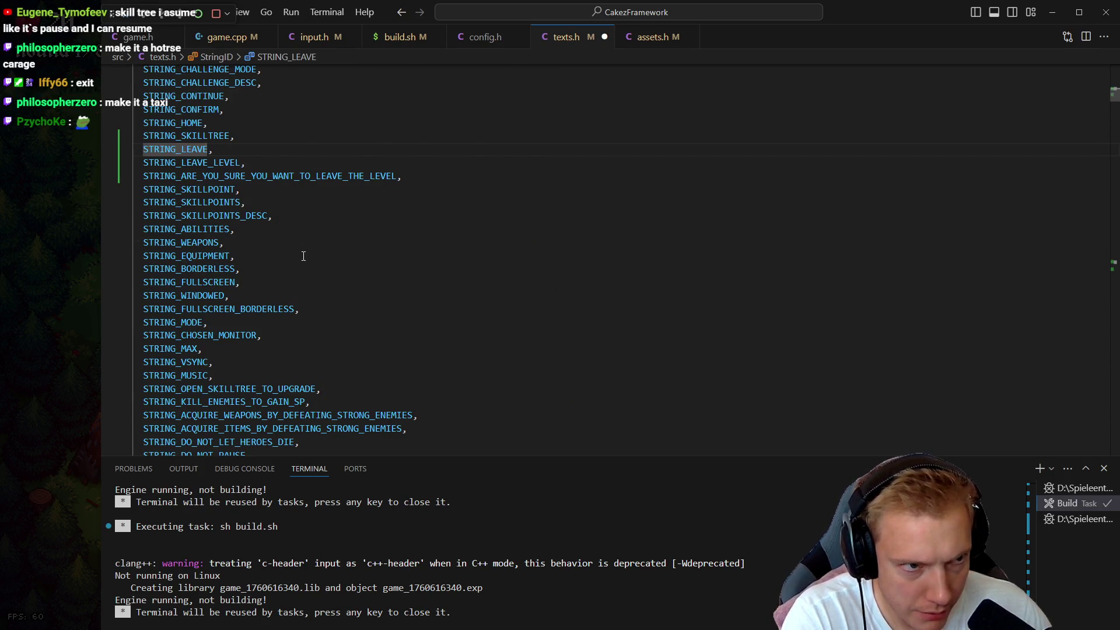
key("alt+Left")
key("Down")
key("ctrl+v")
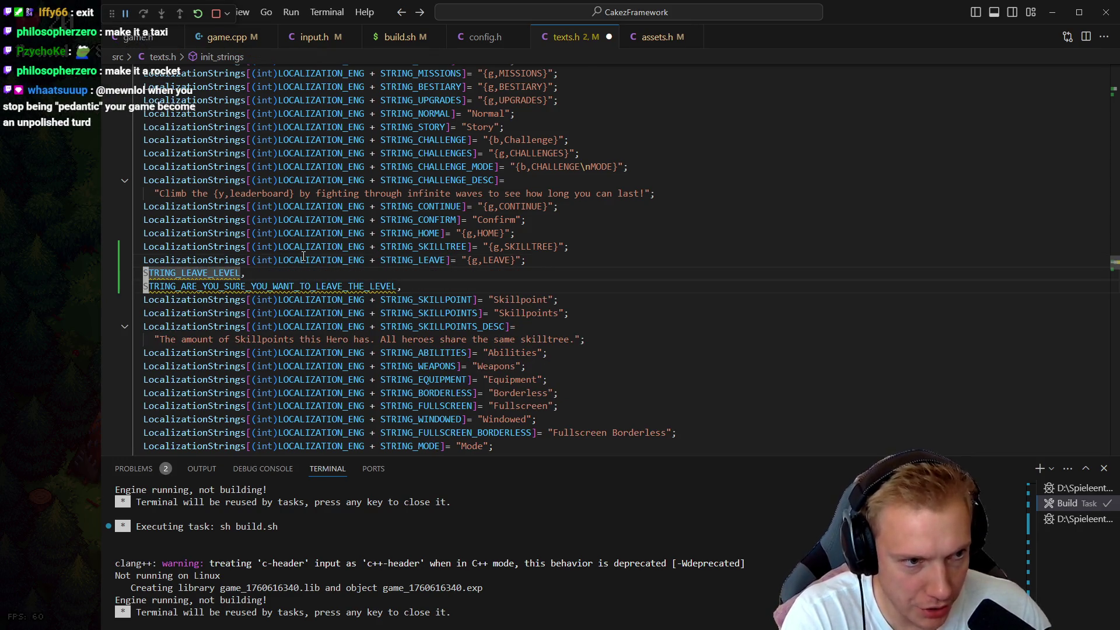
- Duplicate the STRING_LEAVE text assignment for both new leave-level string IDs
key("Up")
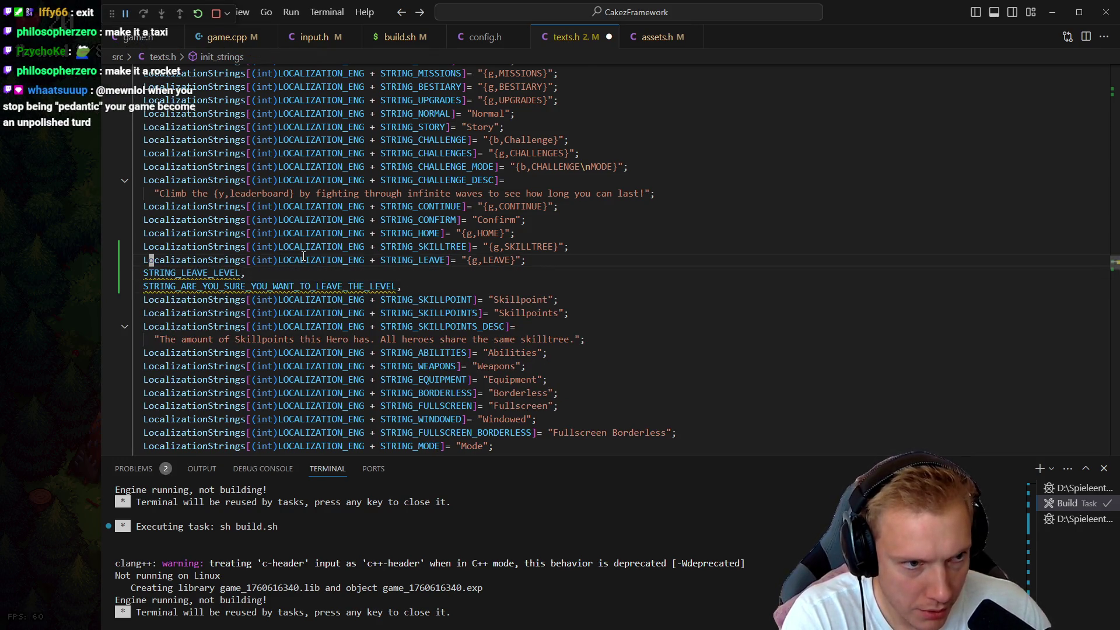
key("ctrl+c")
key("Down")
key("ctrl+v")
key("ctrl+v")
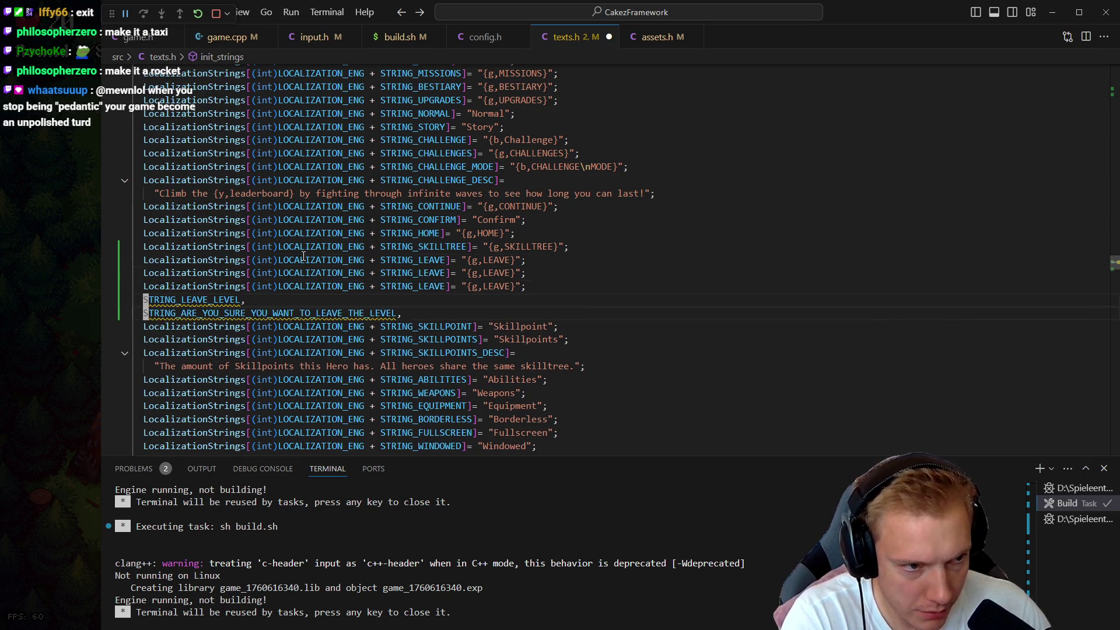
key("ctrl+shift+Right")
key("BackSpace")
key("Up")
key("Up")
key("ctrl+Right")
key("ctrl+Right")
key("ctrl+Right")
key("ctrl+Right")
key("ctrl+shift+Left")
key("ctrl+v")
key("Escape")
- Remove leftover blank lines and go to the ends of the leave-level and confirmation texts
key("Down")
key("Down")
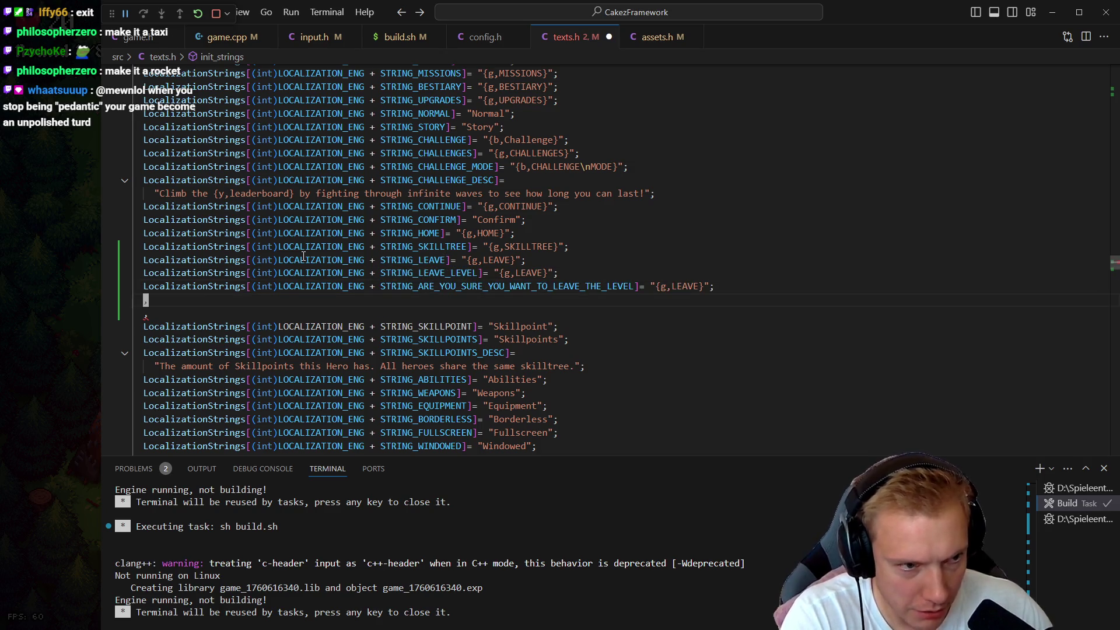
key("ctrl+shift+k")
key("ctrl+shift+k")
key("Up")
key("Up")
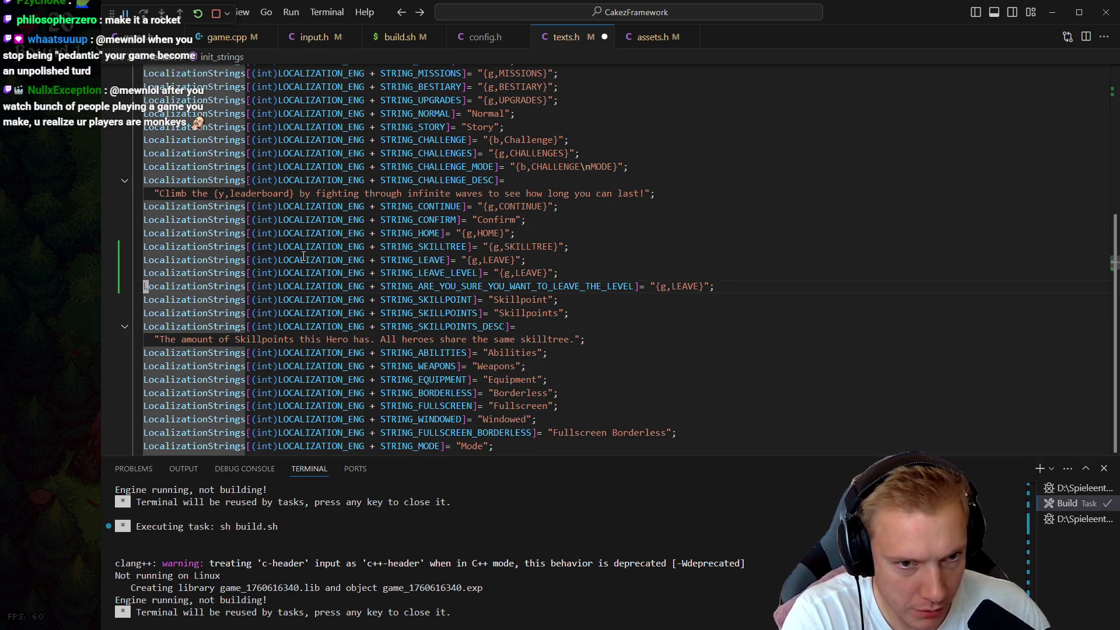
key("Up")
key("End")
key("Left")
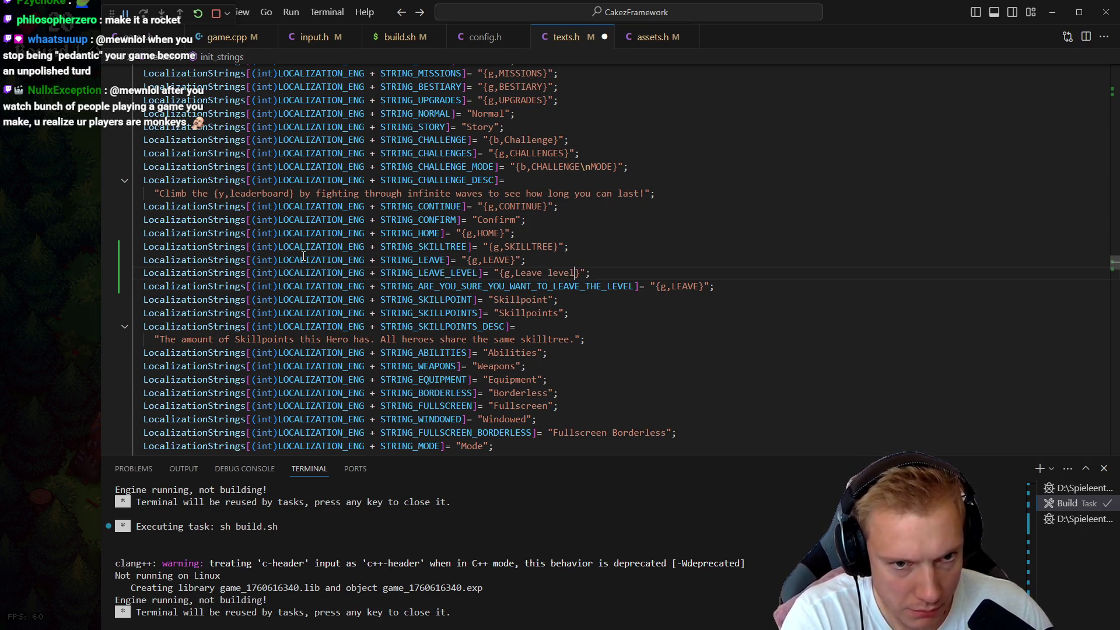
key("Down")
key("End")
key("Left")
key("Left")
key("Left")
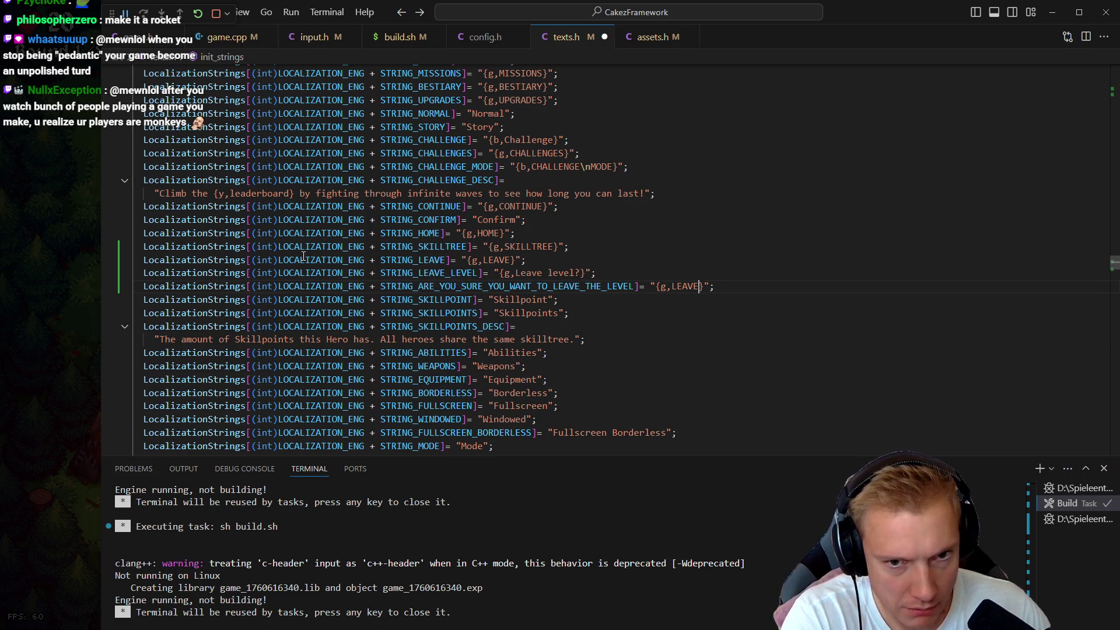
- Write the confirmation text asking whether you want to return back to the skilltree
key("alt+Tab")
key("alt+Tab")
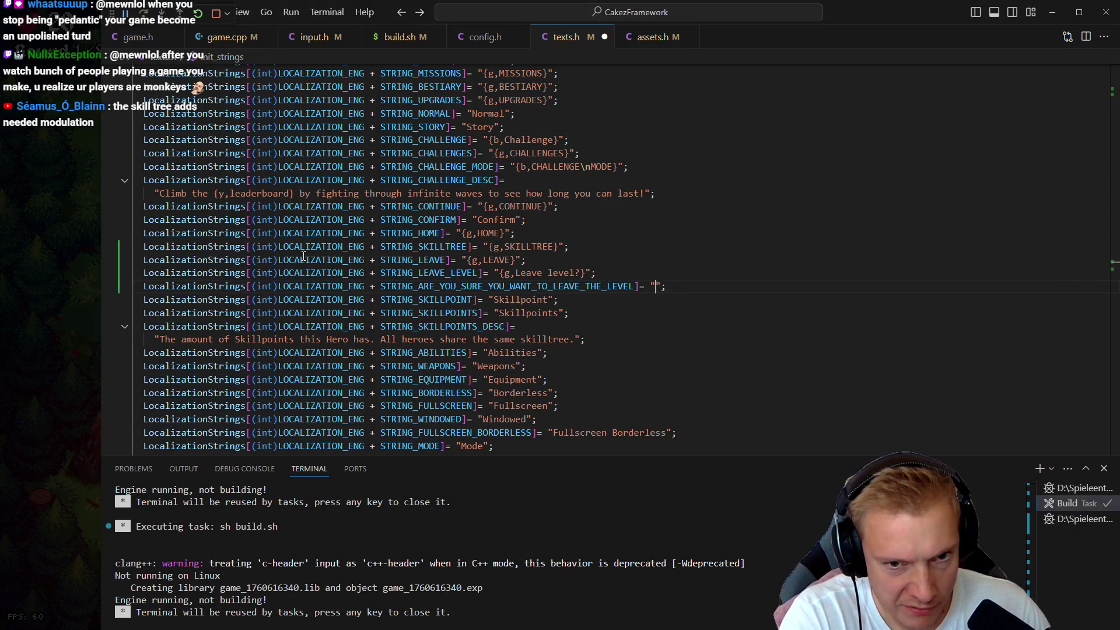
key("Return")
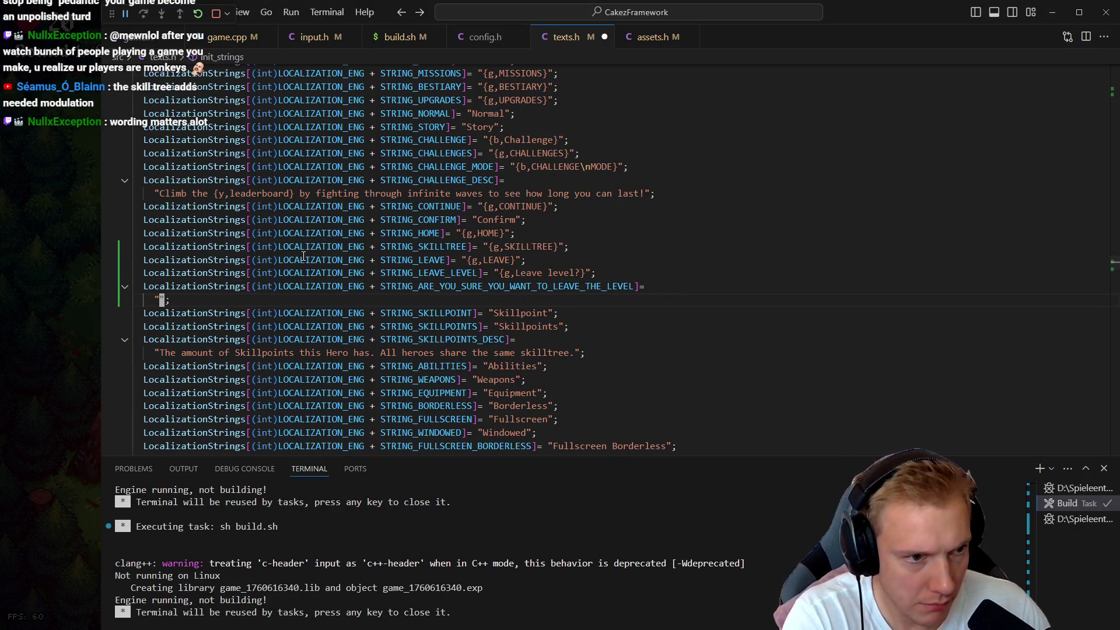
type("Are you sureyou want to leave the level and retur")
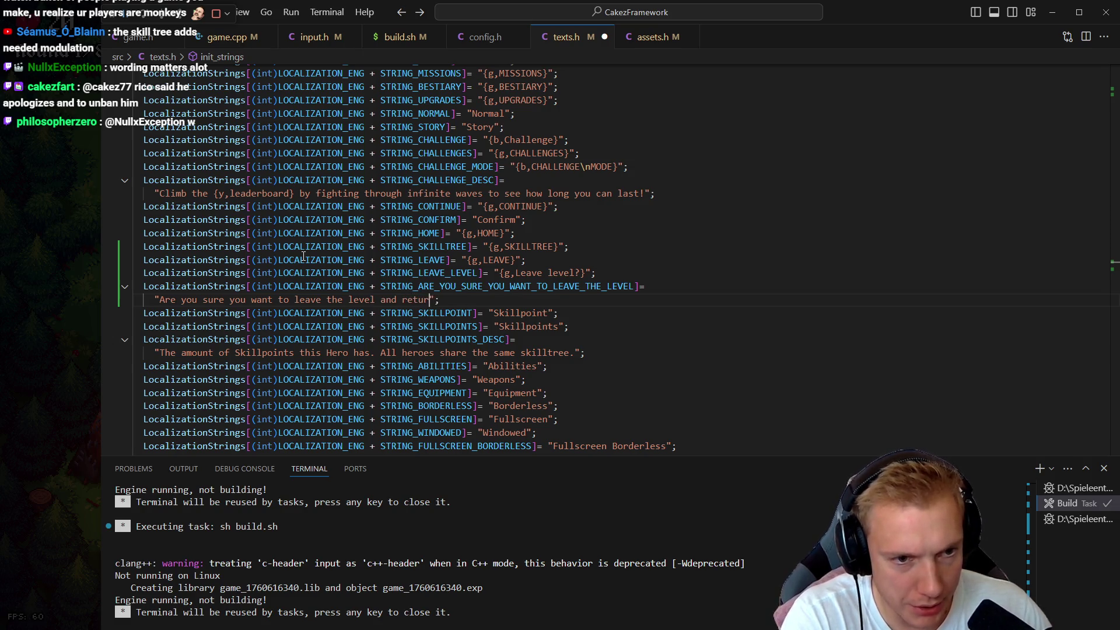
type("n back to the skilltree?")
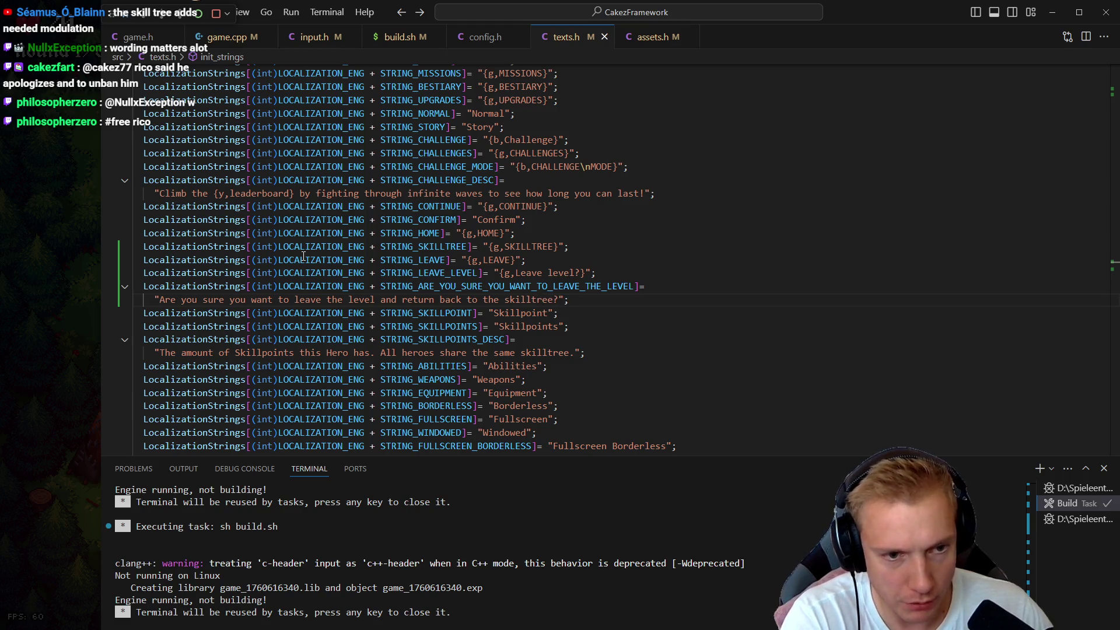
key("ctrl+Tab")
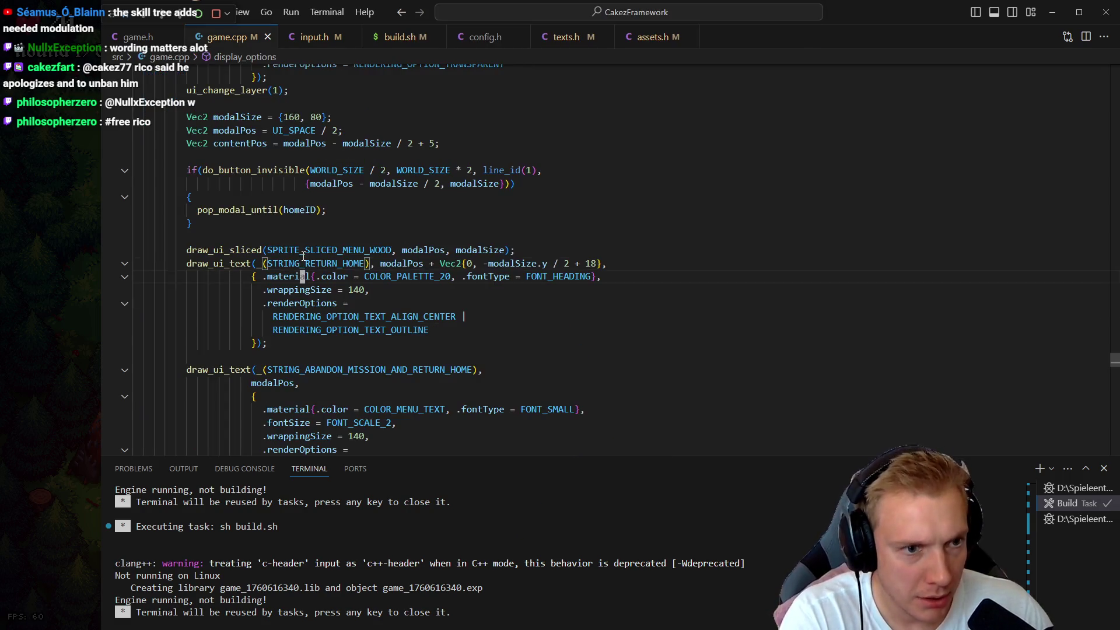
- Swap the dialog's strings for STRING_LEAVE_LEVEL and the leave-the-level confirmation, then save and rebuild
key("BackSpace")
key("BackSpace")
key("BackSpace")
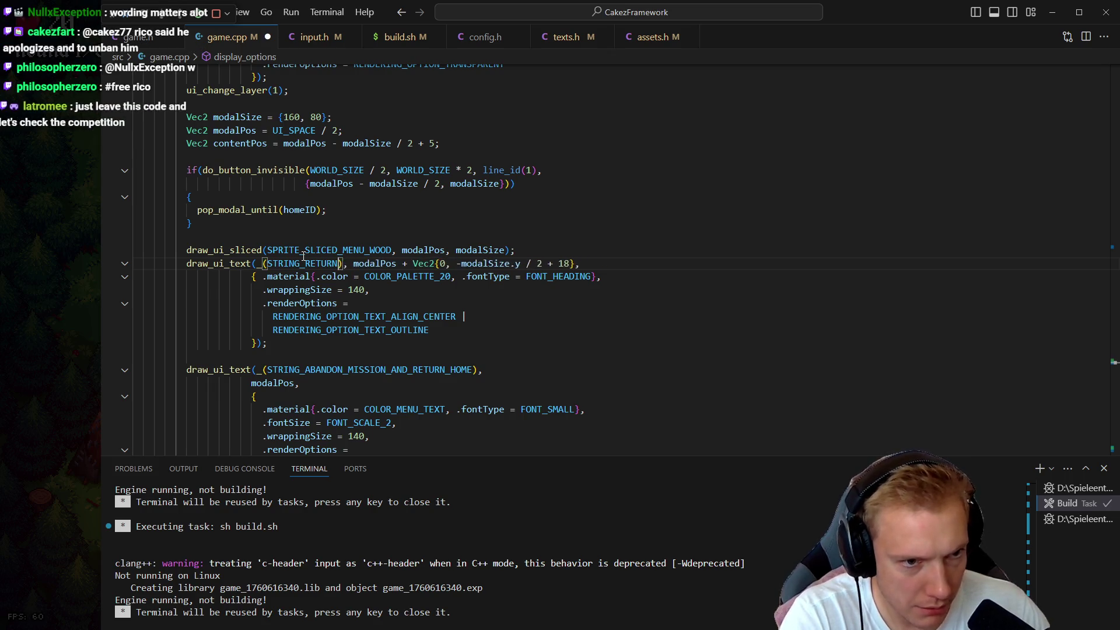
type("1")
key("BackSpace")
type("leave")
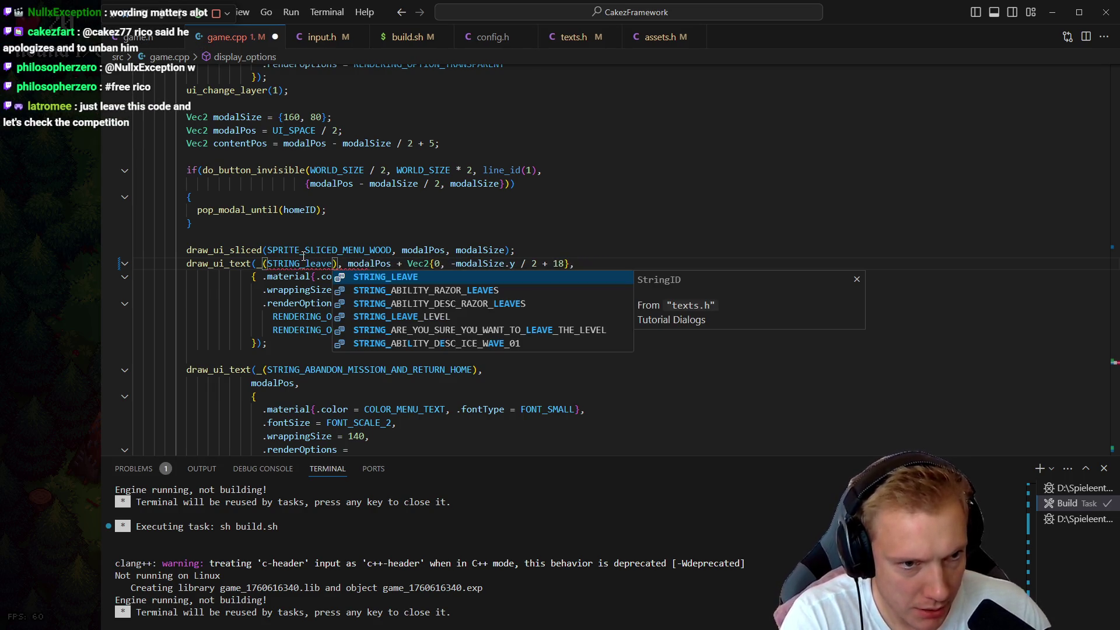
key("Down")
key("Down")
key("Down")
key("Return")
key("Down")
key("Down")
key("Down")
key("Down")
key("Down")
key("Down")
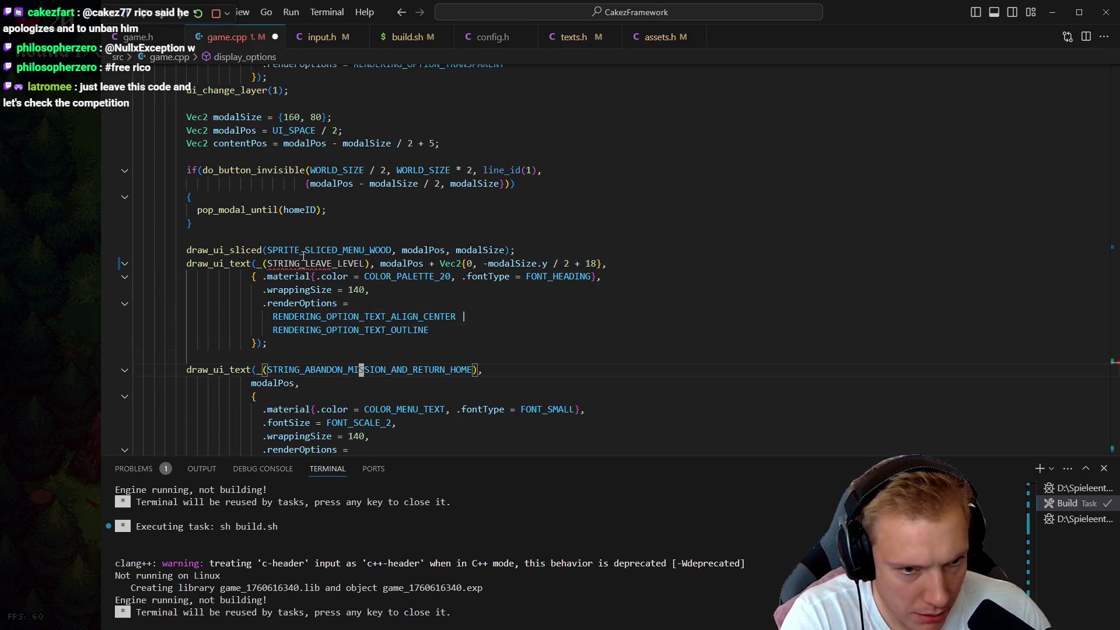
key("ctrl+Right")
key("BackSpace")
key("BackSpace")
key("BackSpace")
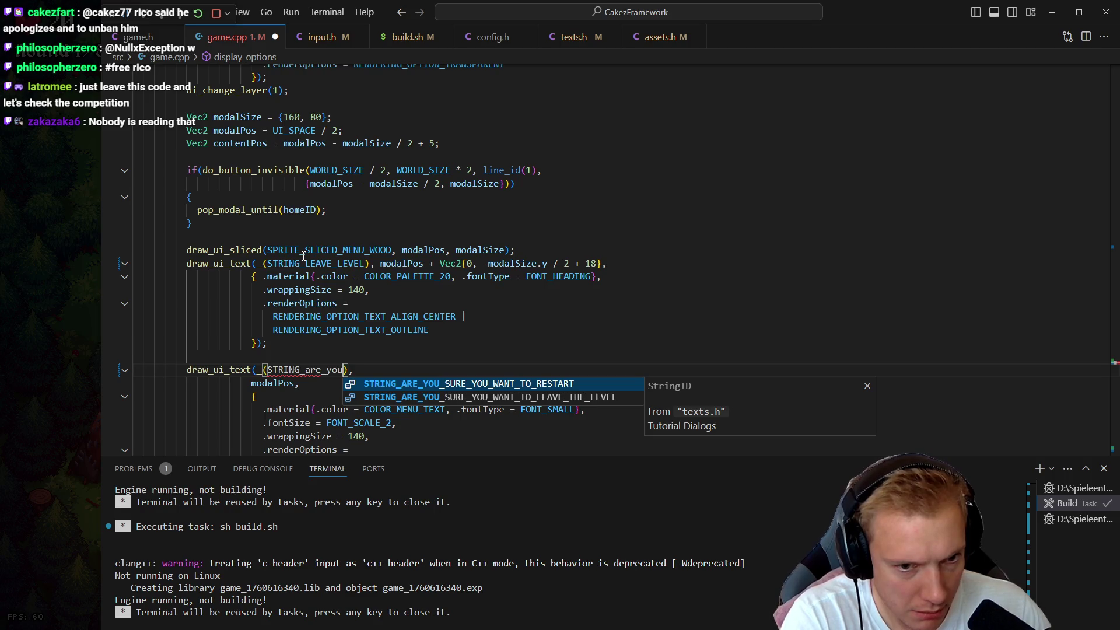
key("Down")
key("Tab")
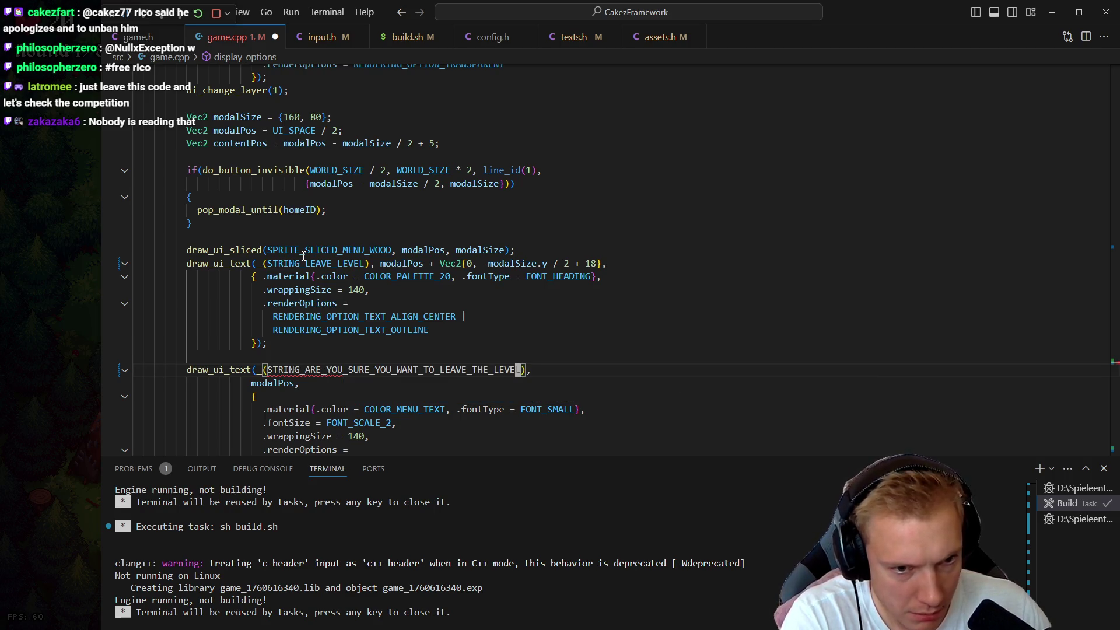
key("ctrl+shift+b")
key("alt+Tab")
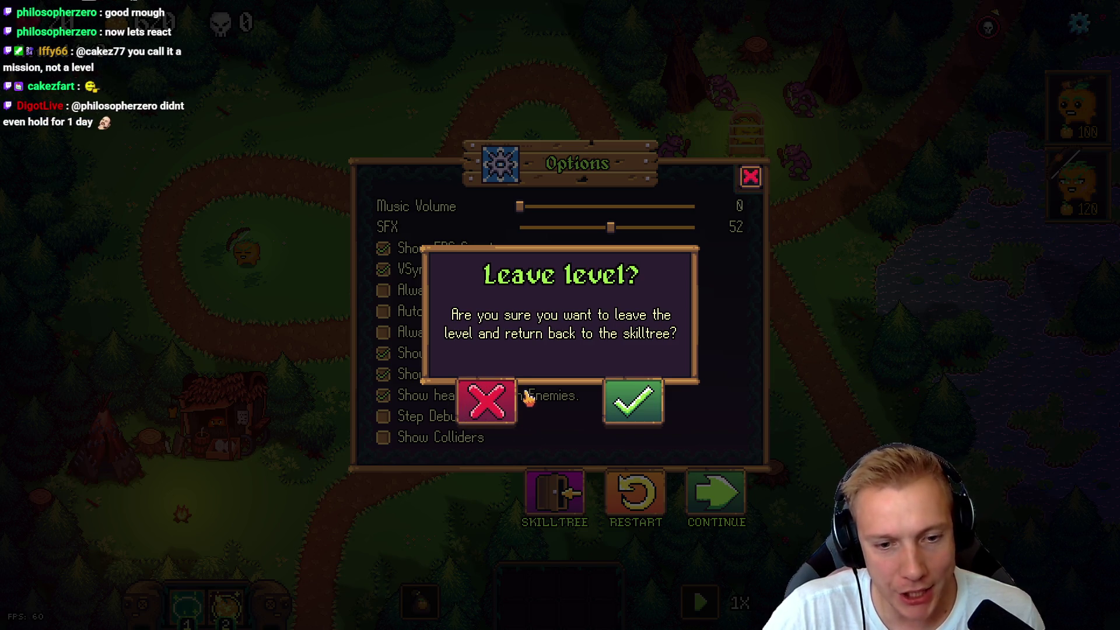
- Dismiss the dialog, reopen Options with the gear, and press SKILLTREE to recheck the Leave level? prompt
left_click(488, 406)
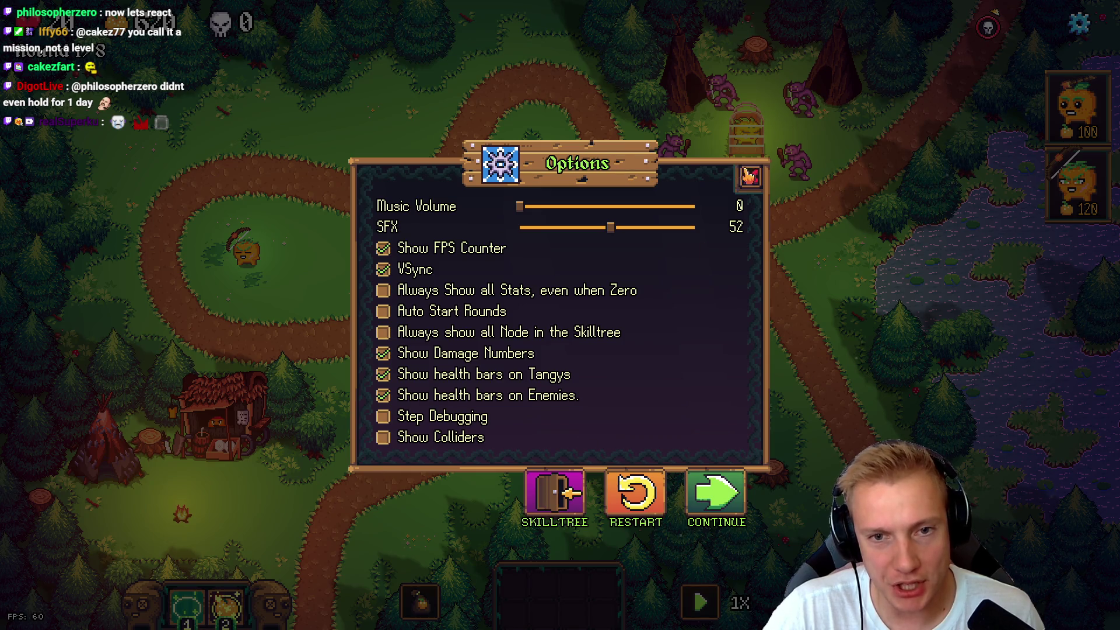
left_click(753, 178)
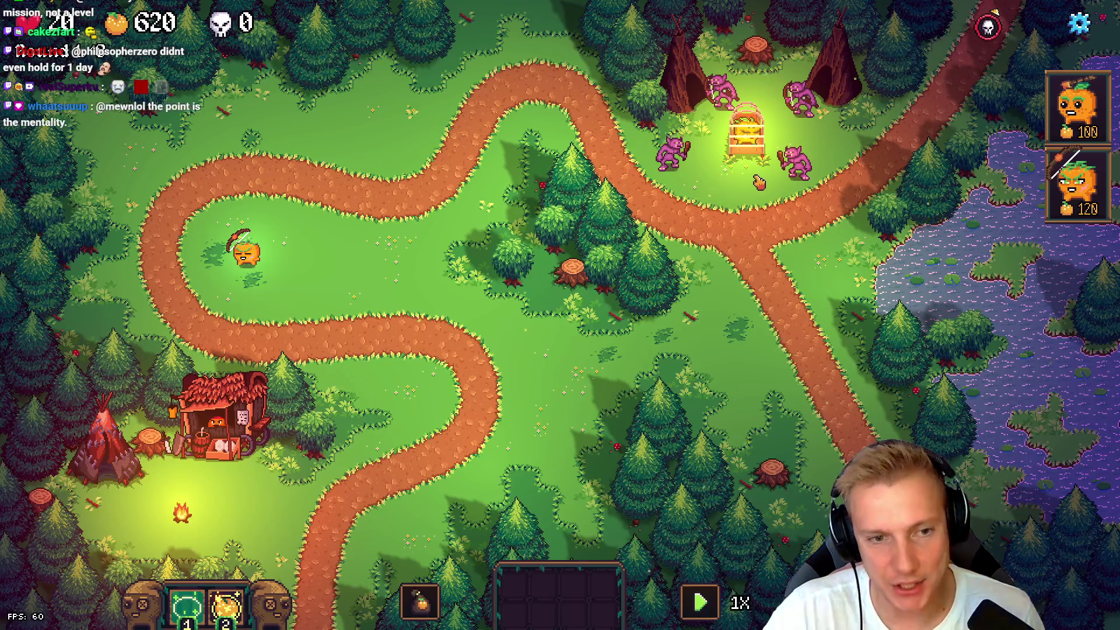
left_click(1079, 23)
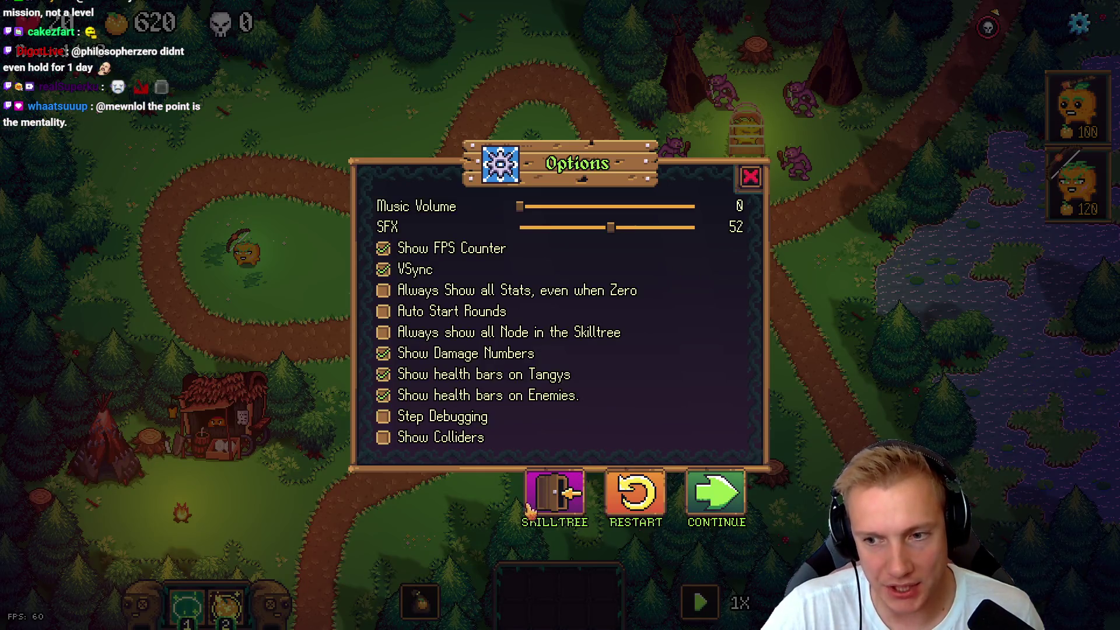
left_click(562, 494)
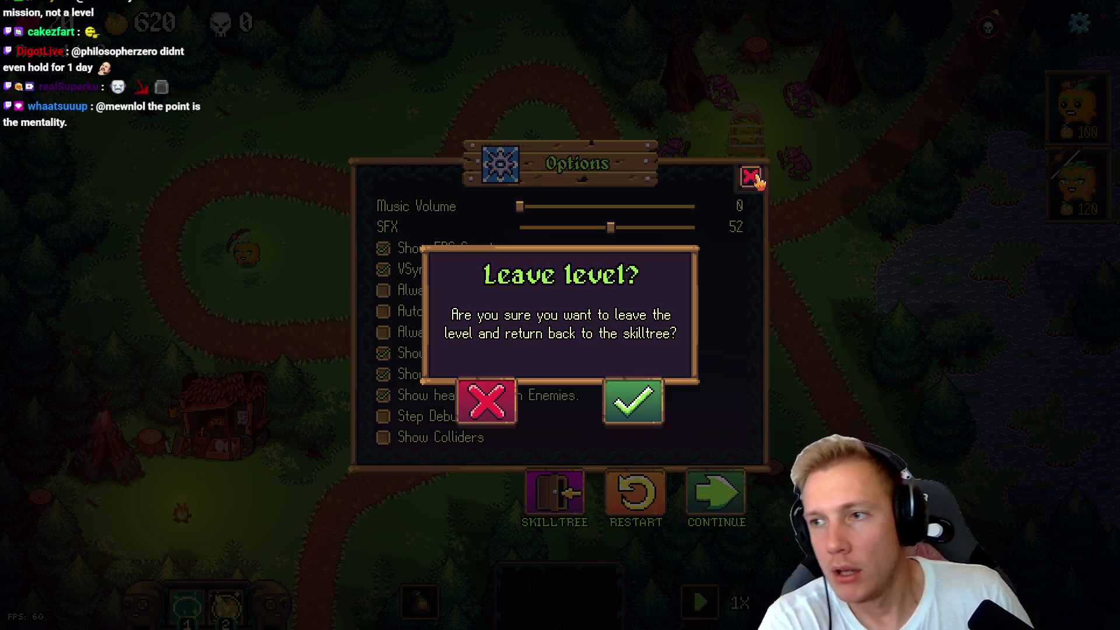
key("alt+Tab")
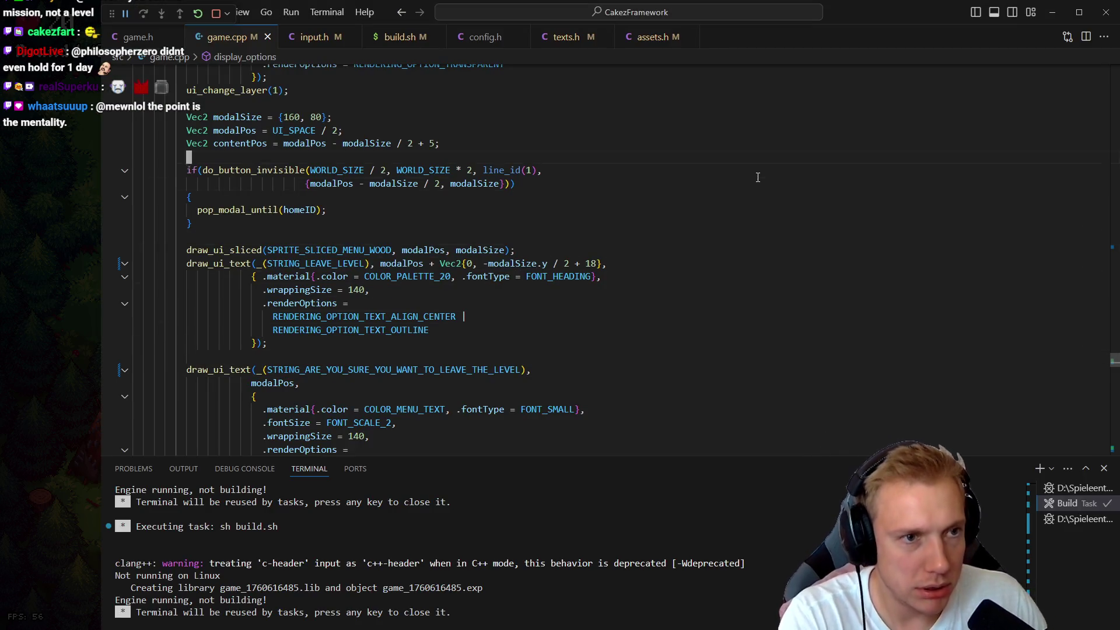
- Change the modal block's closing ui_change_layer(-2) to -3 in game.cpp, then save and rebuild
scroll(757, 177, "up", 7)
key("Down")
key("Down")
key("Down")
key("Up")
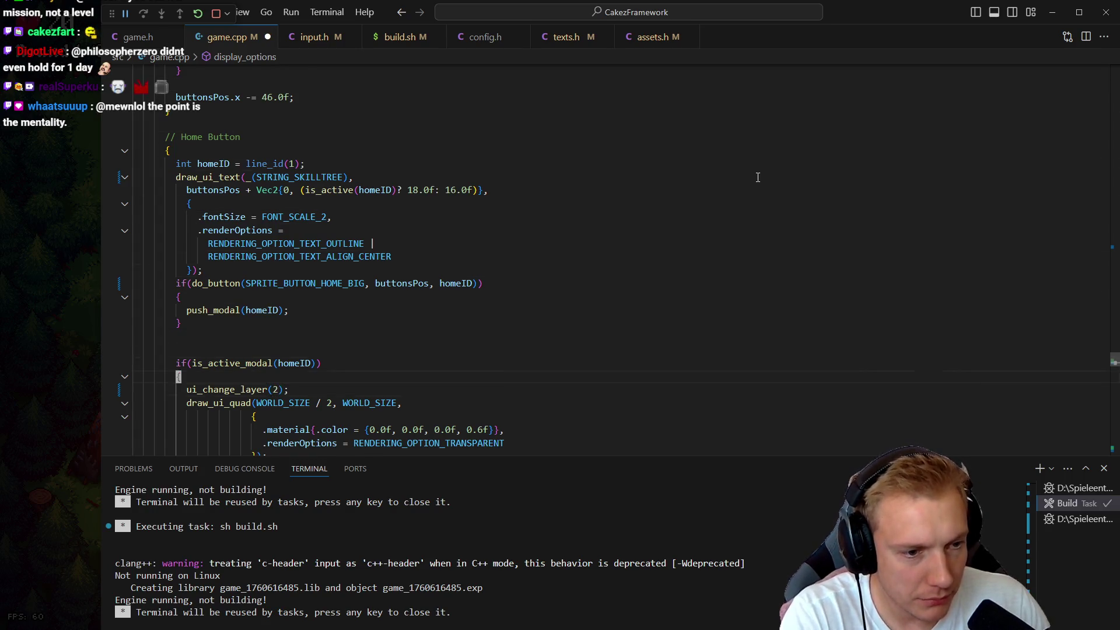
key("ctrl+shift+backslash")
key("End")
key("Left")
key("Left")
key("BackSpace")
type("3")
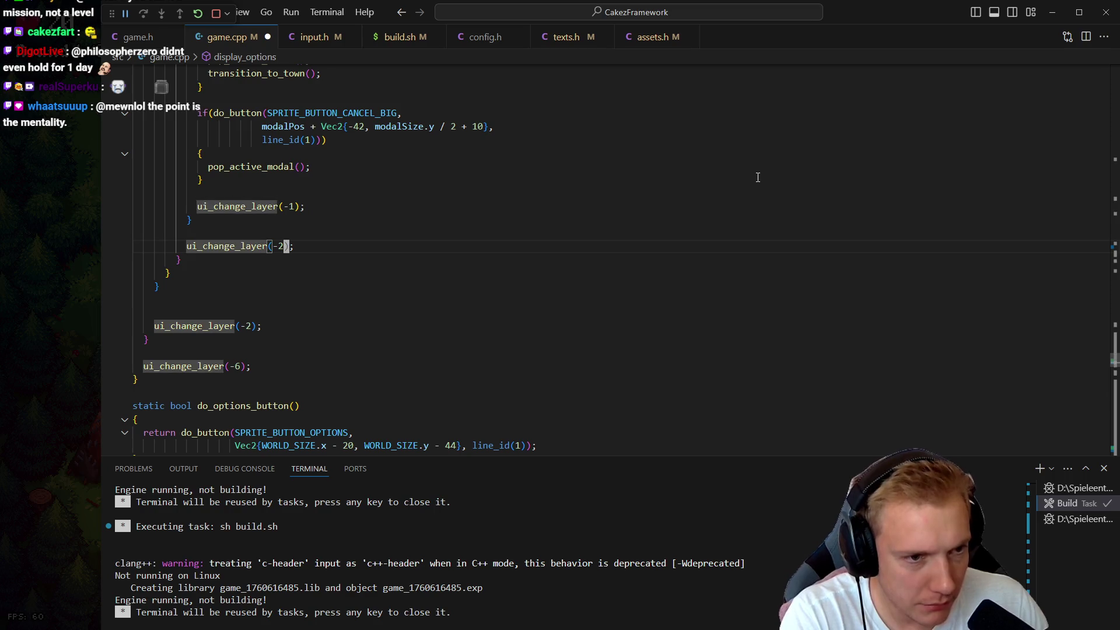
key("ctrl+shift+b")
key("alt+Tab")
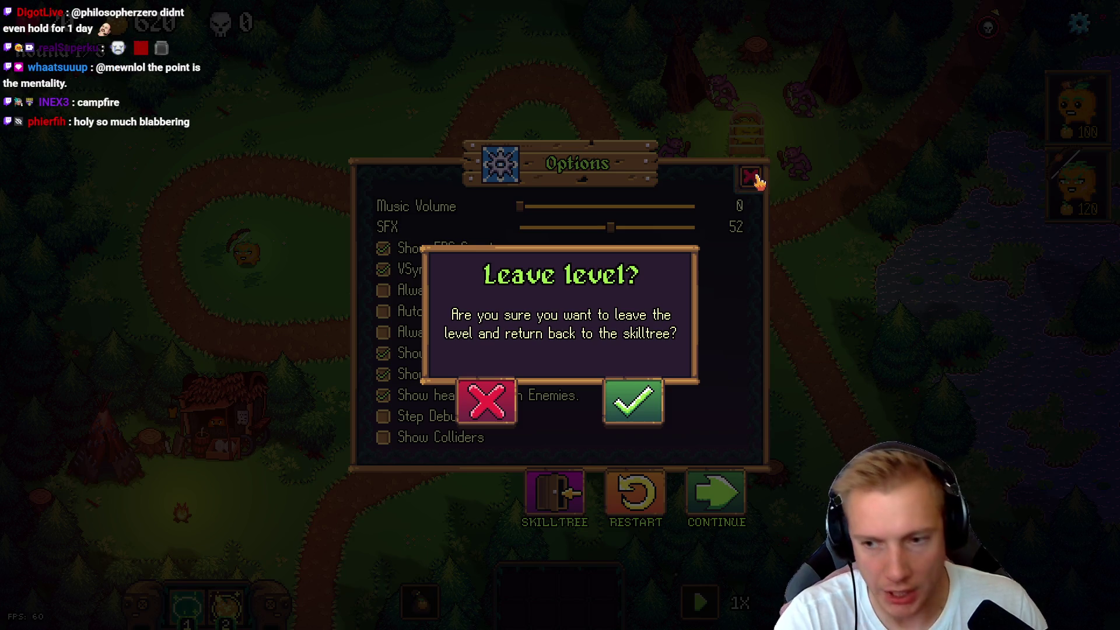
- Dismiss the Leave level? dialog and trigger it again from SKILLTREE to check the rebuild
key("Escape")
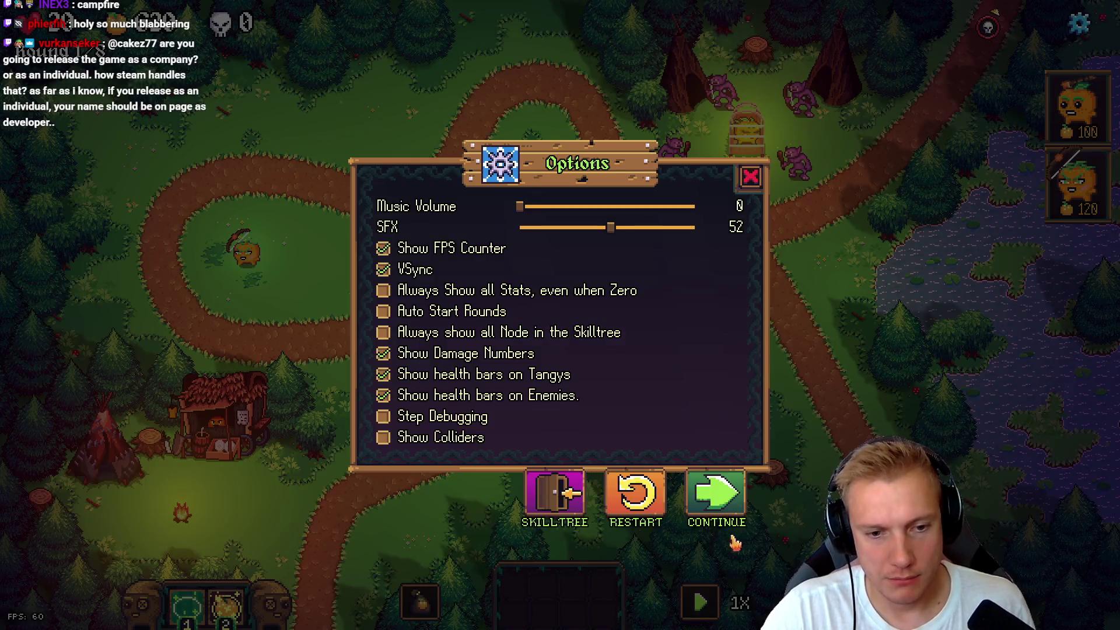
left_click(552, 493)
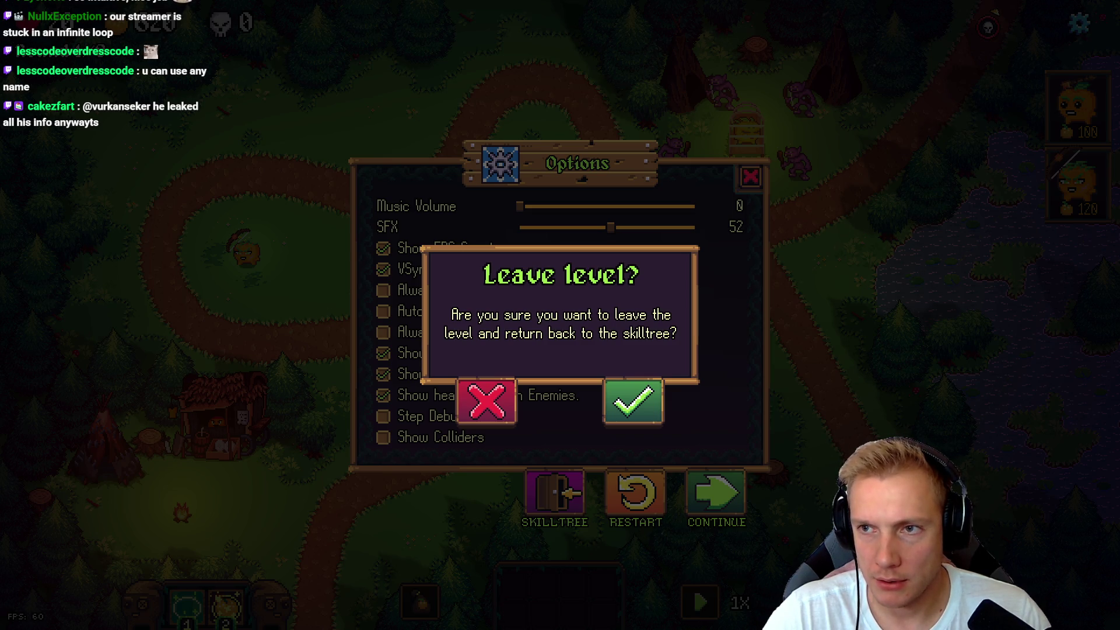
key("alt+Tab")
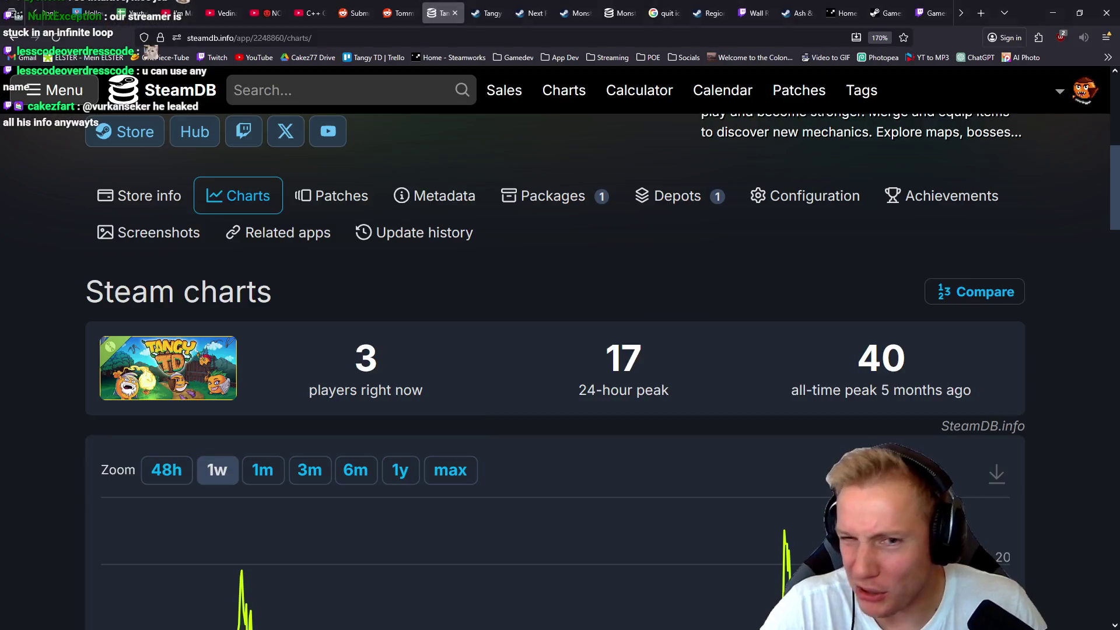
- Search images for 'bloons td 6' and open a Steam gameplay screenshot in its own tab
key("ctrl+t")
type("bloons ")
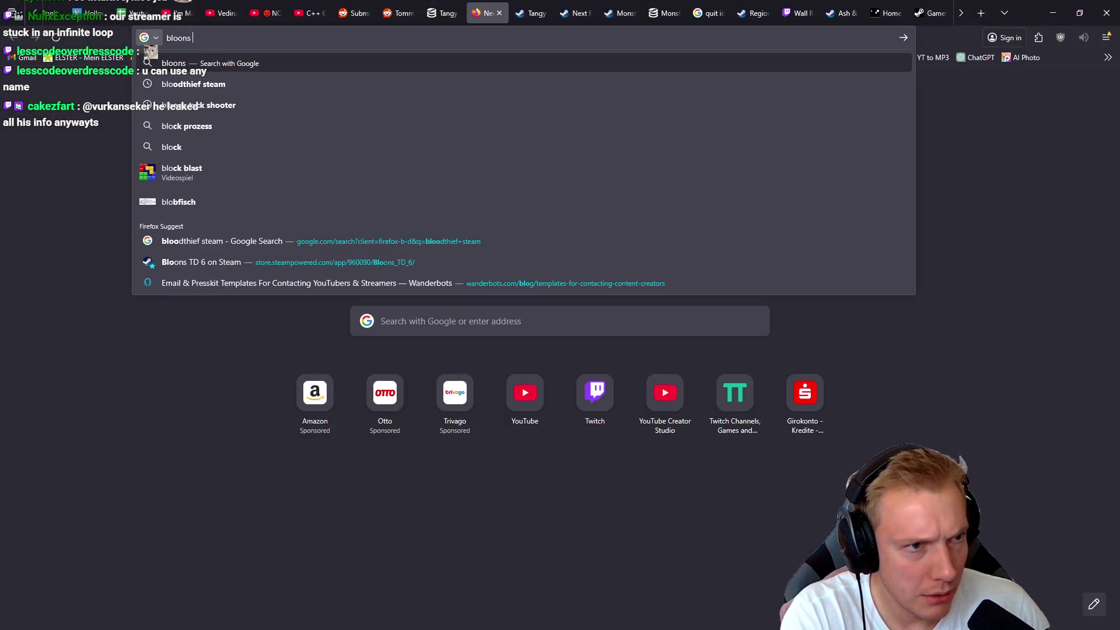
type("td 6")
key("Return")
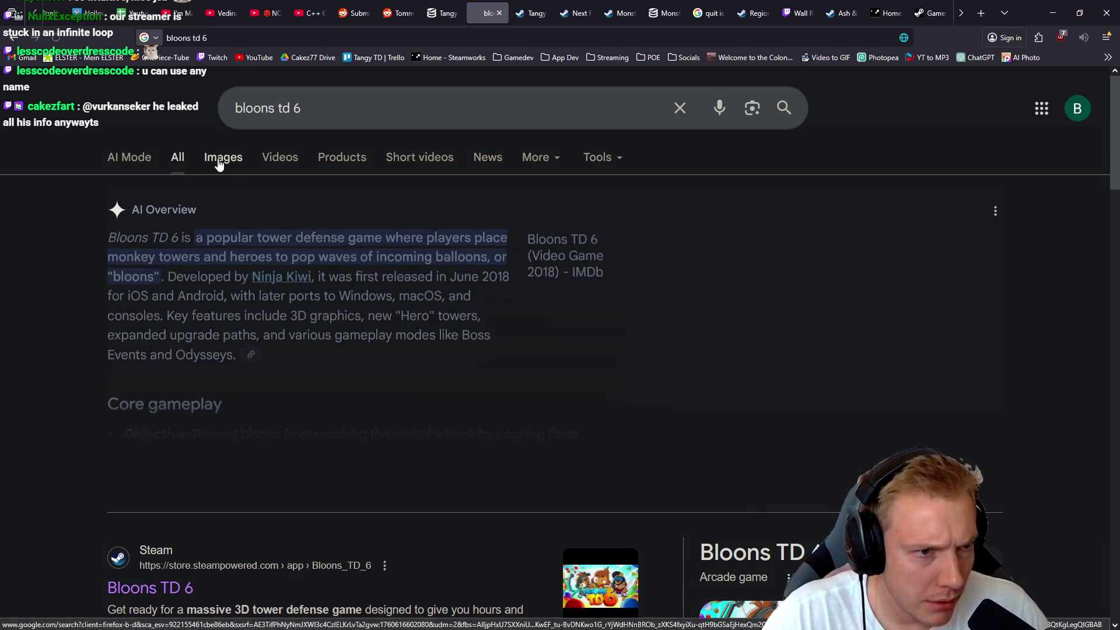
left_click(219, 165)
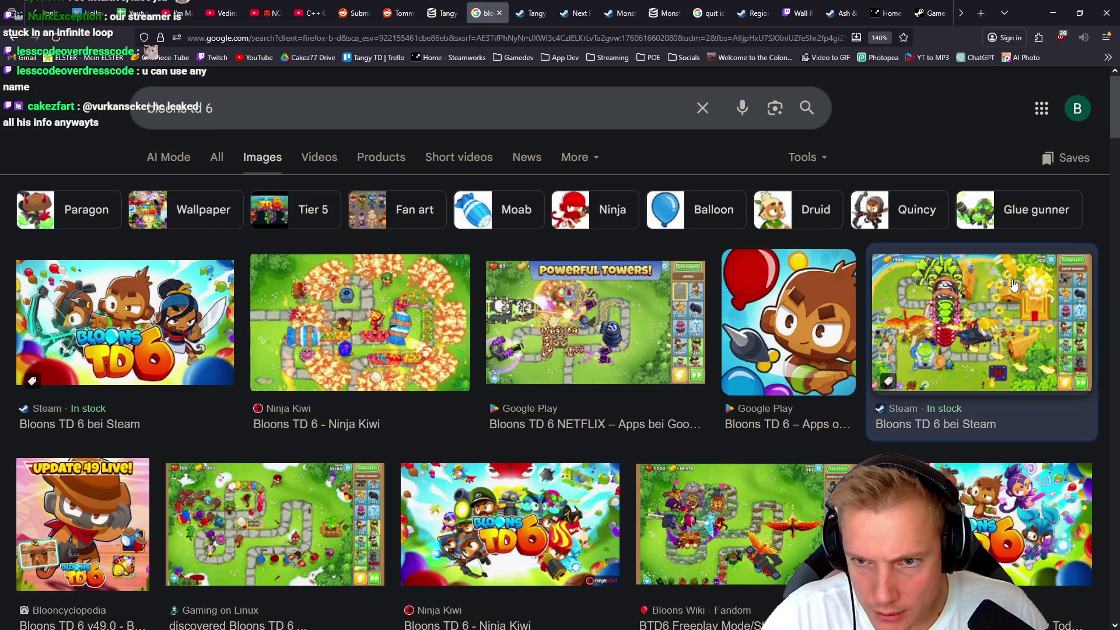
left_click(986, 306)
right_click(823, 248)
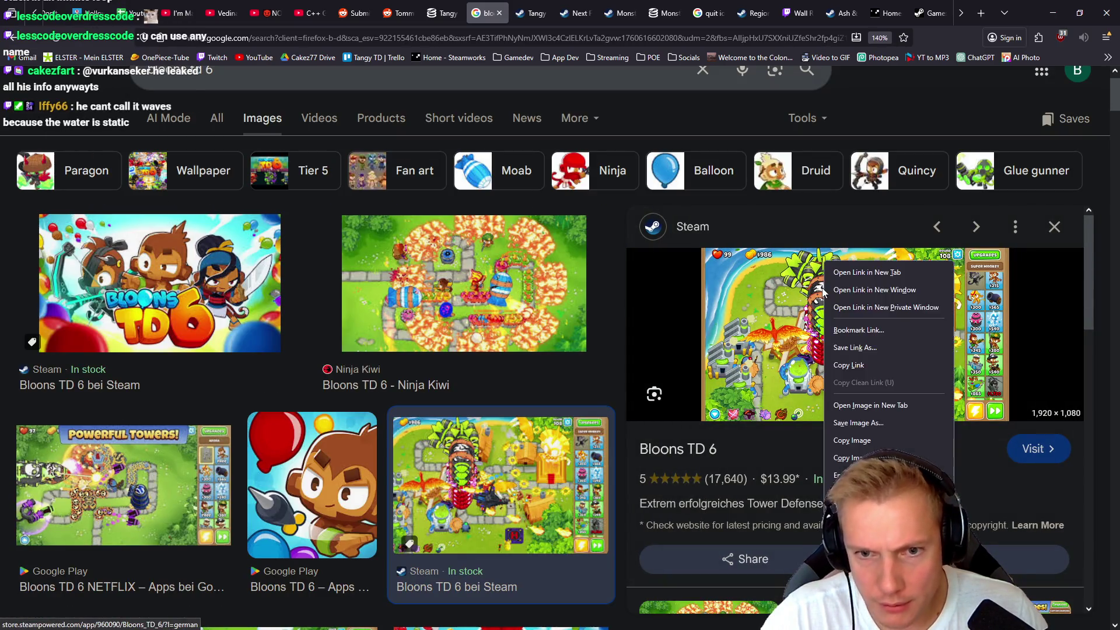
left_click(862, 387)
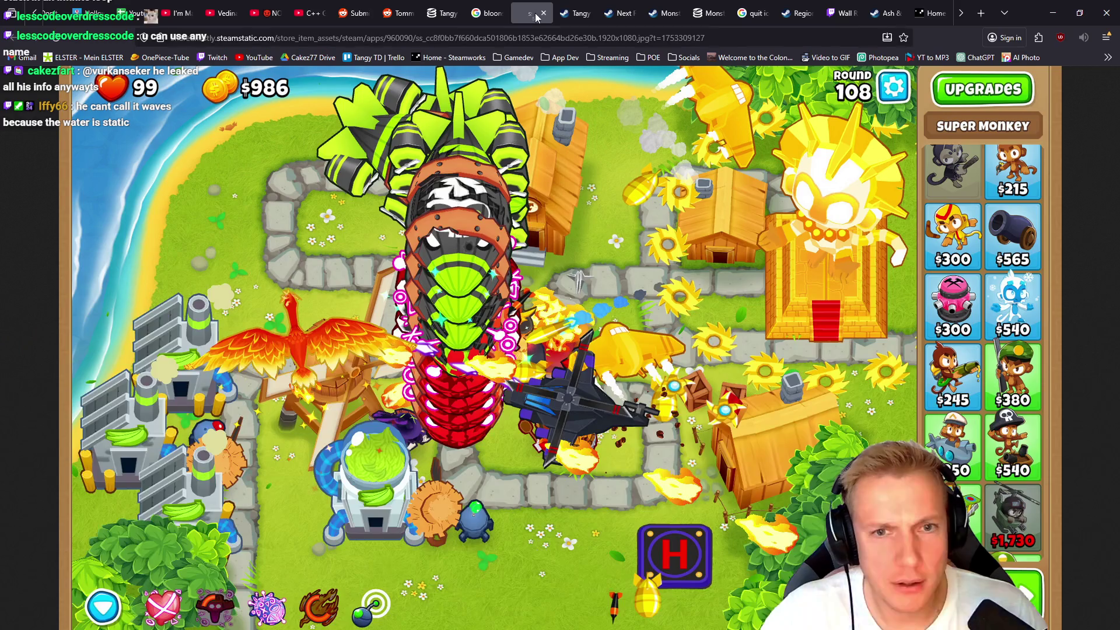
left_click(805, 169)
scroll(804, 169, "up", 5, "ctrl")
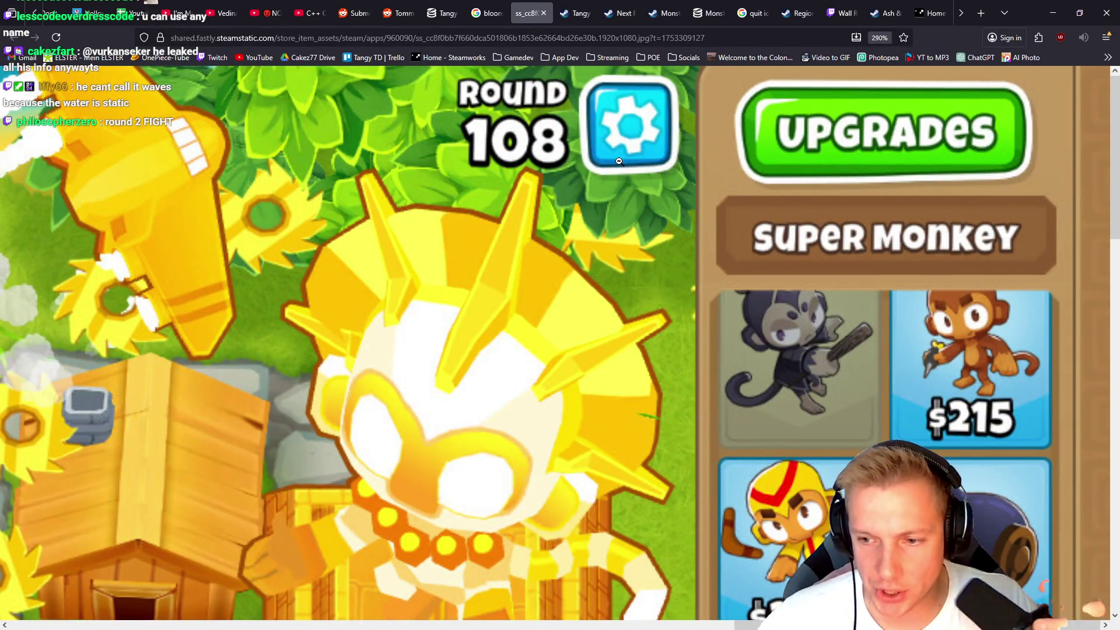
- Close the leftover Bloons tabs, check Tangy TD's SteamDB player counts, and minimize Firefox
left_click(543, 13)
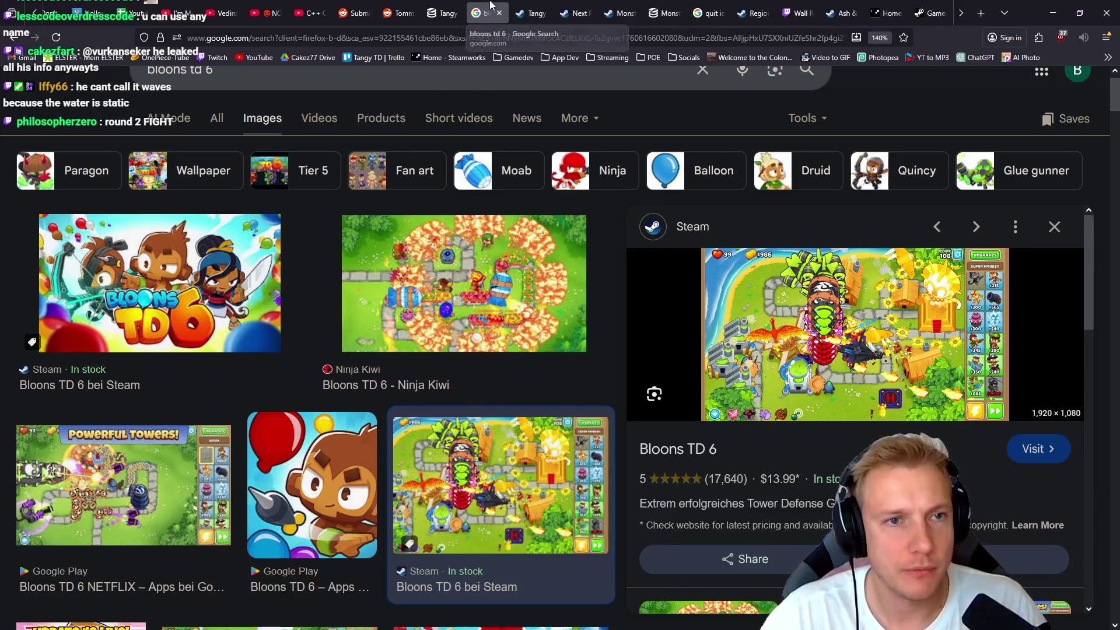
left_click(499, 13)
left_click(441, 13)
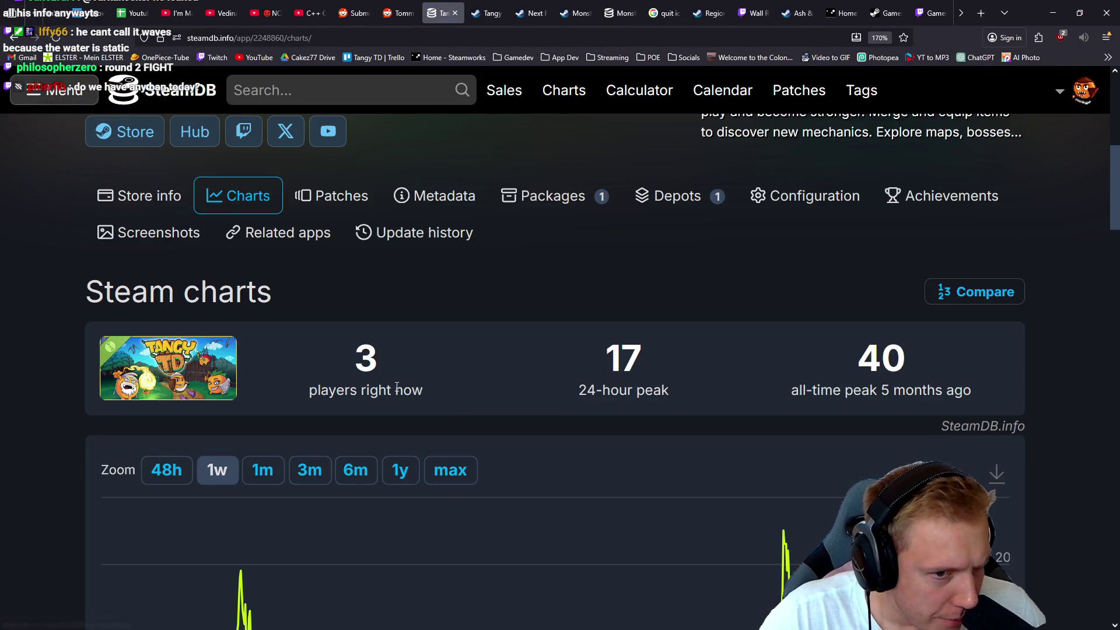
left_click_drag(397, 387, 344, 373)
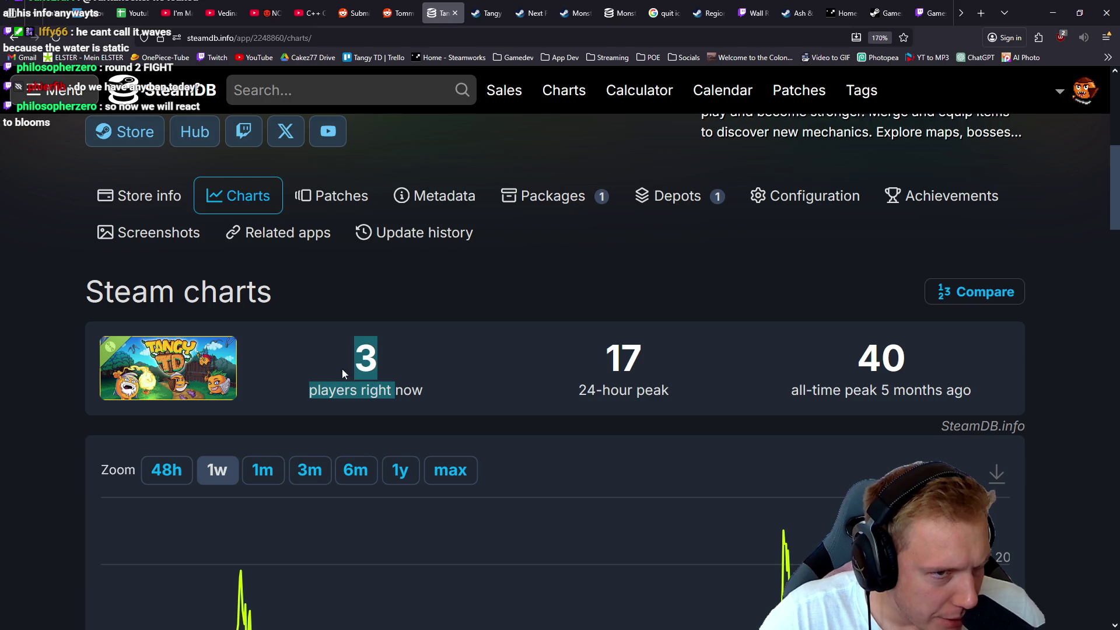
left_click(518, 301)
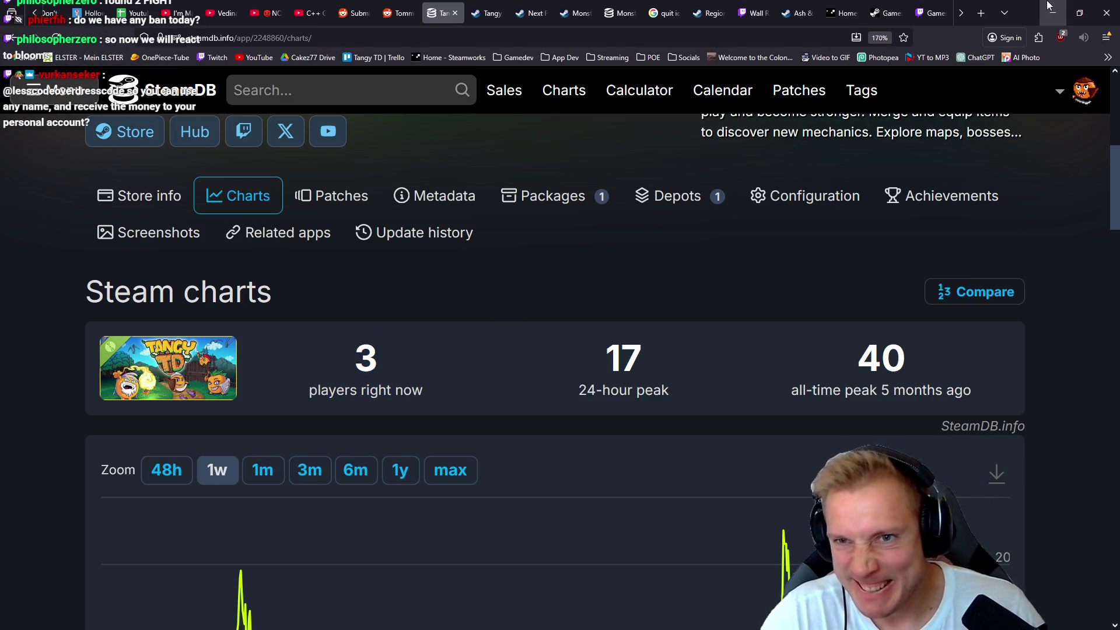
left_click(1052, 12)
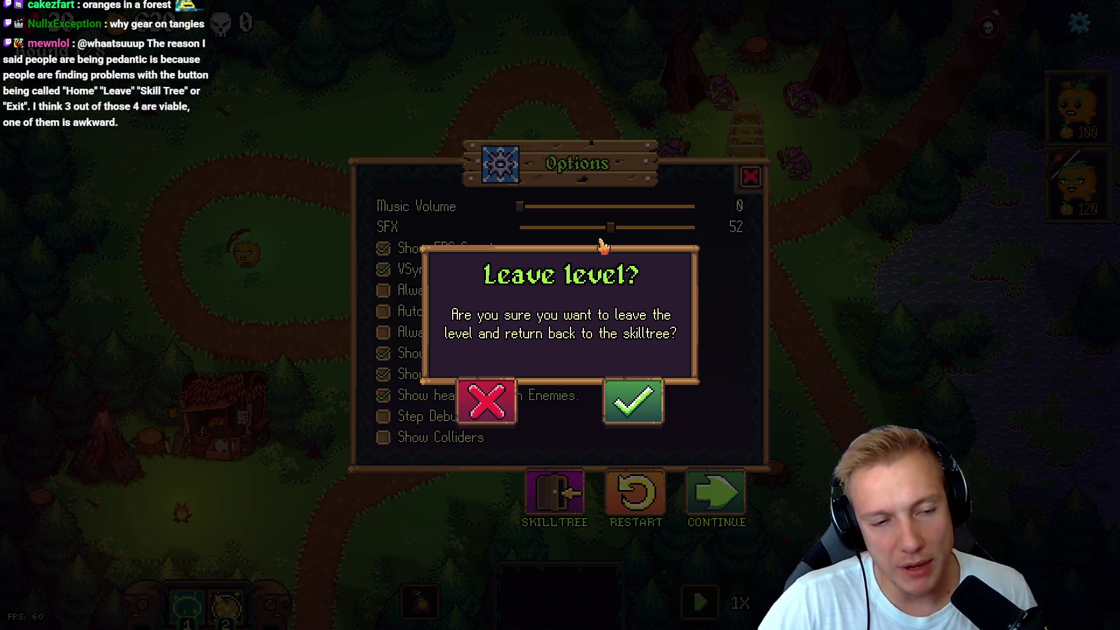
- Cancel the Leave level? confirmation with the red X to stay in the level
left_click(481, 404)
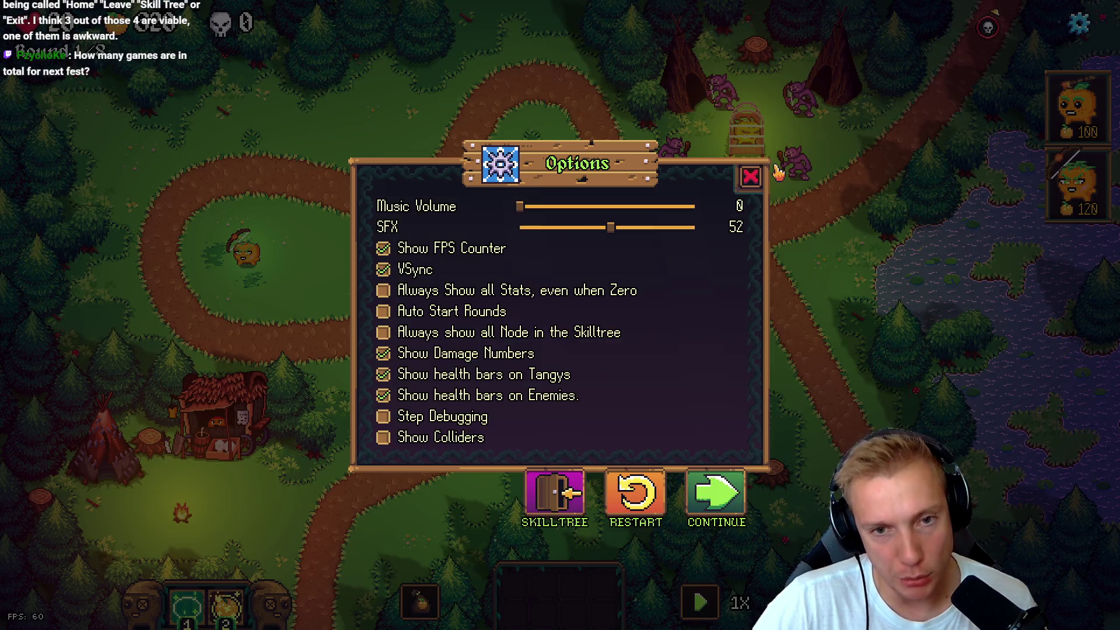
- Close Options, run toggle_steam_stats, and snip the per-map Steam stats table
left_click(750, 176)
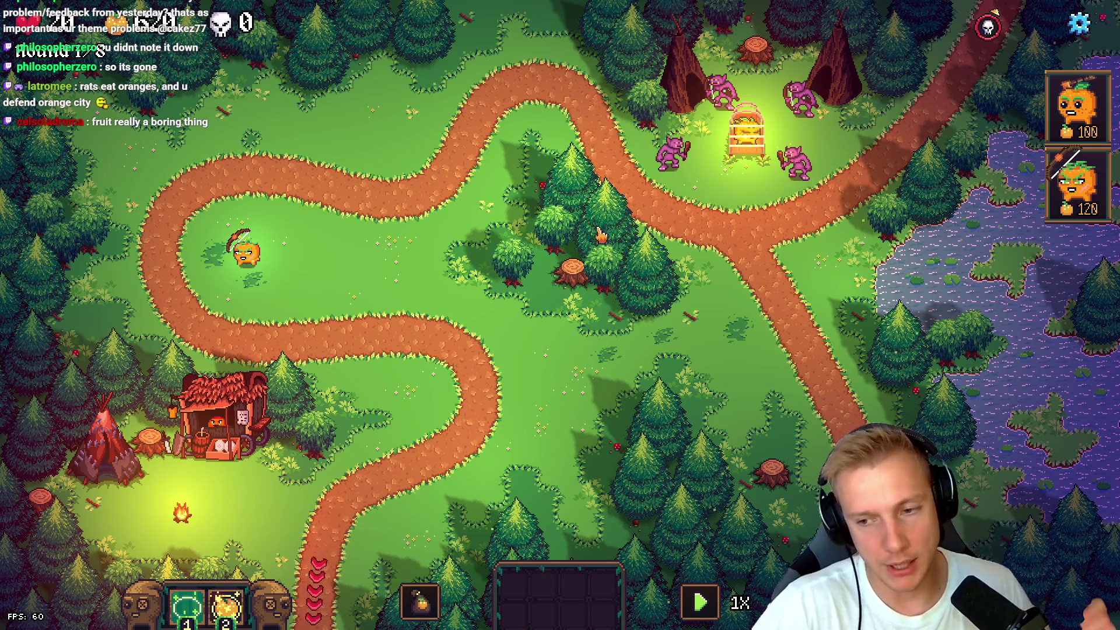
type("toggle_steam_stats")
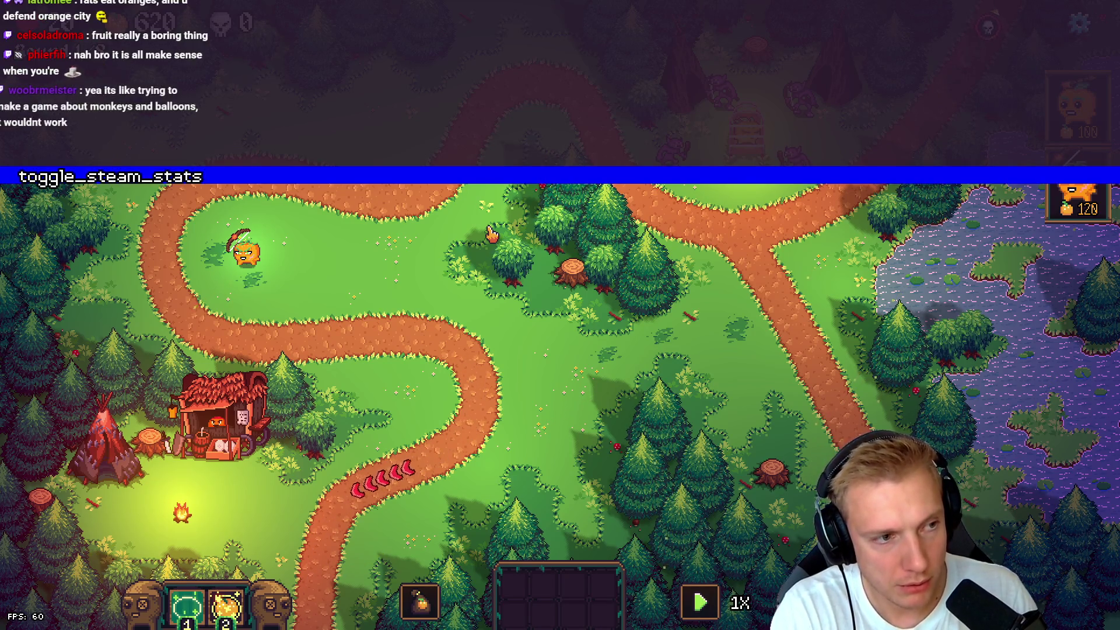
key("Return")
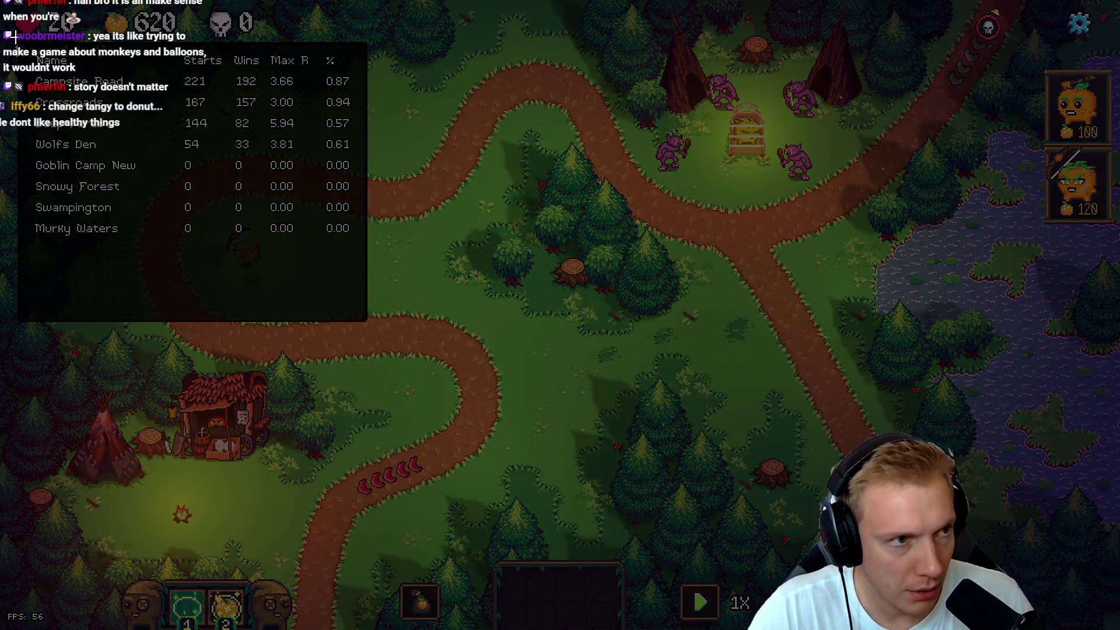
mouse_move(16, 37)
left_mouse_down()
mouse_move(323, 262)
mouse_move(370, 328)
left_mouse_up()
key("alt+Tab")
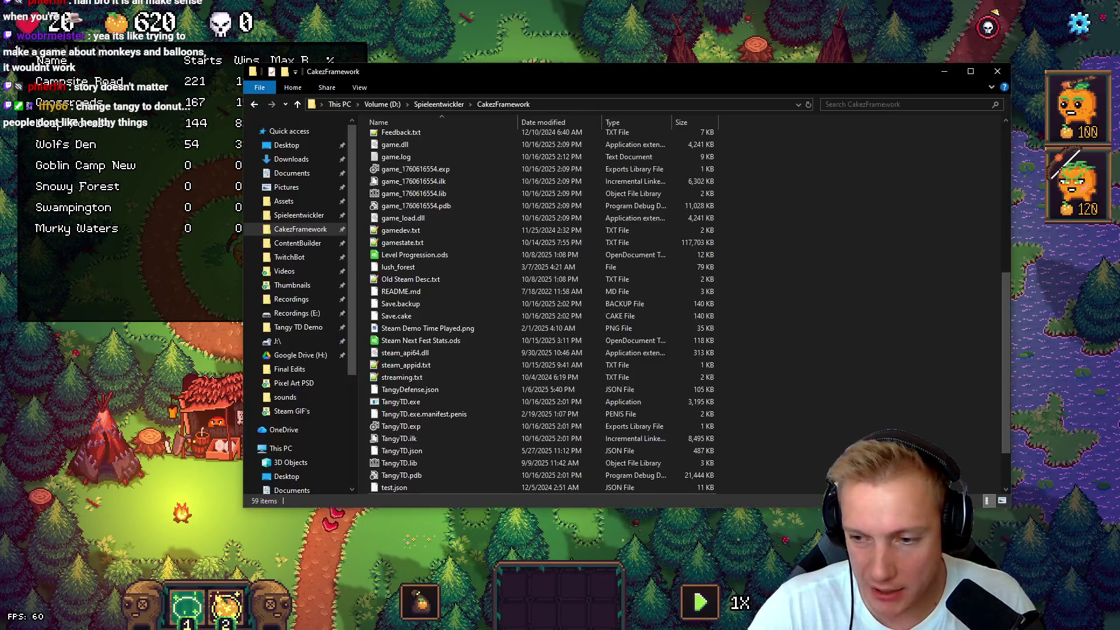
- Open Steam Next Fest Stats.ods from the CakezFramework folder, then return to the game
left_click(414, 344)
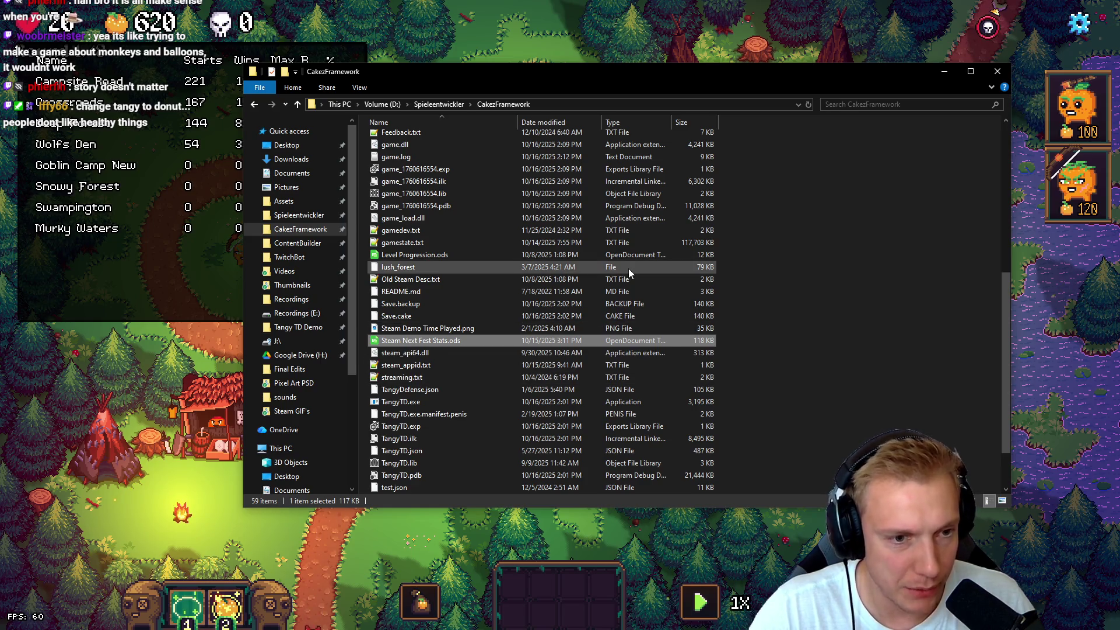
key("Return")
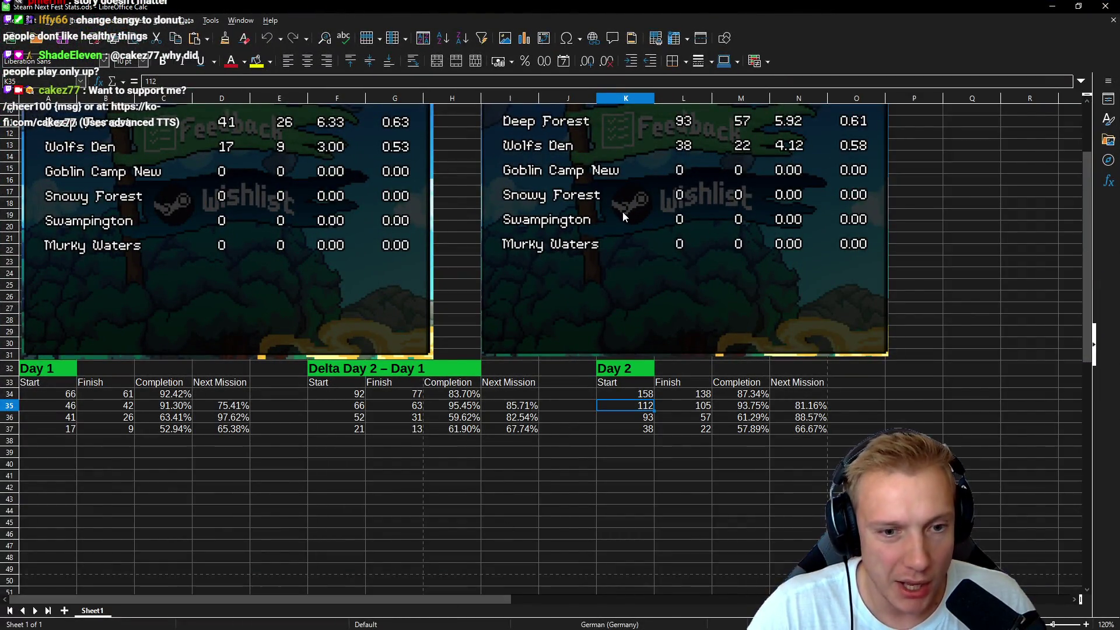
key("alt+Tab")
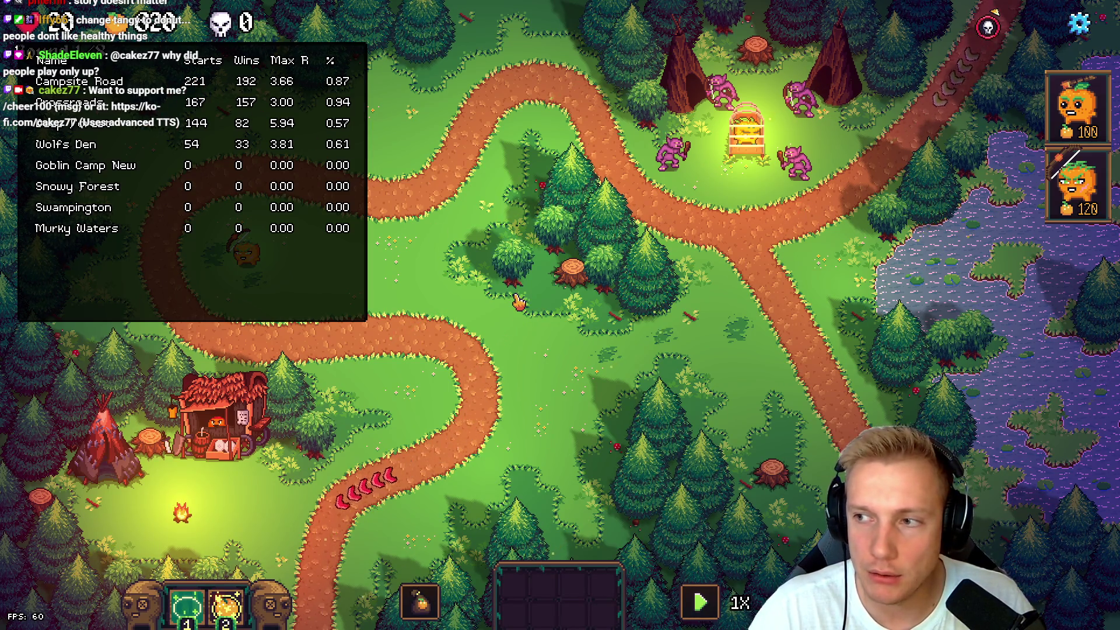
- Switch from the game back to the Steam Next Fest Stats spreadsheet
key("alt+Tab")
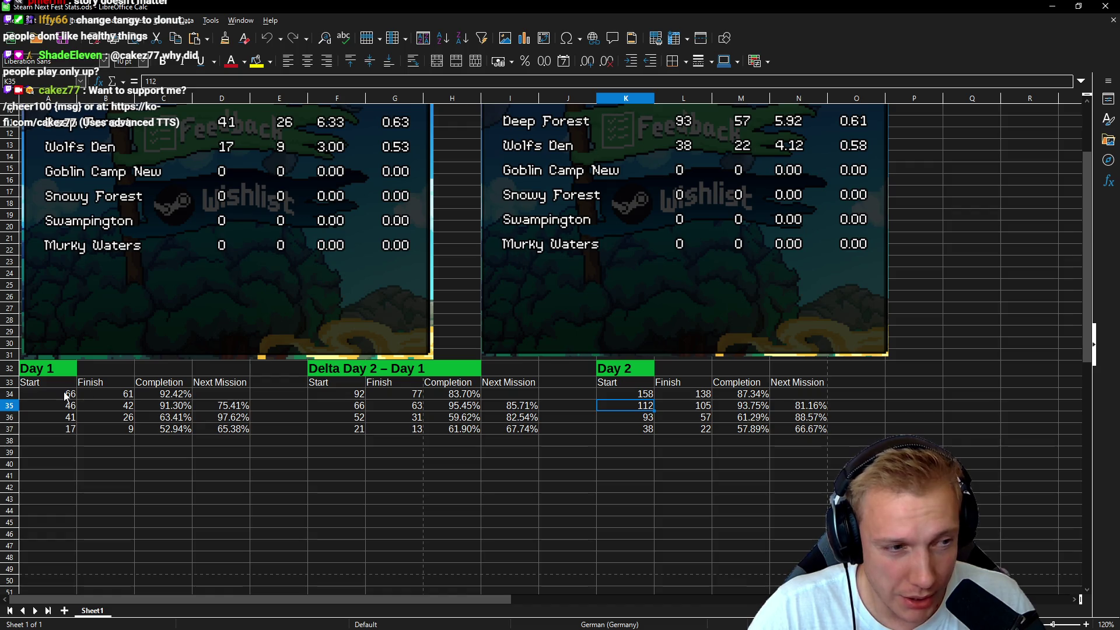
- Paste the stats screenshot at Q3 and align it beside the Day 2 screenshot
left_click_drag(415, 598, 709, 610)
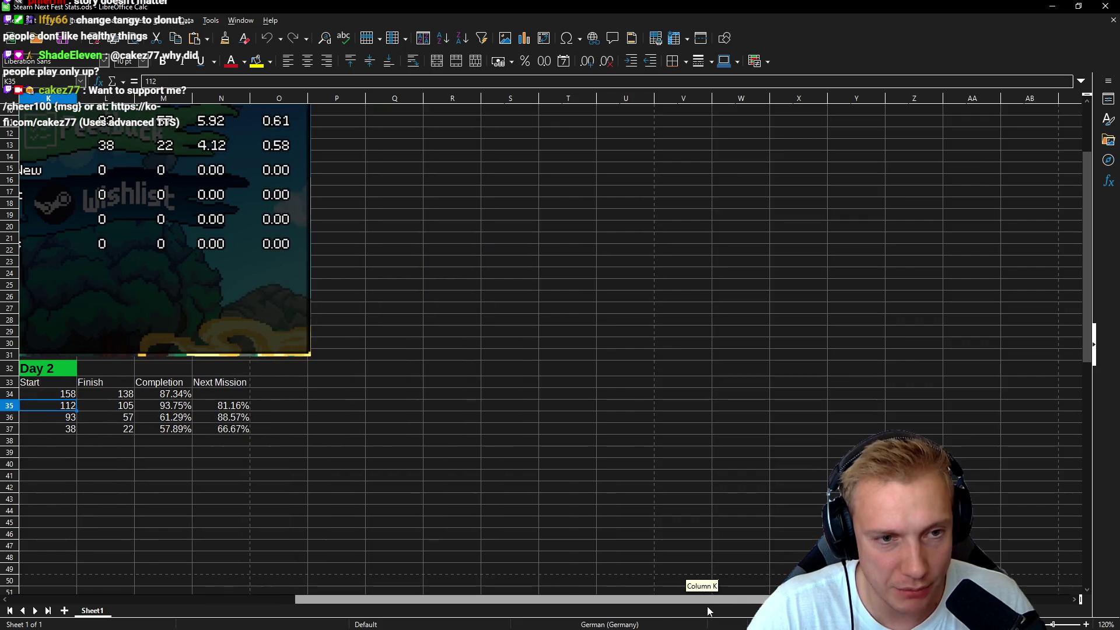
scroll(521, 212, "up", 3)
left_click(434, 146)
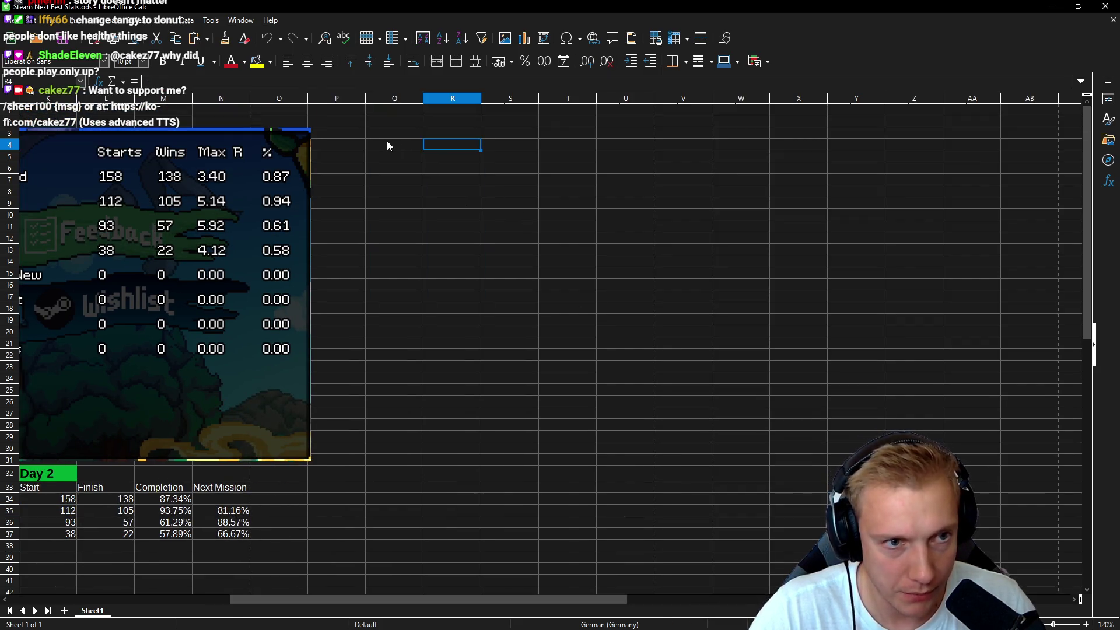
left_click(373, 134)
key("ctrl+v")
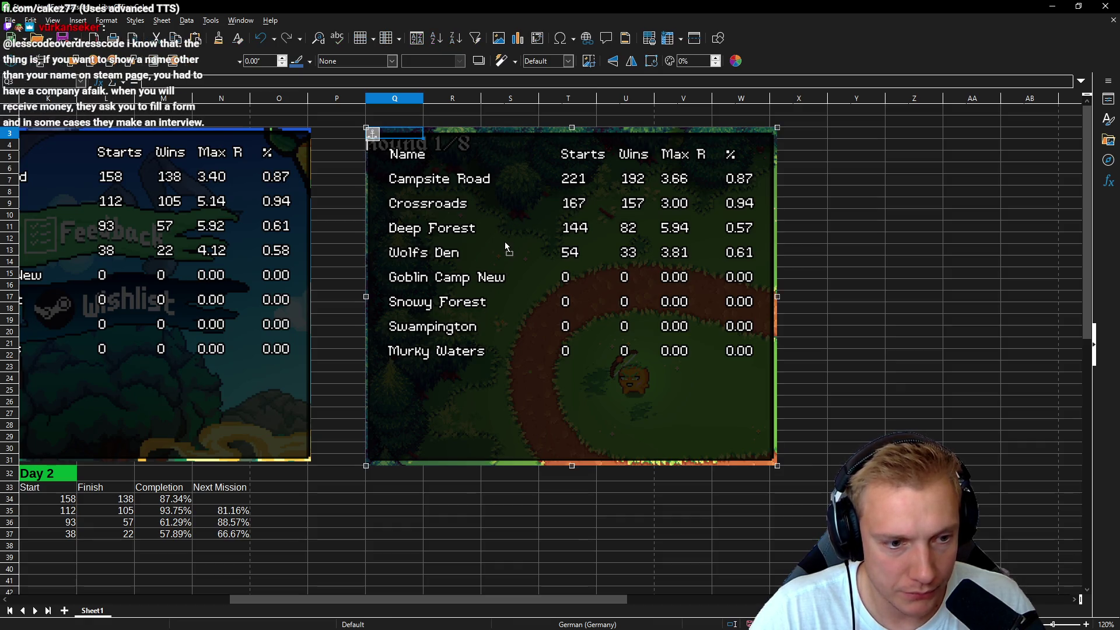
left_click_drag(498, 232, 543, 260)
- Copy the Day 2 table K32:N37 and pick U32 as its destination
left_click_drag(548, 597, 423, 595)
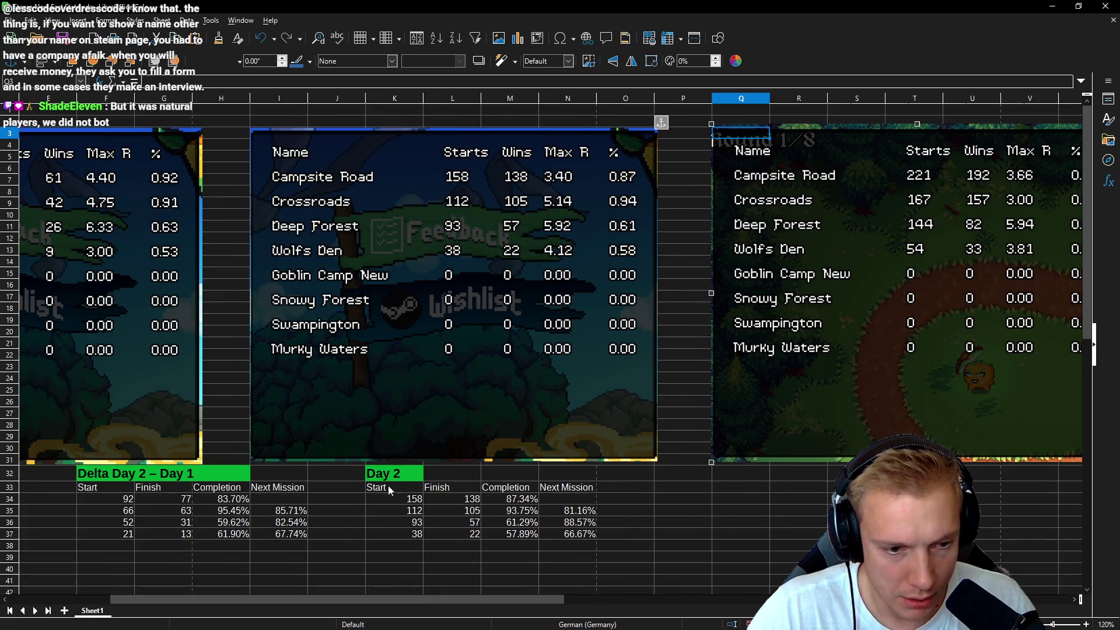
left_click_drag(372, 472, 558, 534)
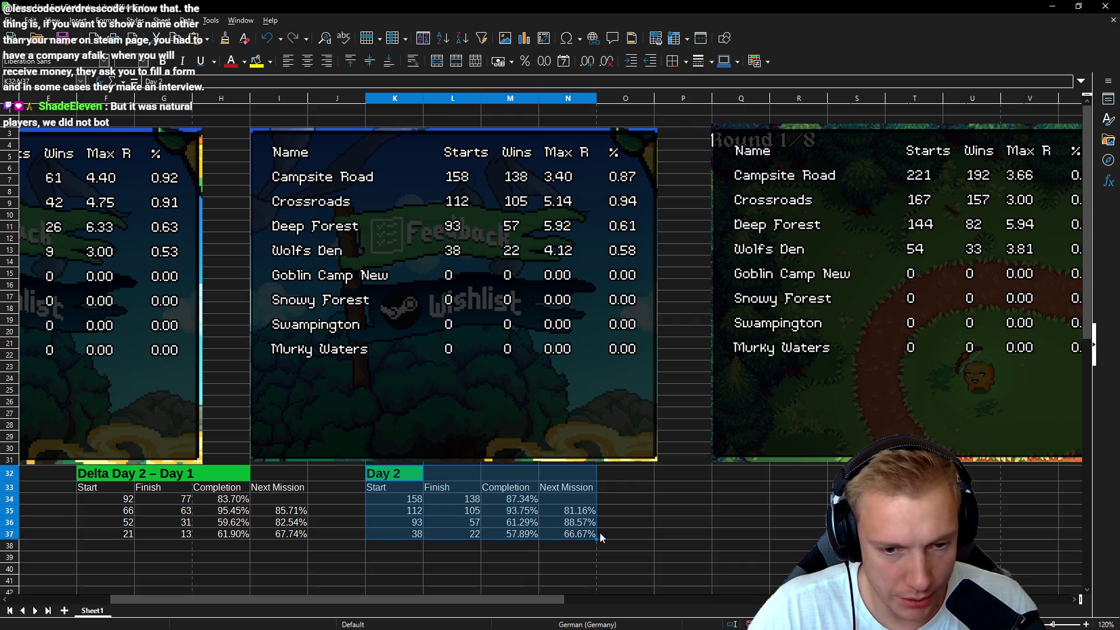
key("ctrl+c")
left_click_drag(499, 597, 493, 590)
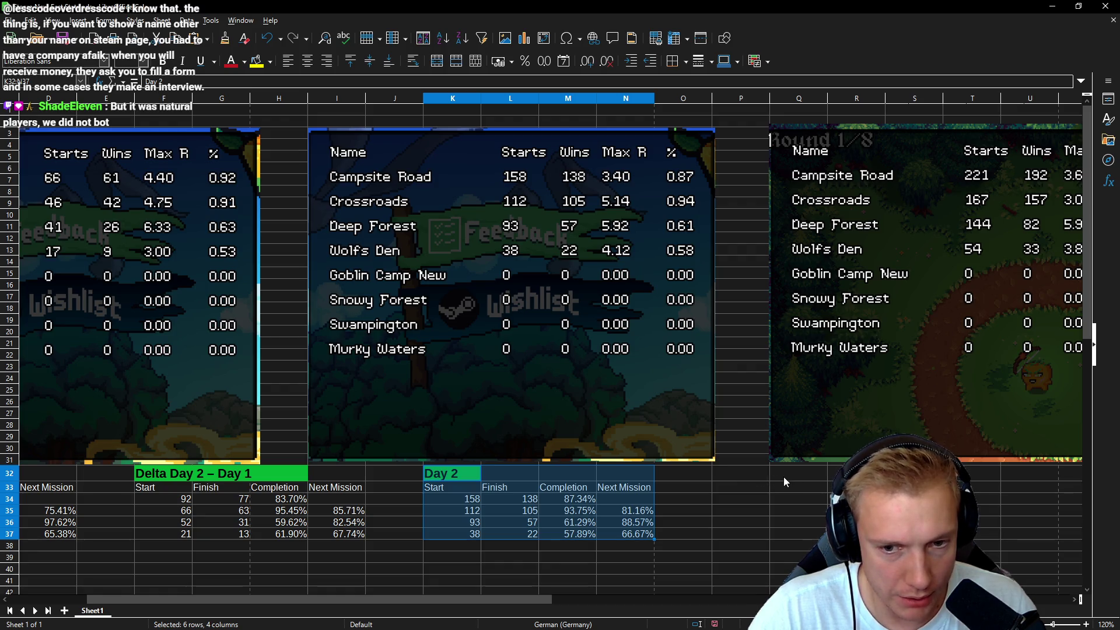
key("ctrl+c")
left_click(1022, 473)
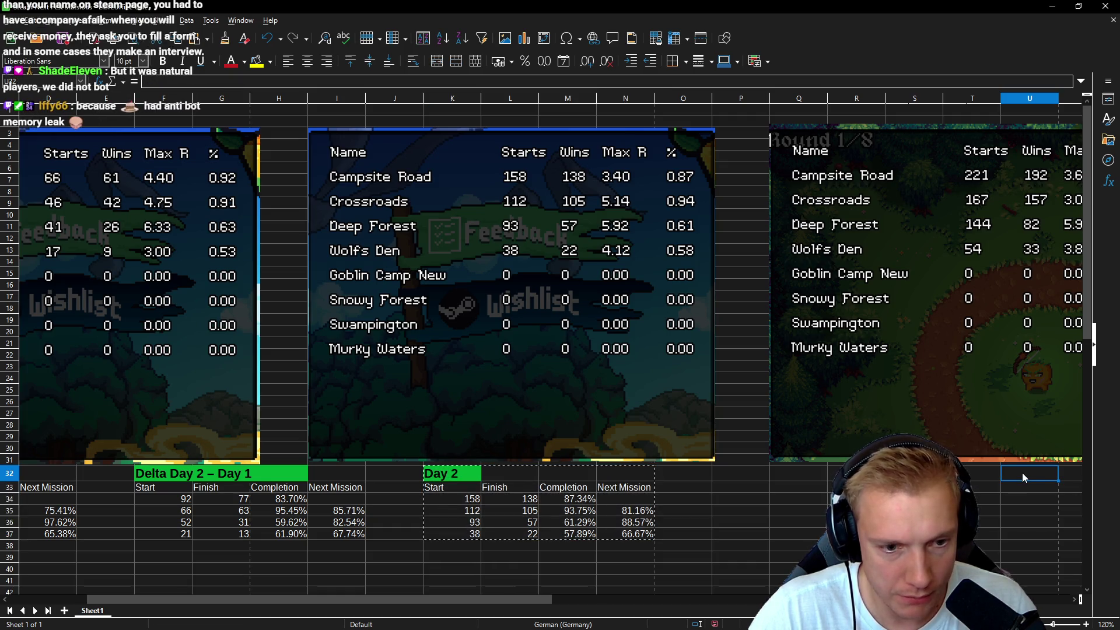
- Paste the Day 2 table copy at U32 and retitle it 'Day 3'
key("ctrl+v")
left_click(1023, 472)
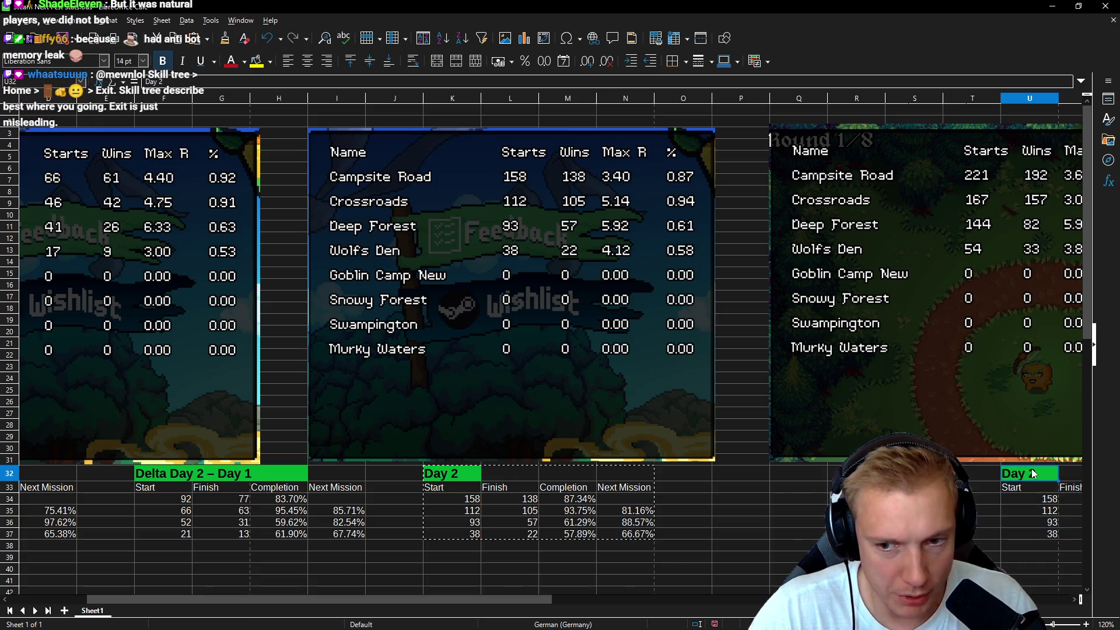
type("Day 3")
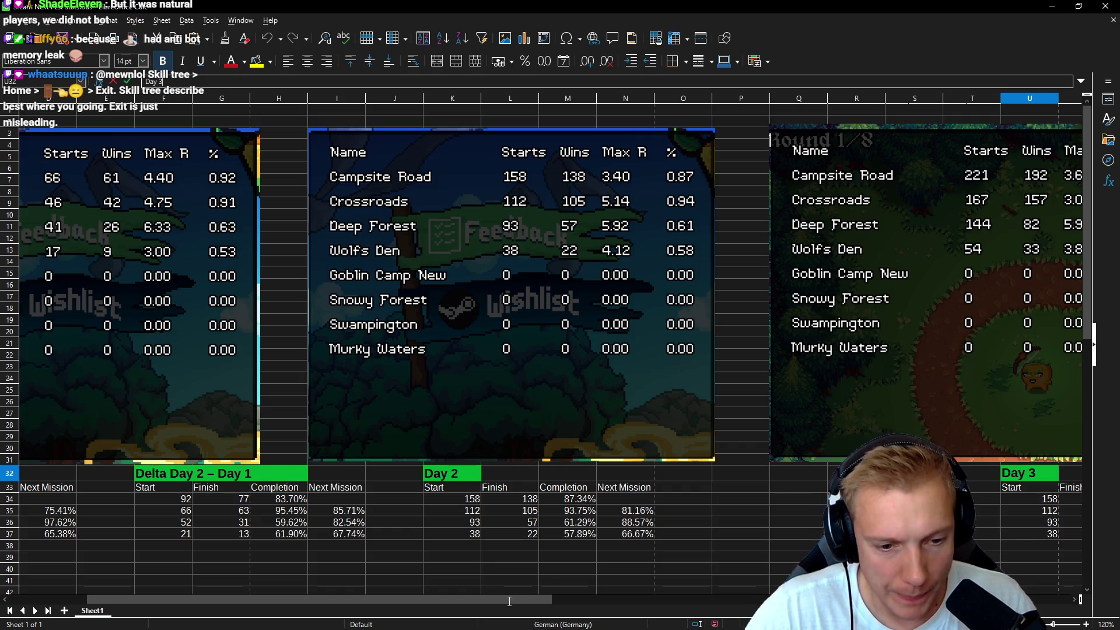
key("Return")
left_click_drag(508, 597, 633, 600)
- Enter Day 3 starts and finishes: Campsite Road 221/192, Crossroads 167/157
left_click(642, 501)
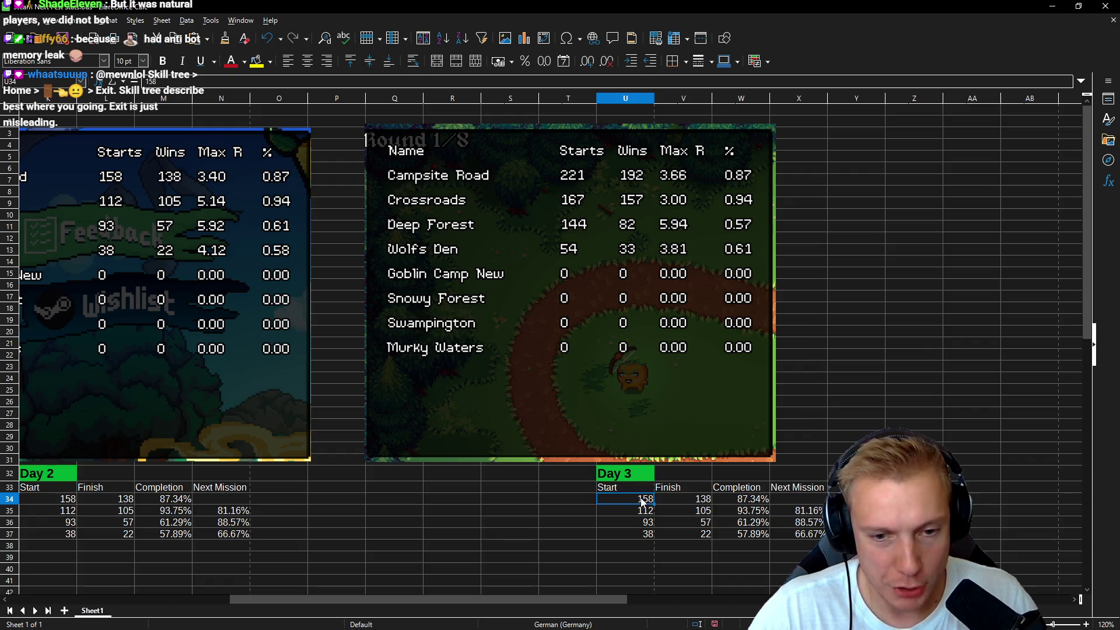
type("221")
key("Tab")
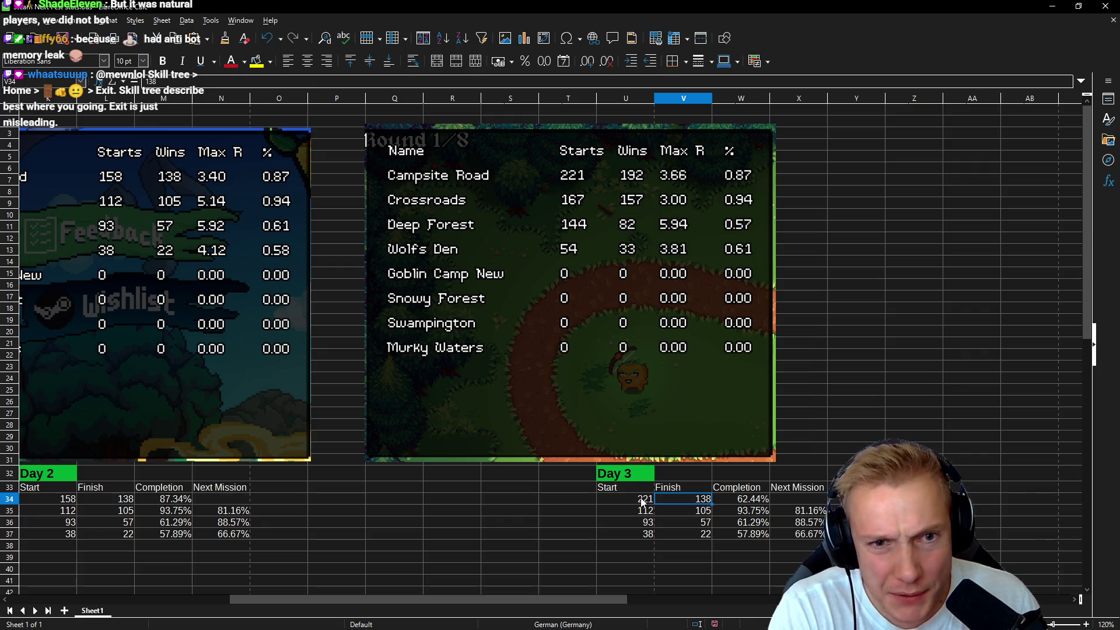
type("192")
key("Return")
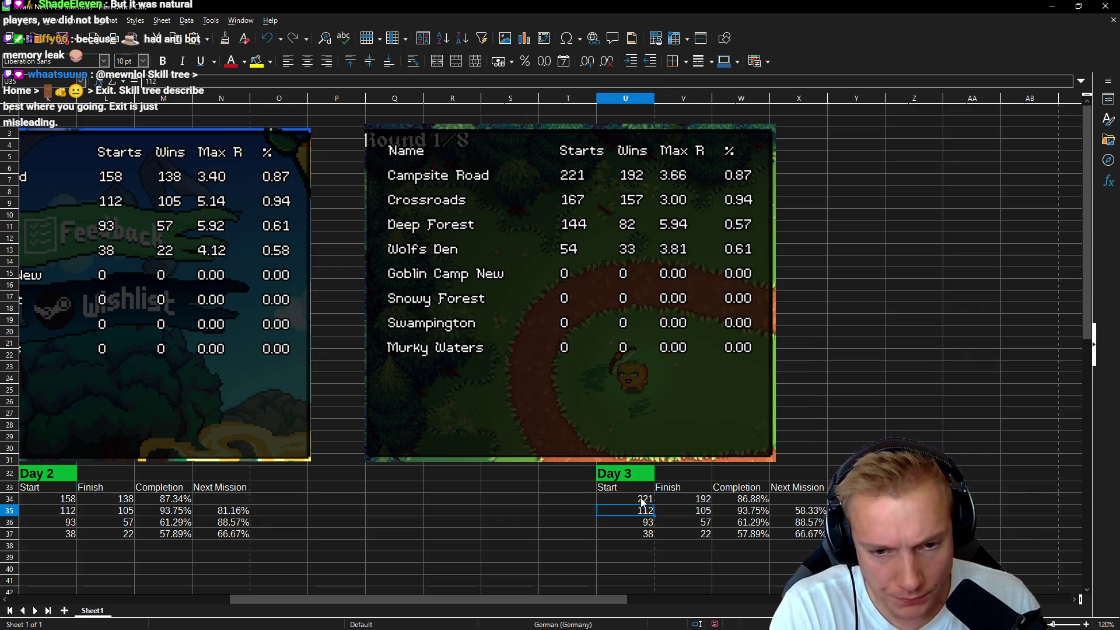
type("167")
key("Tab")
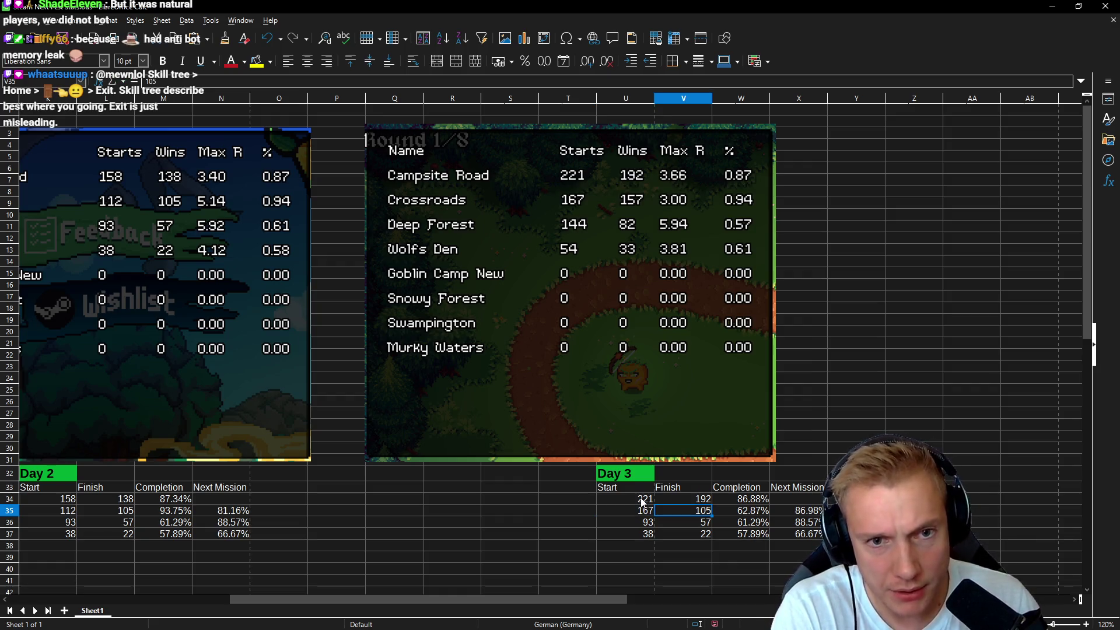
type("157")
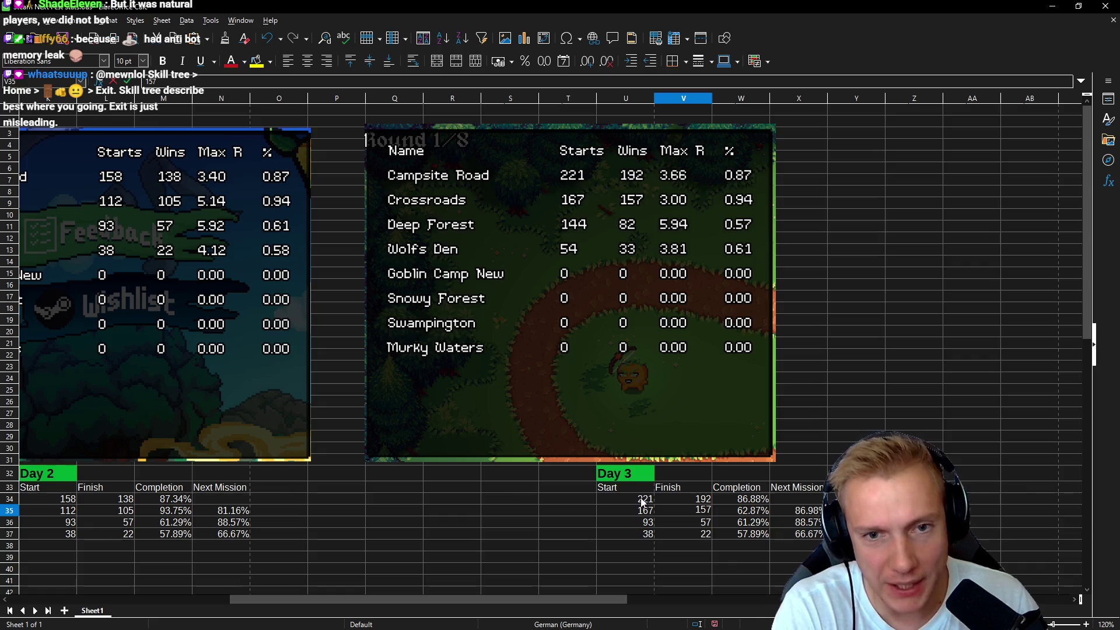
key("Return")
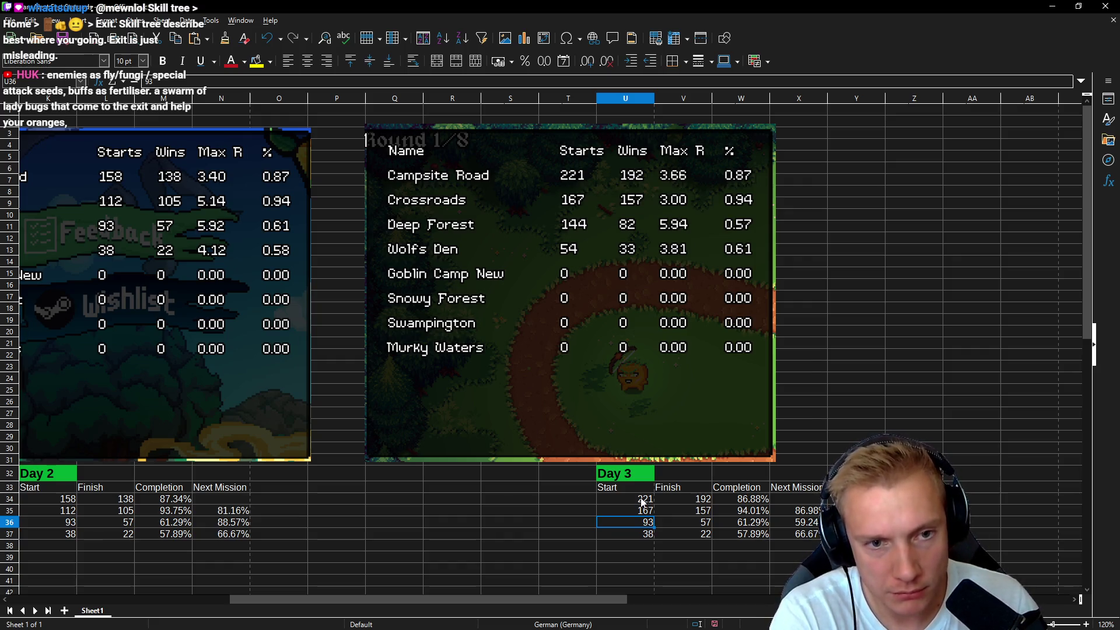
- Enter Deep Forest 144/82 and Wolfs Den 54/33, then check the Next Mission formula
type("144")
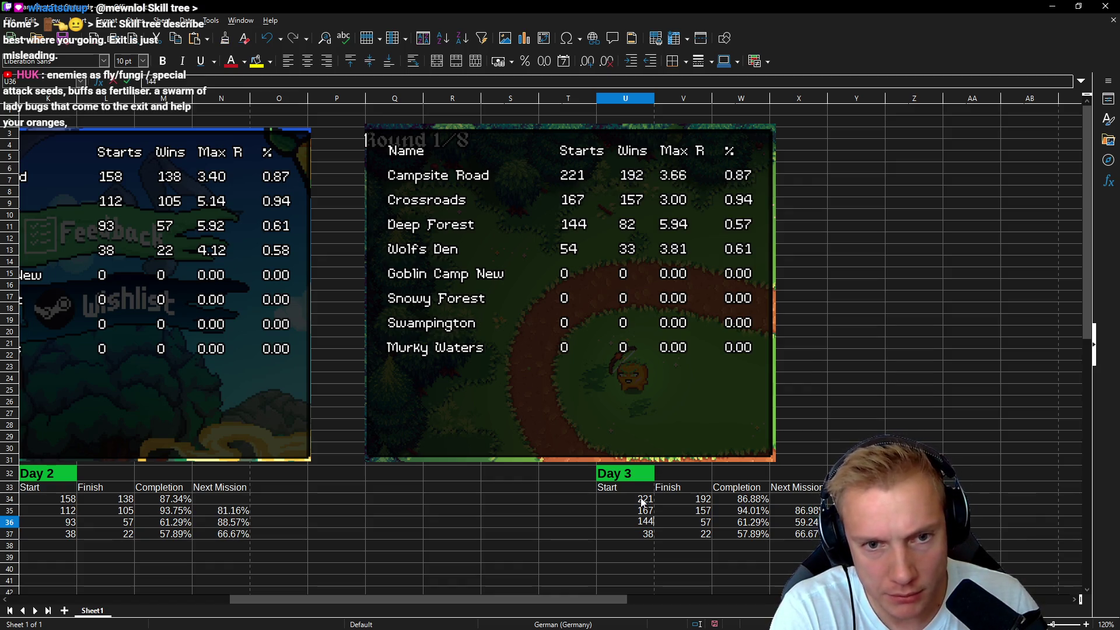
key("Tab")
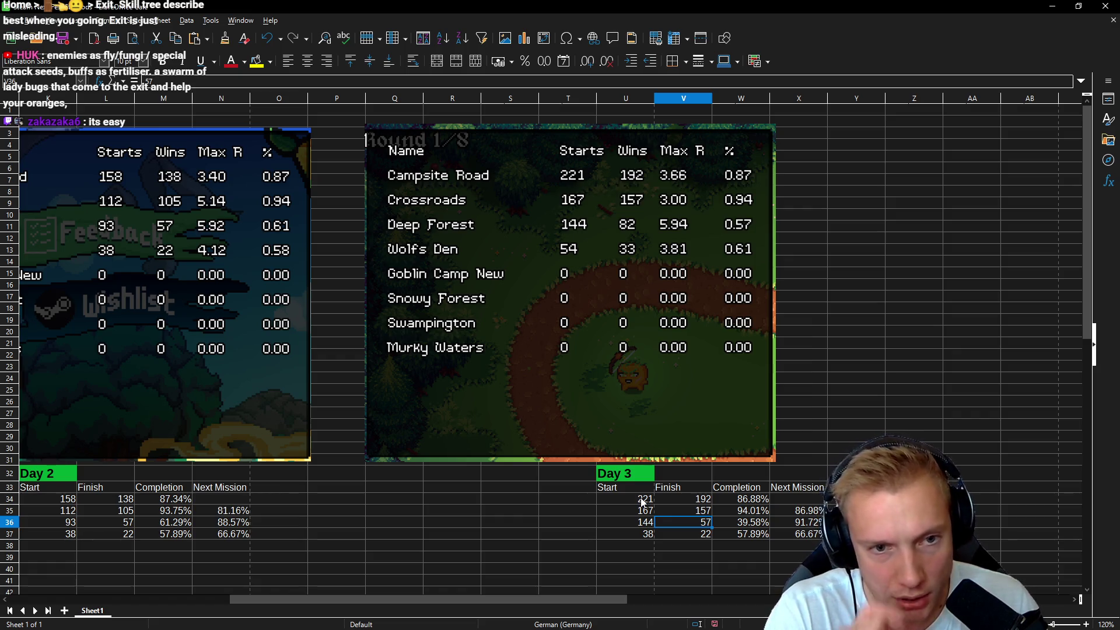
type("82")
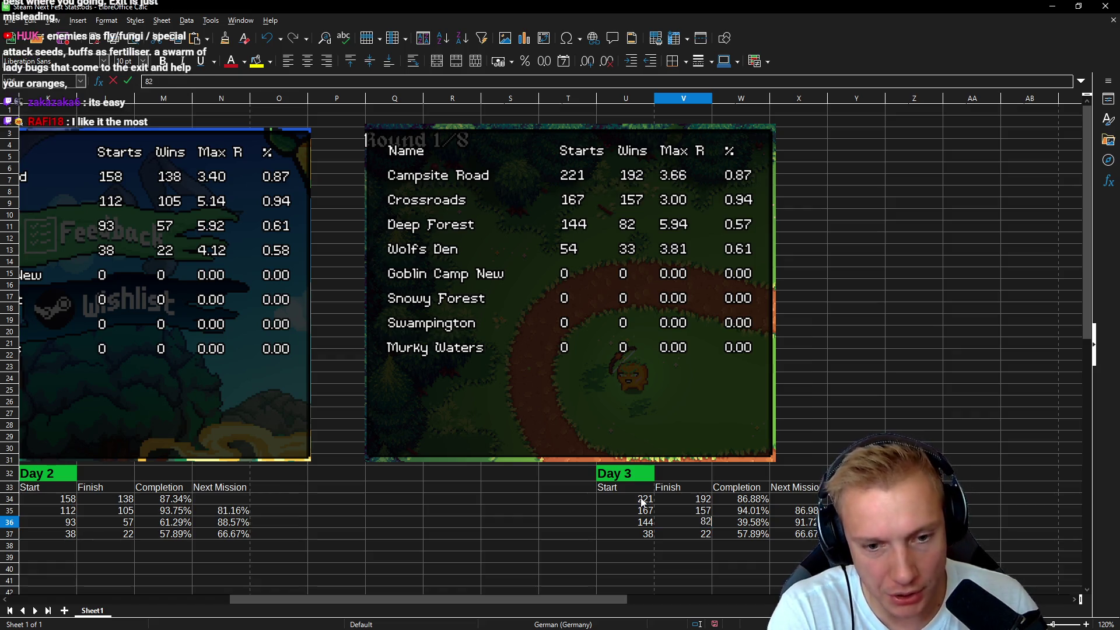
key("Return")
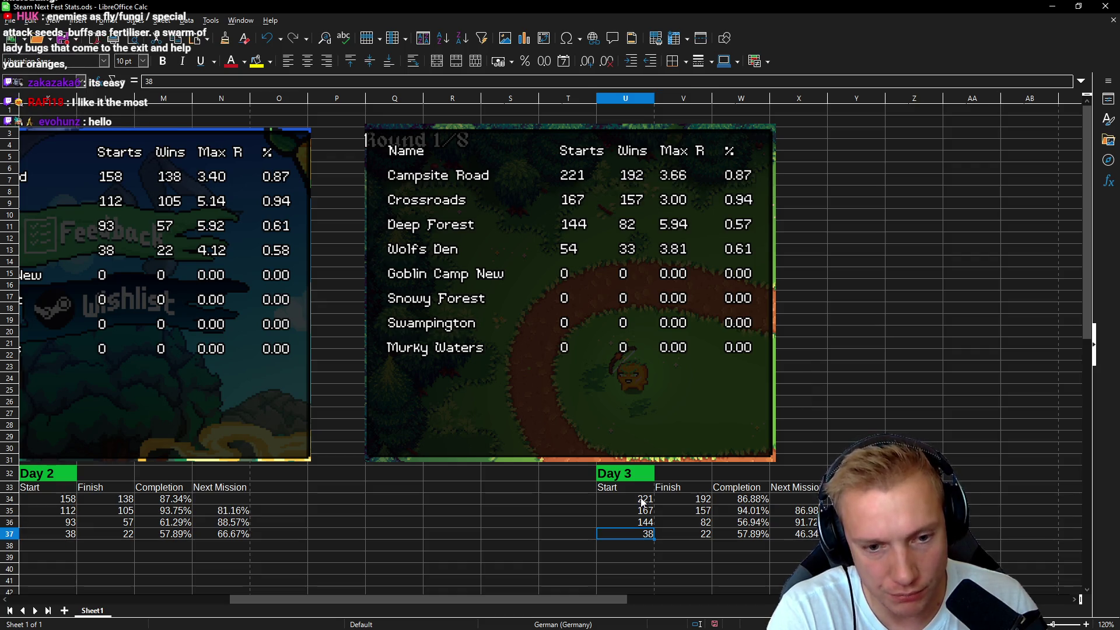
type("54")
key("Tab")
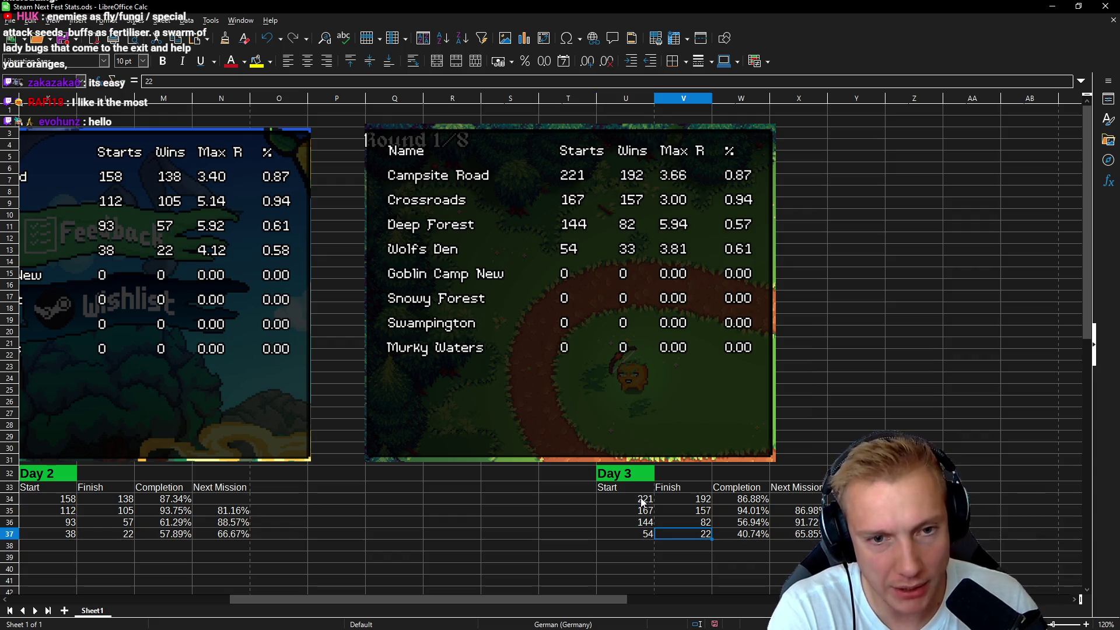
type("33")
key("Return")
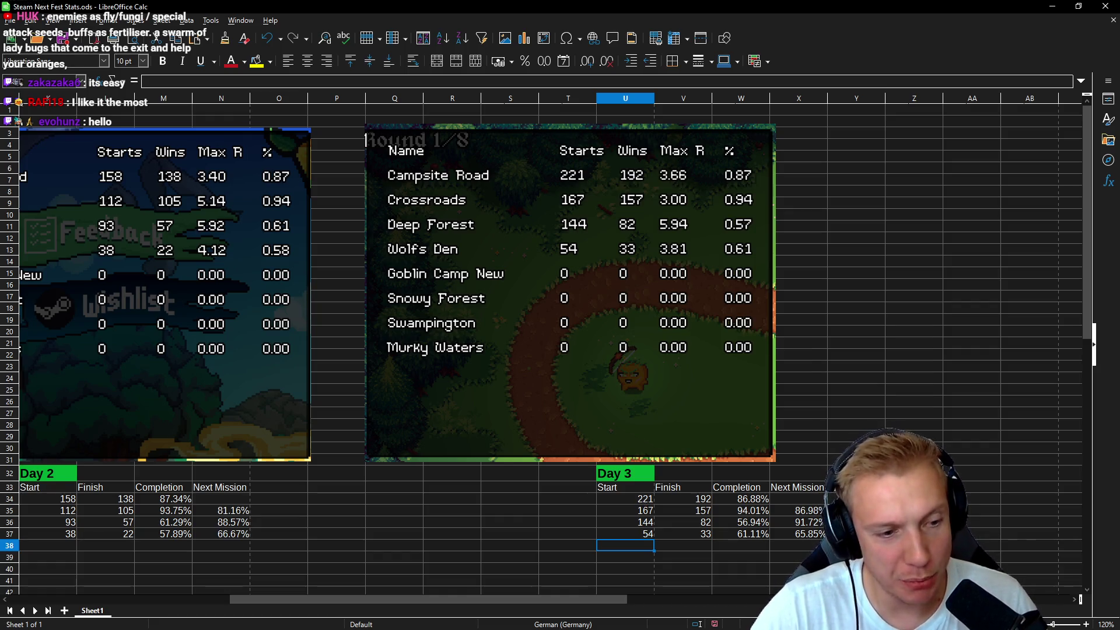
left_click(800, 513)
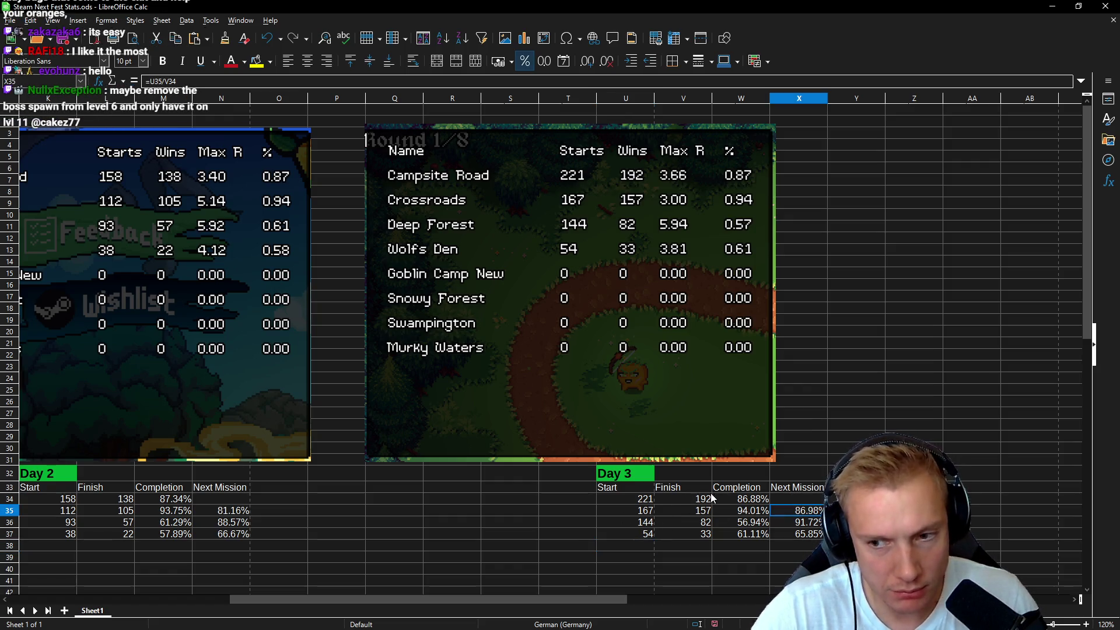
- Launch Windows Calculator and move it up beside the Day 3 table
key("XF86Calculator")
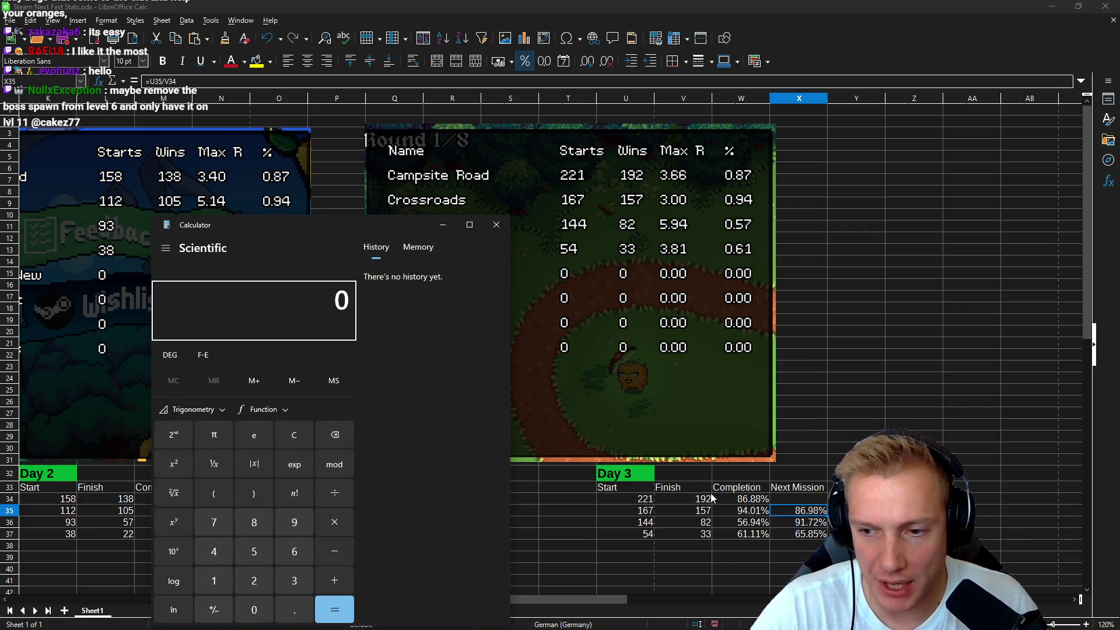
mouse_move(323, 228)
left_mouse_down()
mouse_move(360, 120)
mouse_move(292, 127)
mouse_move(319, 130)
left_mouse_up()
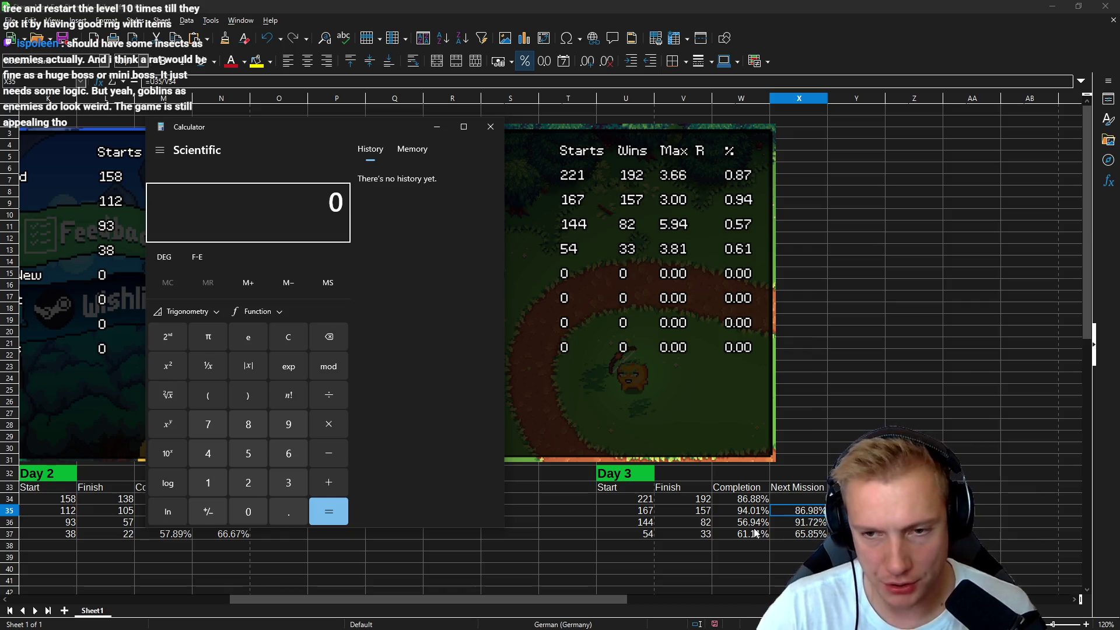
key("alt+Tab")
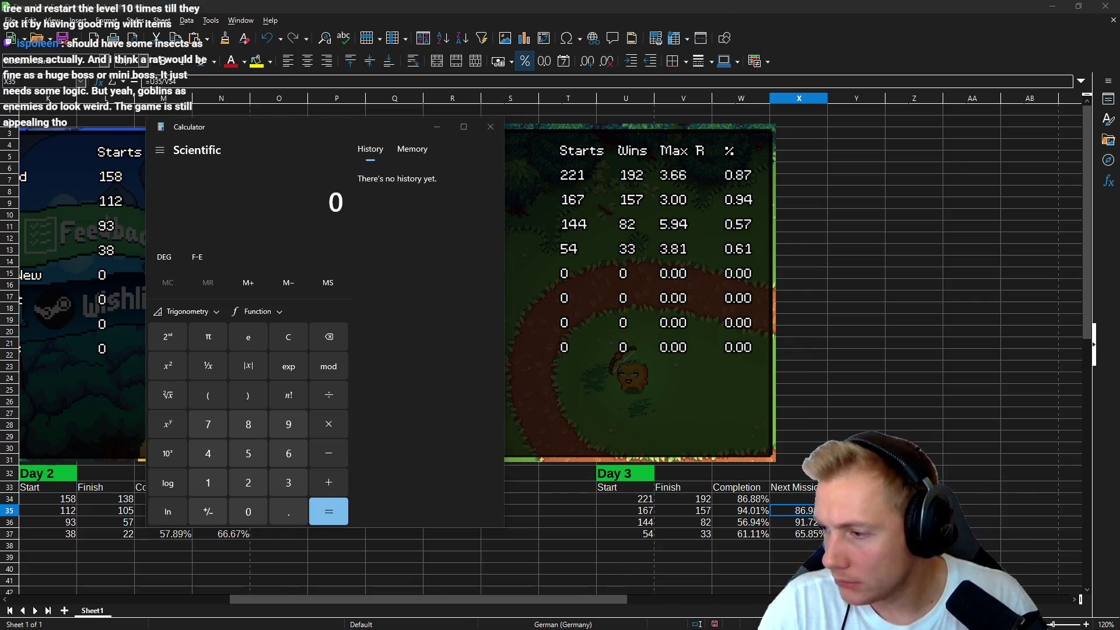
- In the tower-defense game, view the options and the Skilltree prompt, then cancel and close
key("Escape")
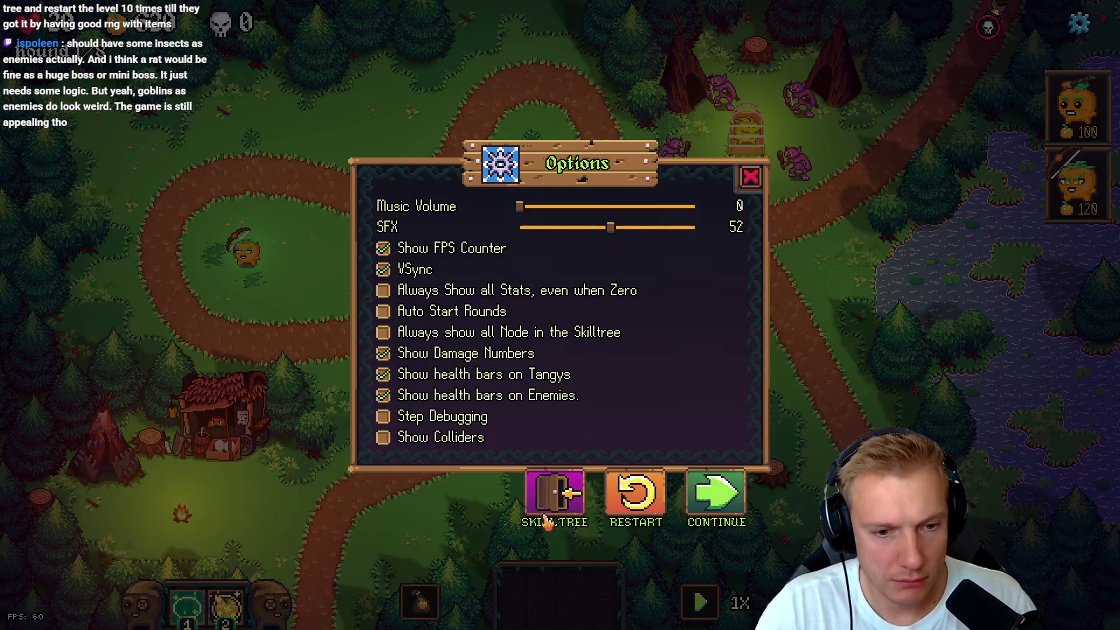
left_click(551, 500)
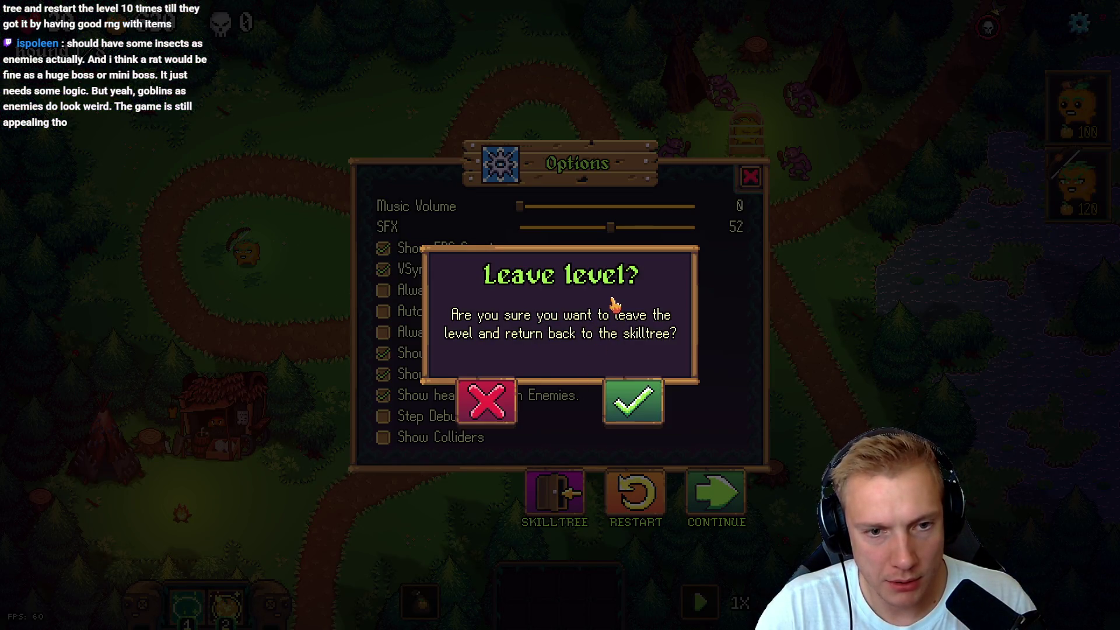
key("Escape")
key("Escape")
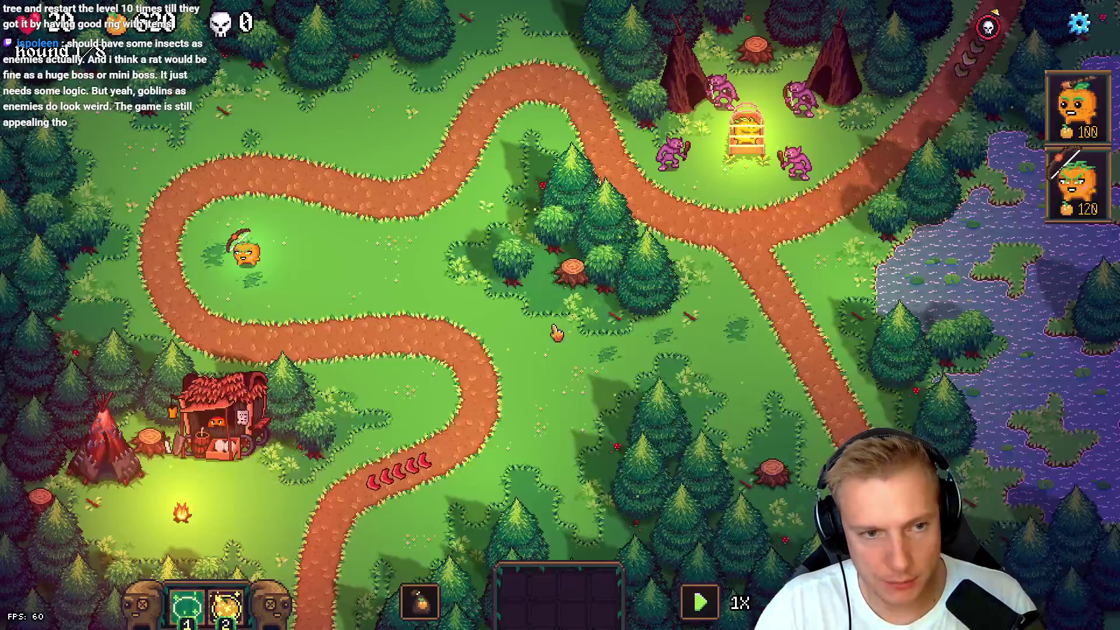
key("Escape")
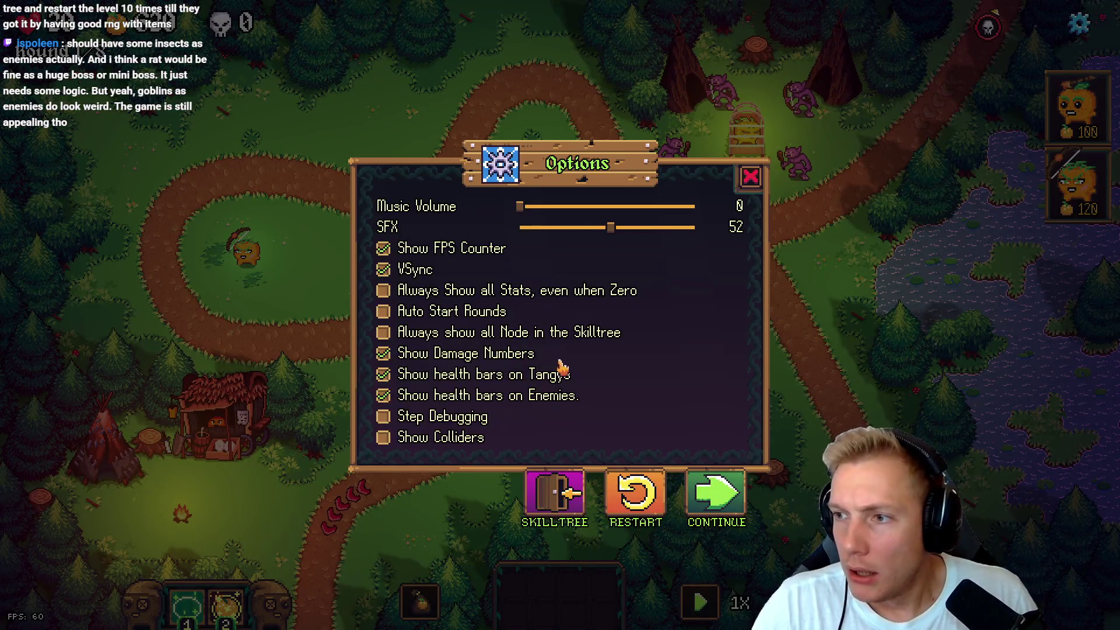
- Return to Calc and scroll left to the Delta Day 2 – Day 1 and Day 2 tables
key("alt+Tab")
left_click_drag(527, 597, 360, 603)
left_click_drag(163, 473, 345, 536)
- Copy the Delta Day 2 – Day 1 table (F32:I37) and paste it at P32
key("ctrl+c")
left_click(748, 473)
key("ctrl+v")
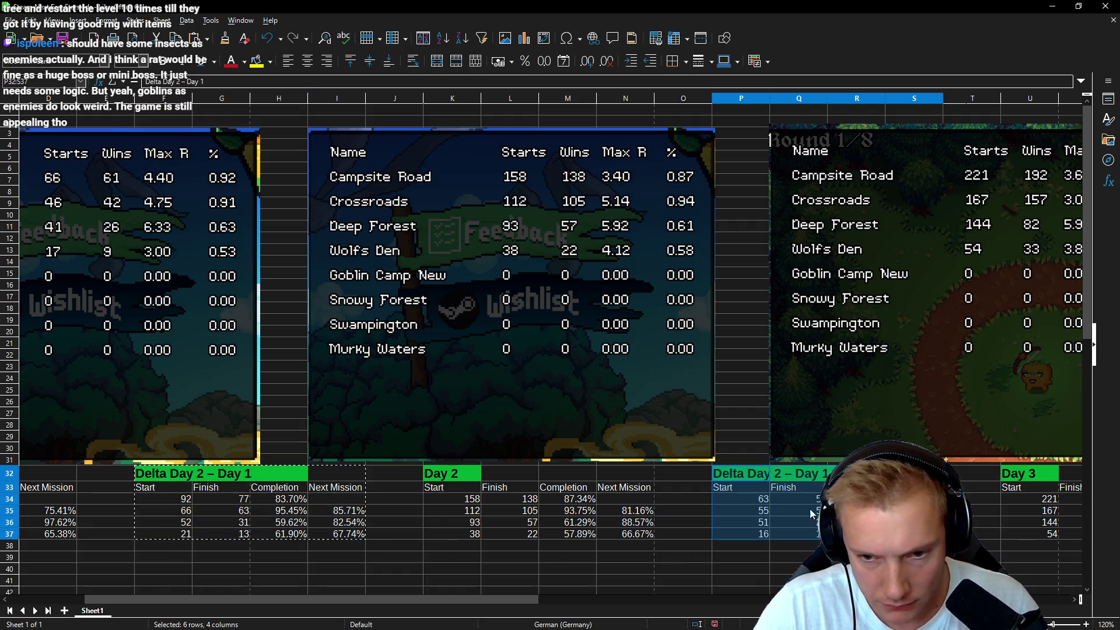
key("Right")
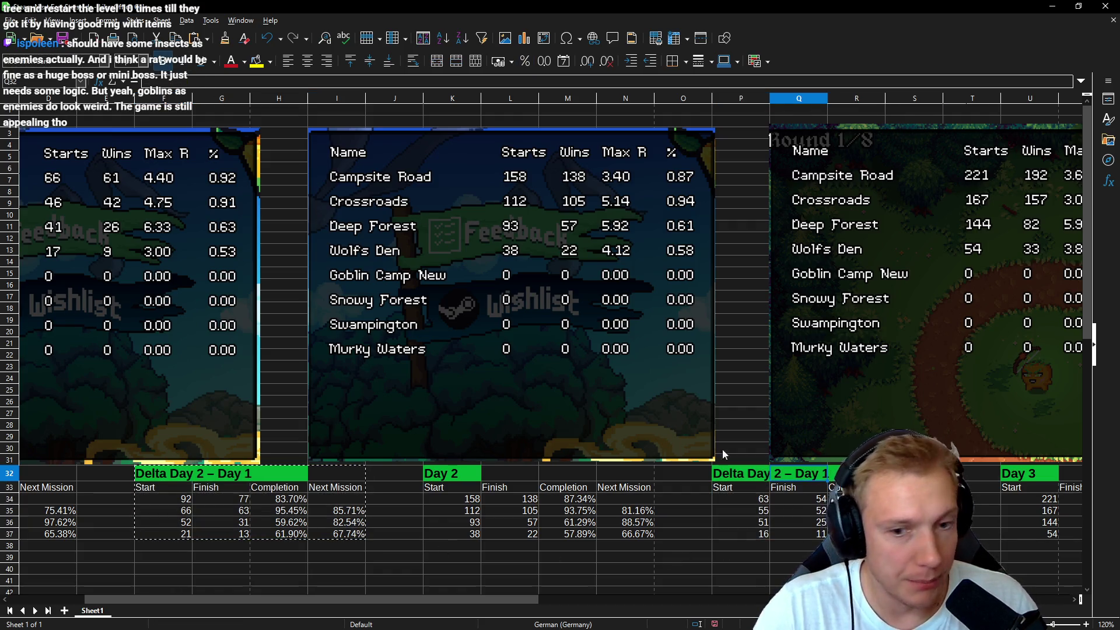
key("Left")
- Retitle the pasted table 'Delta Day 3 – Day 2'
double_click(173, 82)
type("3")
key("End")
key("BackSpace")
type("2")
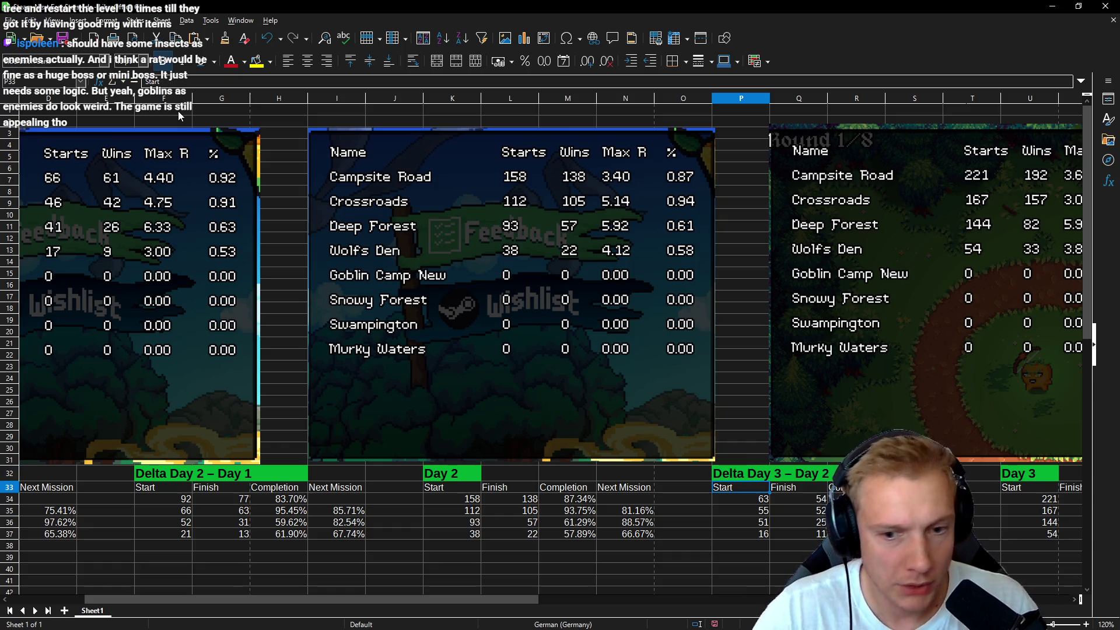
left_click(740, 493)
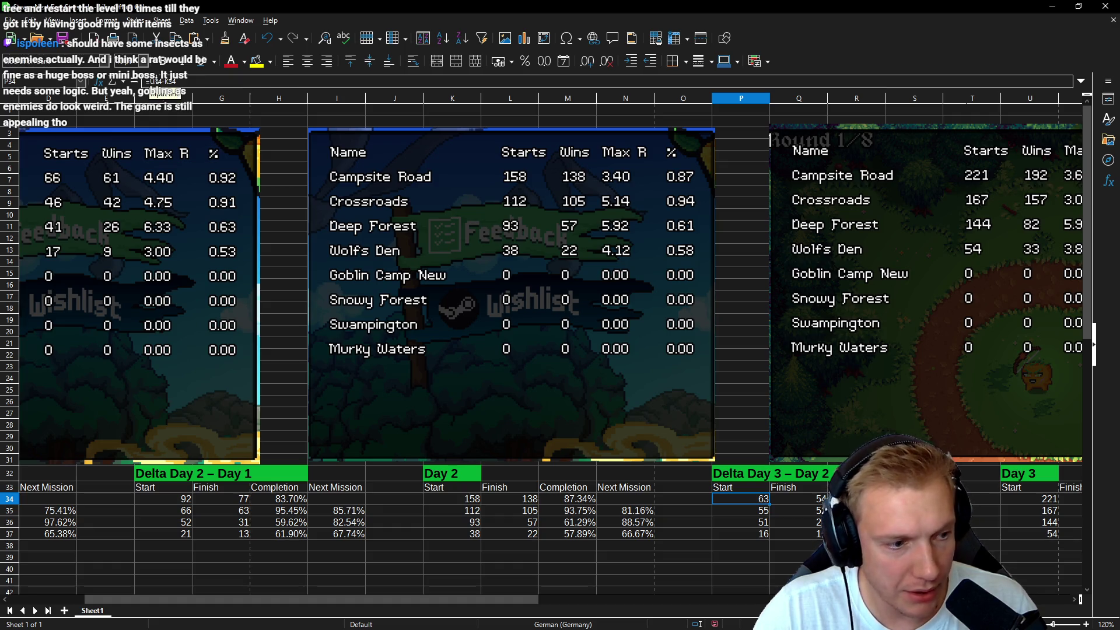
- Change the P34 start-difference formula to =U34-K34, then compare it with the Day 2 – Day 1 formula
key("F2")
key("Home")
key("Right")
key("Delete")
key("Delete")
key("Delete")
type("k34")
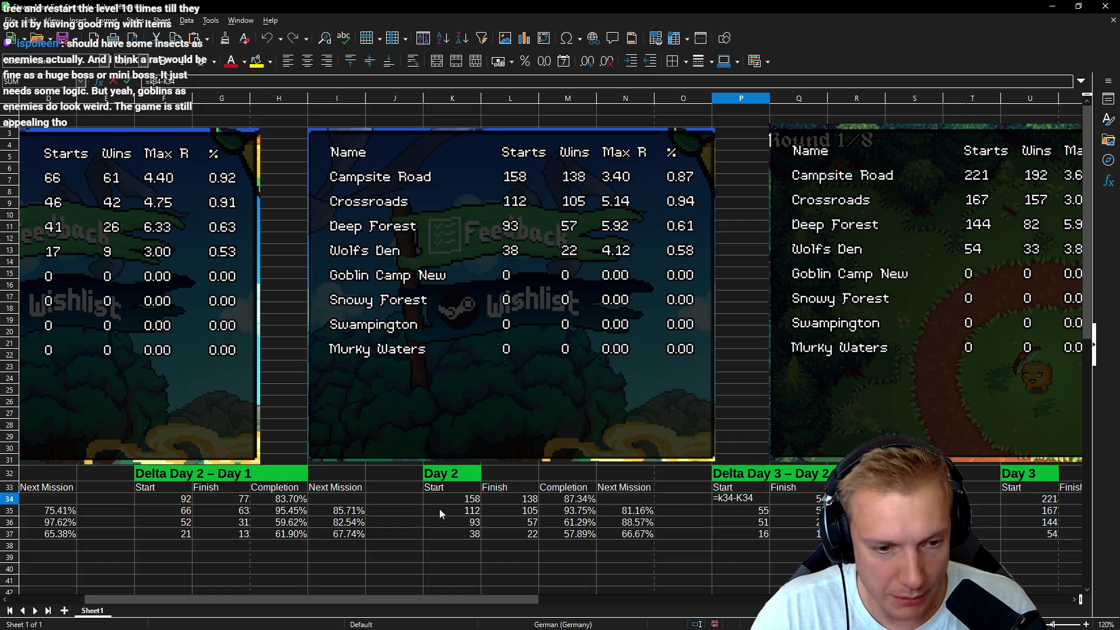
key("Return")
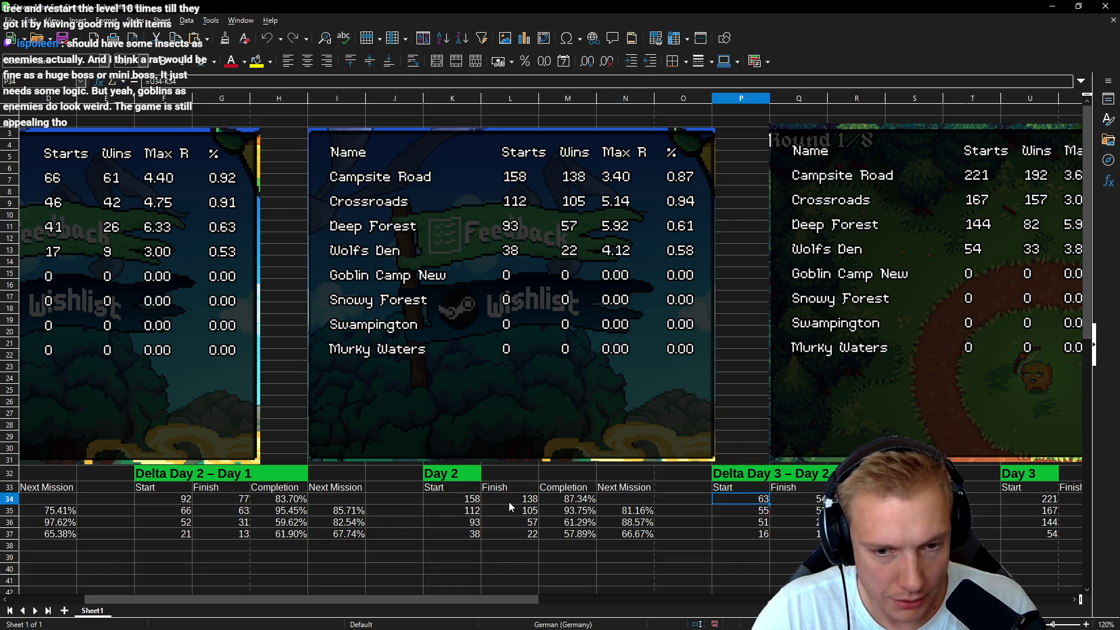
left_click(172, 498)
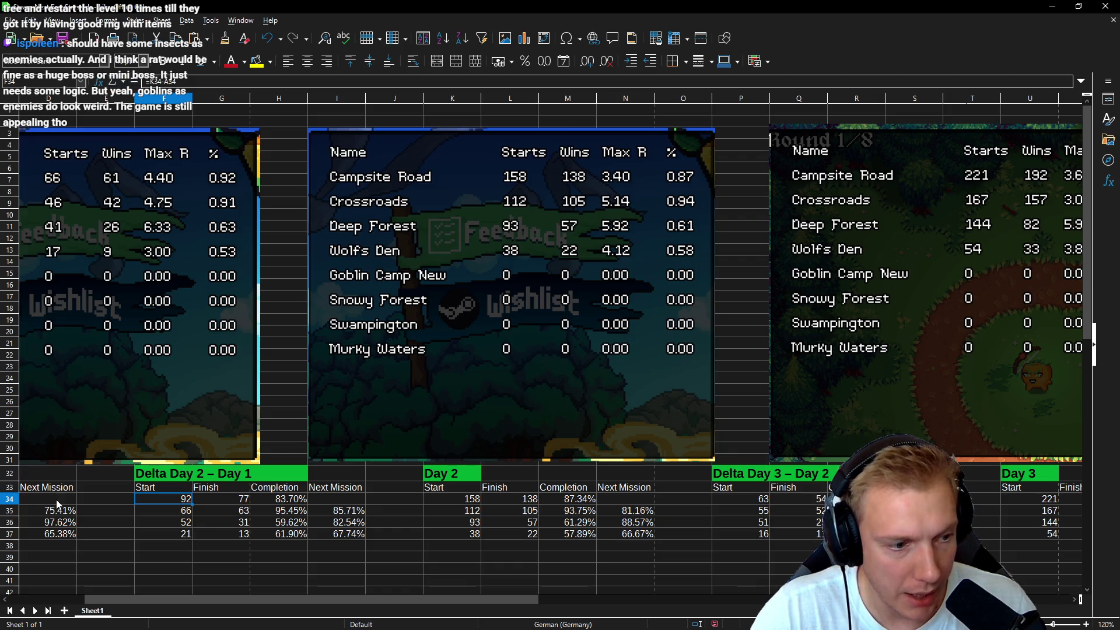
left_click_drag(464, 597, 574, 598)
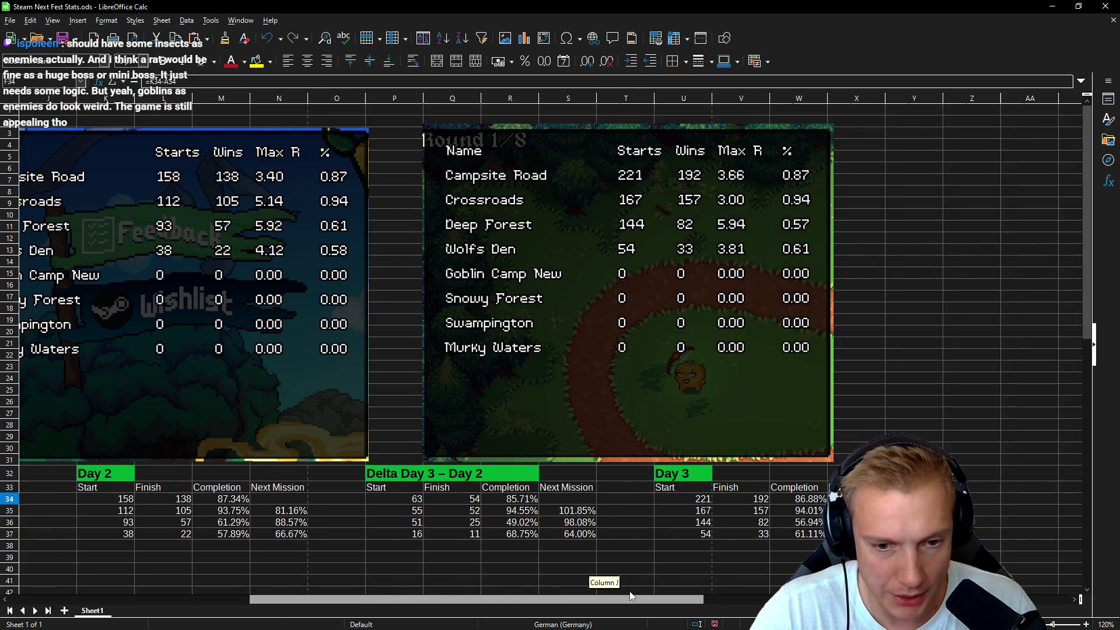
left_click(404, 501)
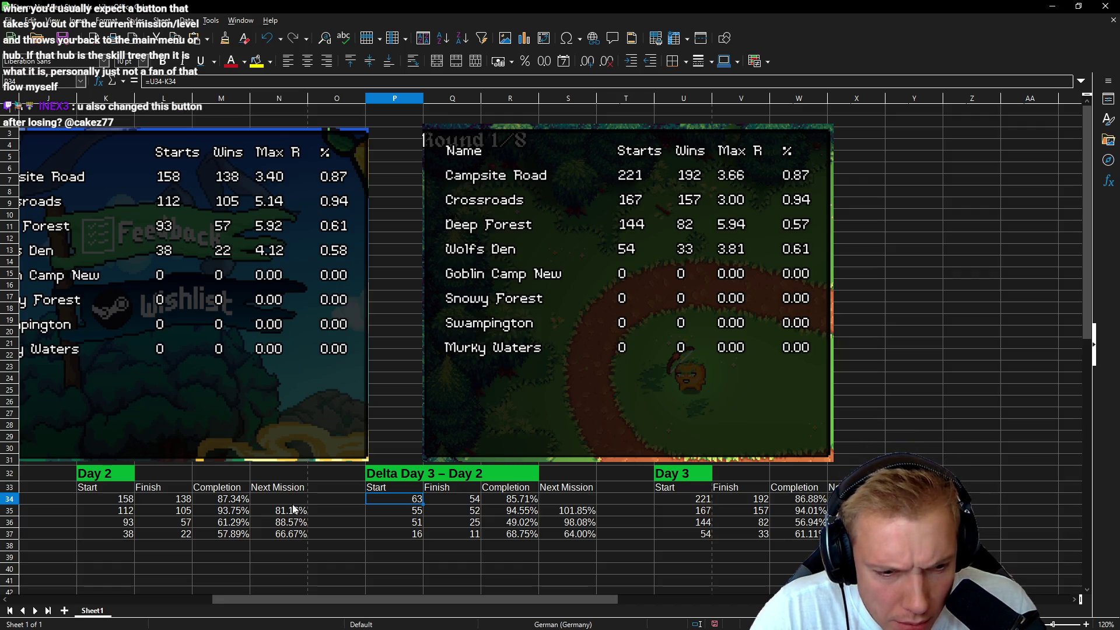
left_click_drag(470, 597, 360, 596)
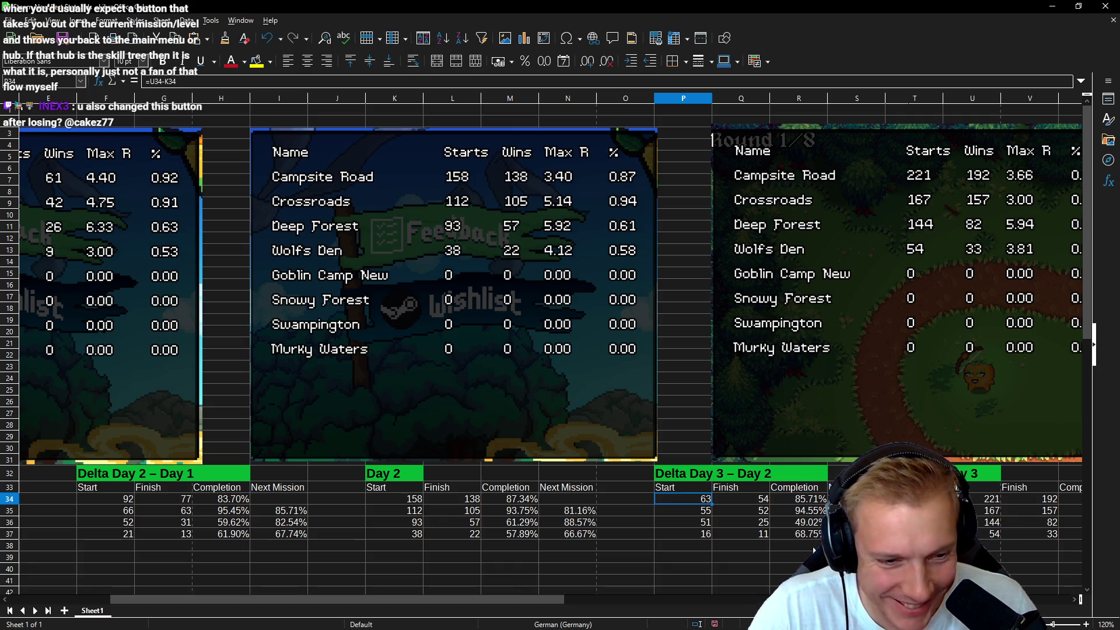
left_click_drag(488, 601, 572, 602)
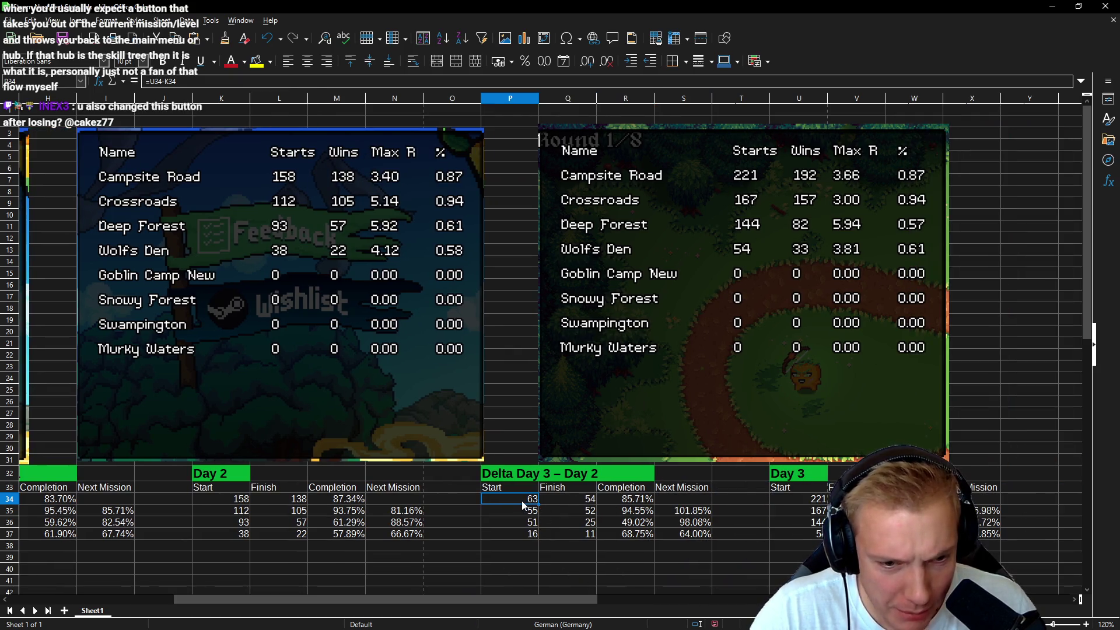
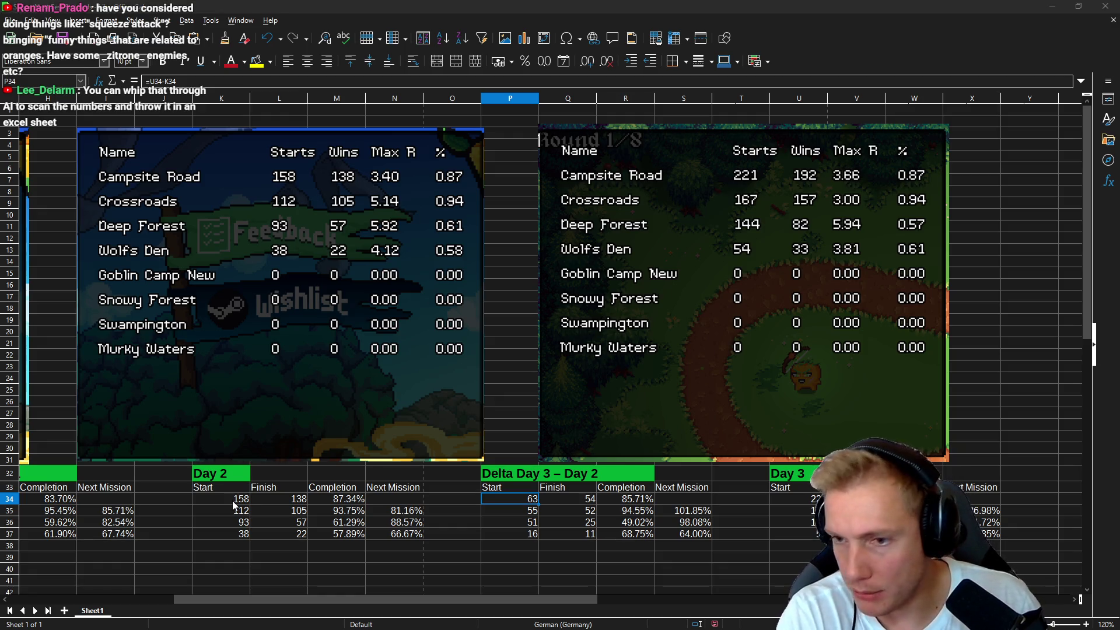
- Open a calculator beside the spreadsheet and compute 221 − 158 = 63
key("XF86Calculator")
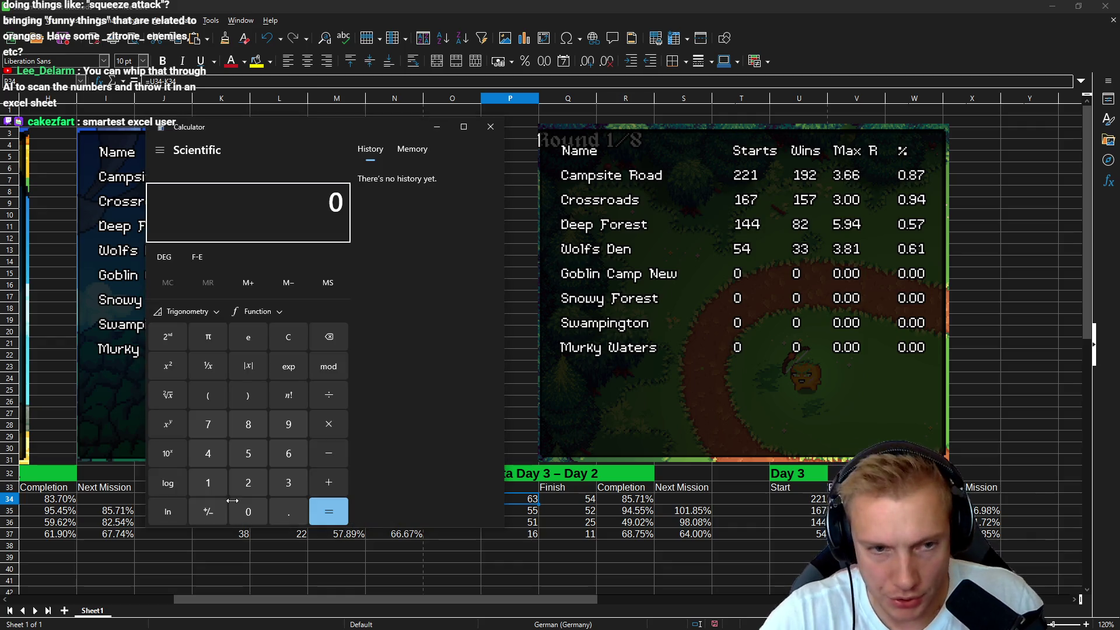
mouse_move(327, 119)
left_mouse_down()
mouse_move(316, 194)
mouse_move(490, 89)
mouse_move(527, 100)
left_mouse_up()
type("221")
key("minus")
type("158")
key("Return")
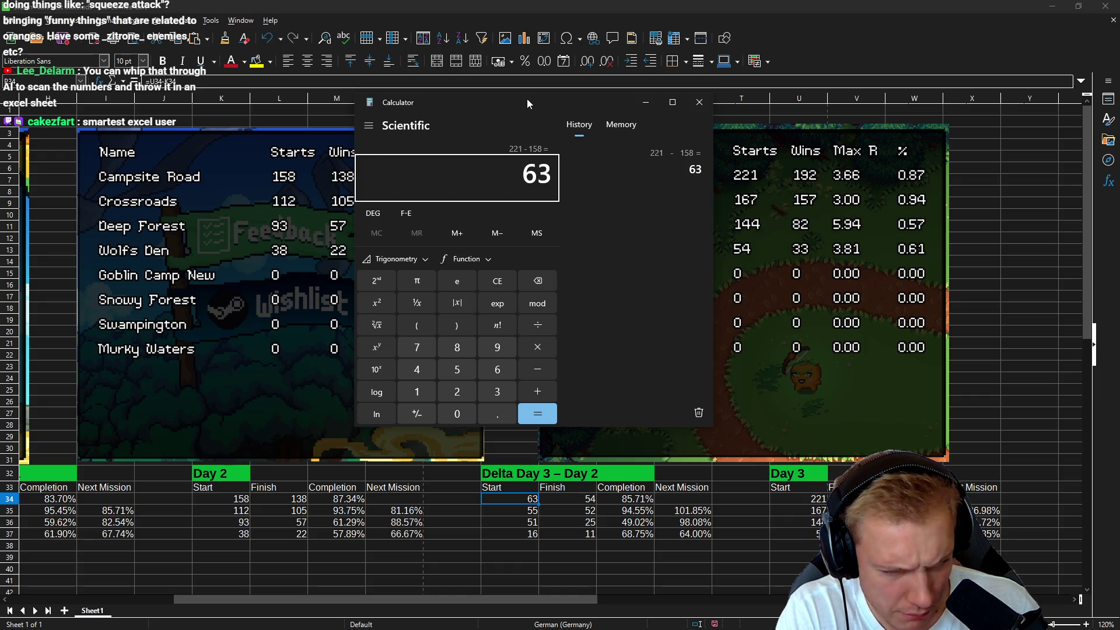
- Compute 167 − 112 = 55, close the calculator, and select the Finish value in Q34
key("Escape")
type("167")
key("minus")
type("112")
key("Return")
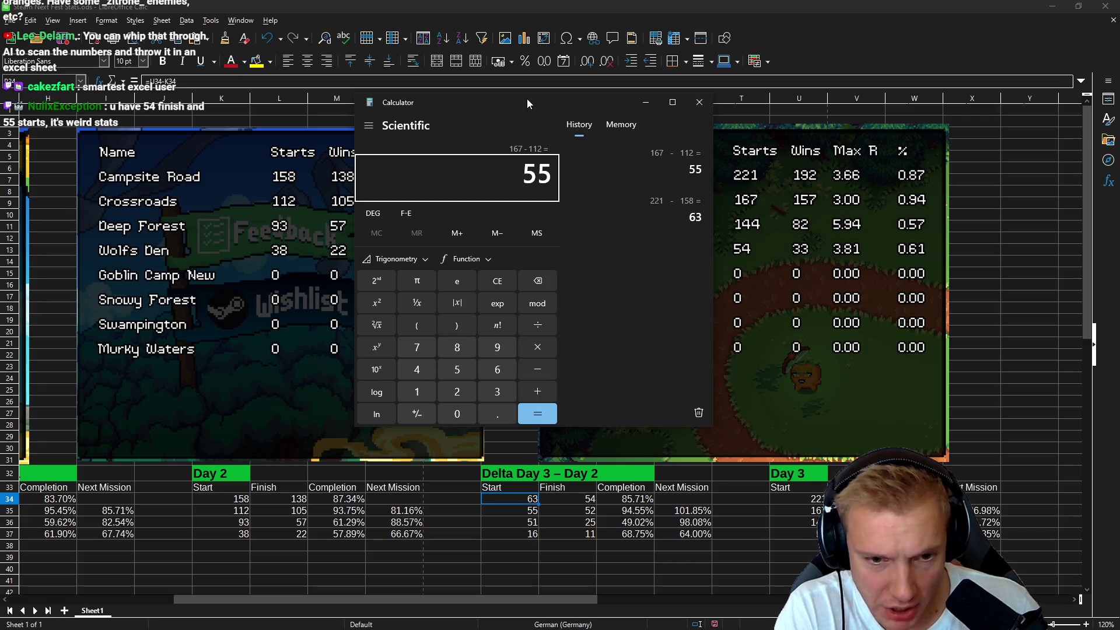
key("Escape")
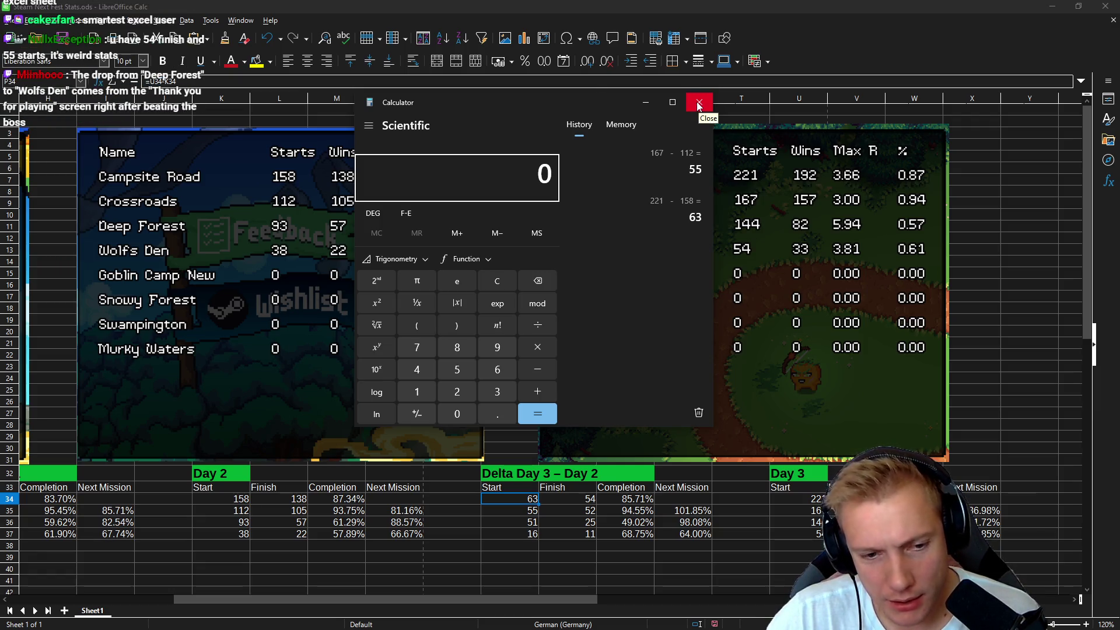
left_click(699, 103)
left_click(568, 501)
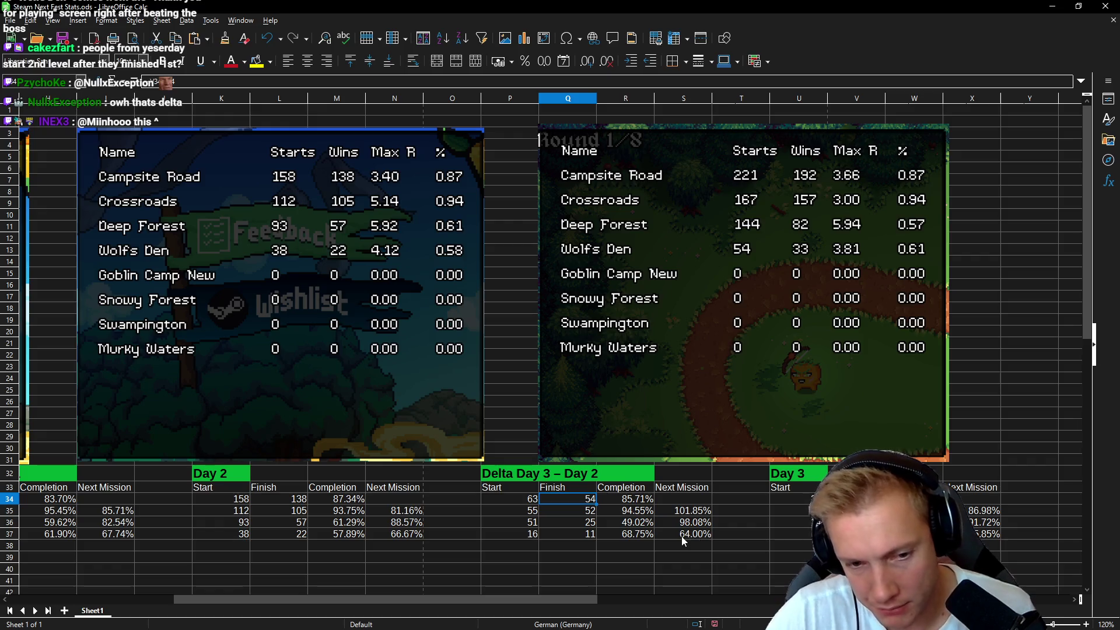
left_click(629, 512)
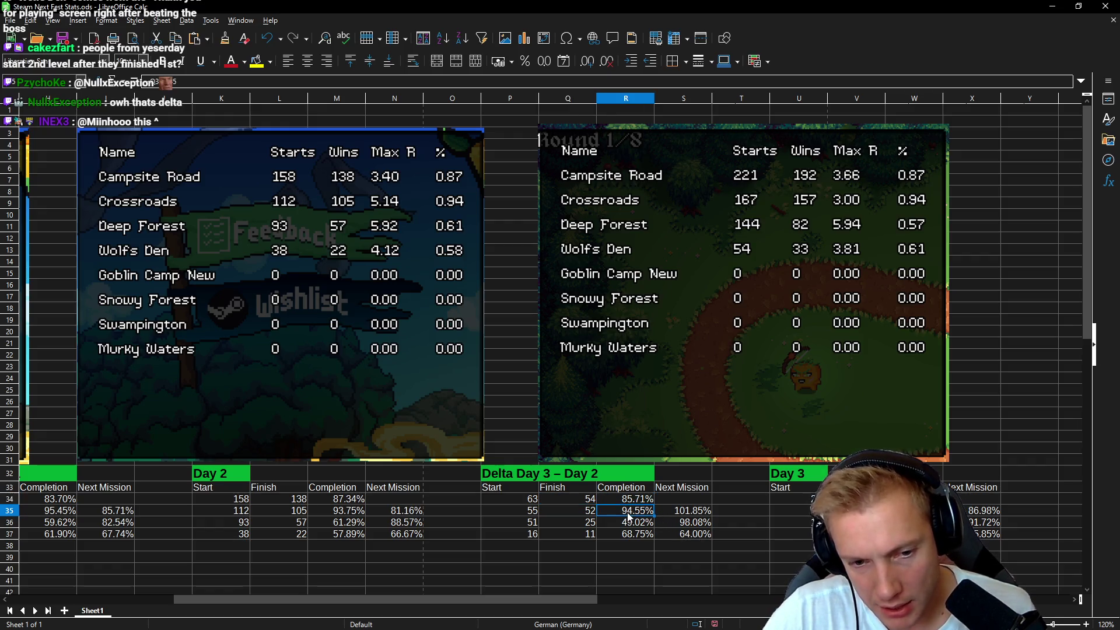
left_click(624, 500)
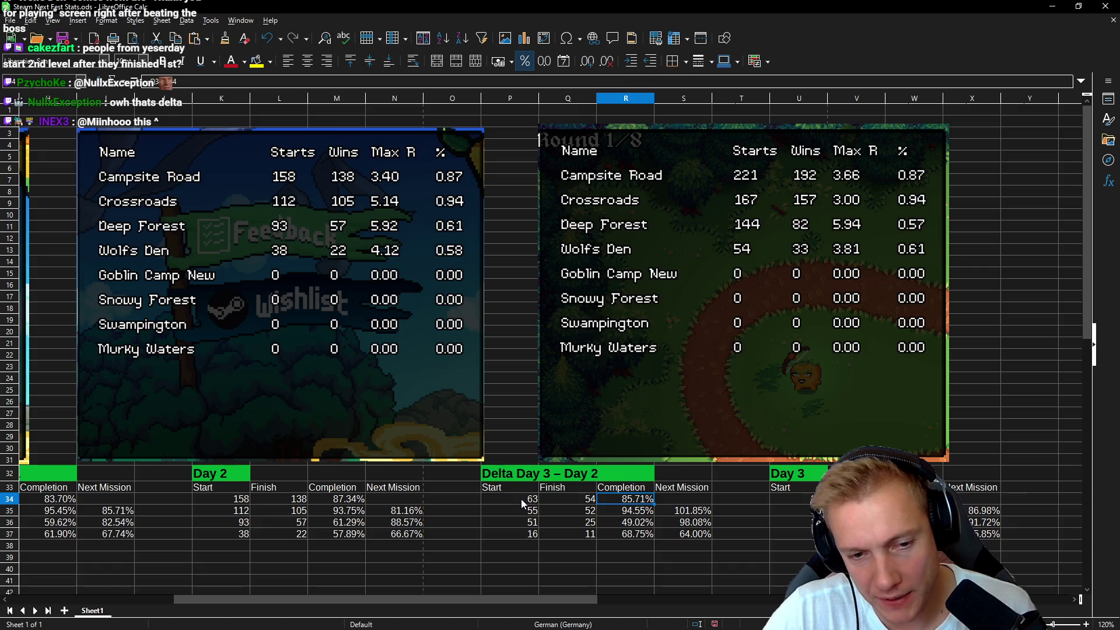
left_click_drag(523, 503, 620, 501)
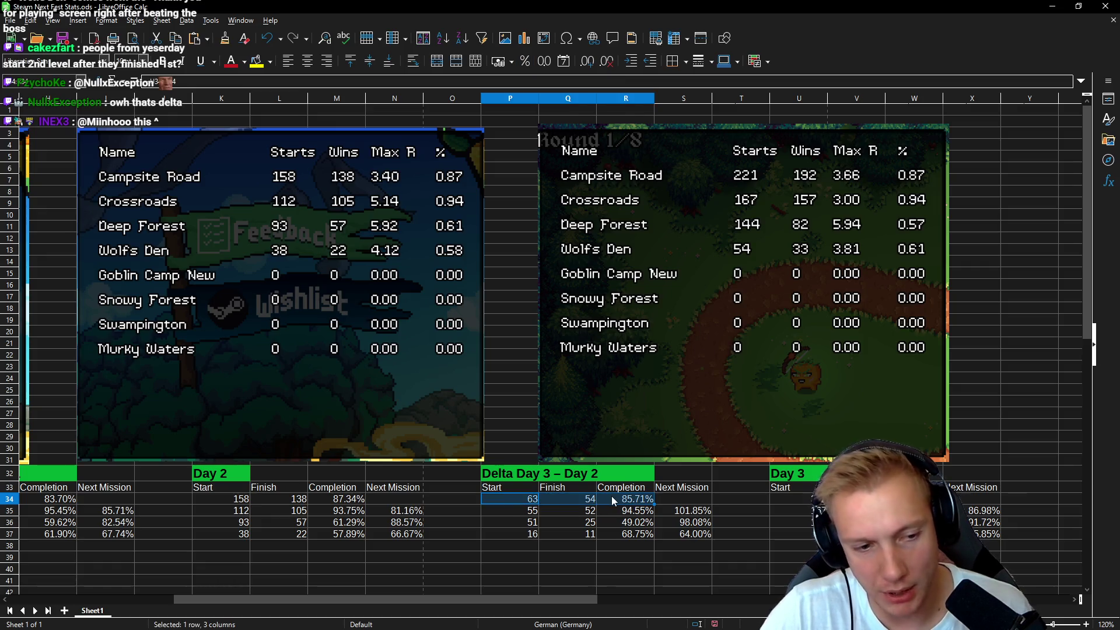
left_click(612, 501)
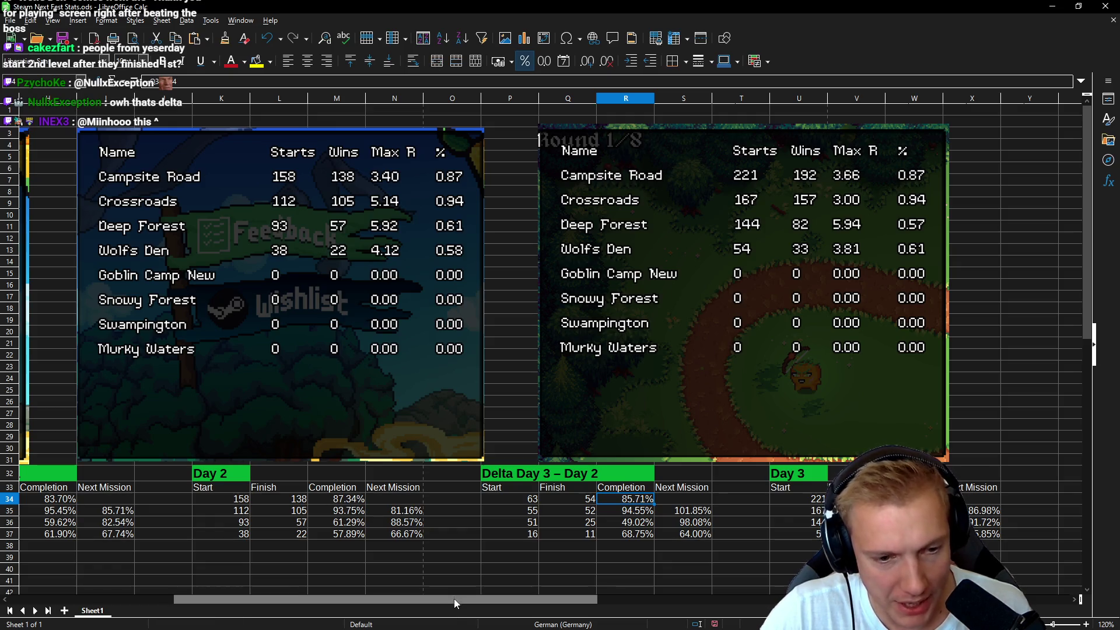
scroll(456, 601, "left", 4)
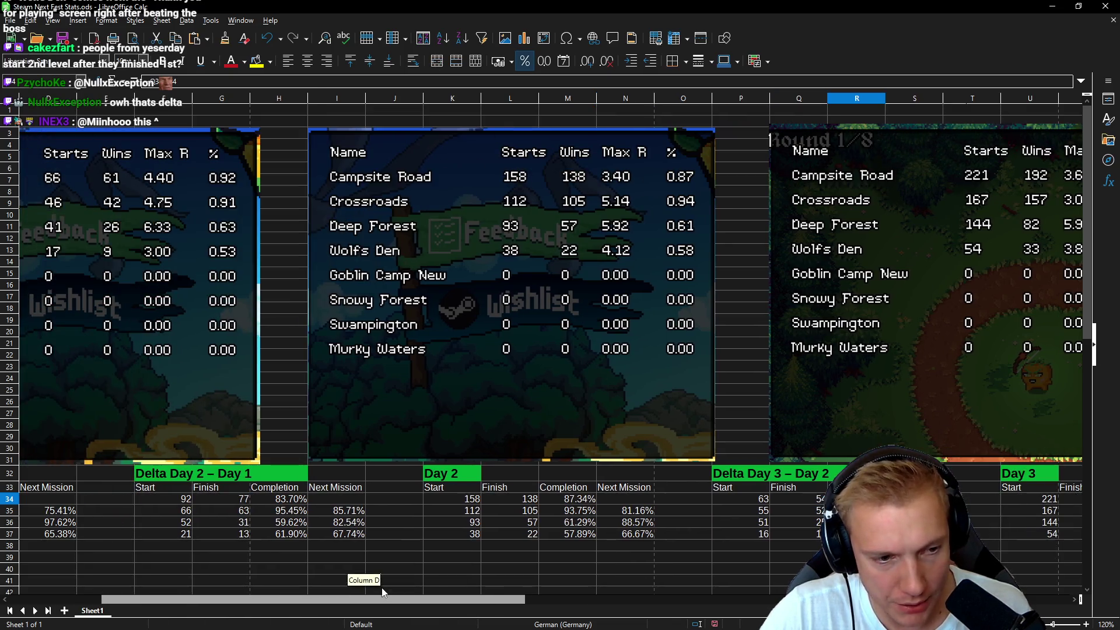
- Review completion cells H34 and R34, save the Steam Next Fest Stats sheet, and minimize it
left_click(286, 500)
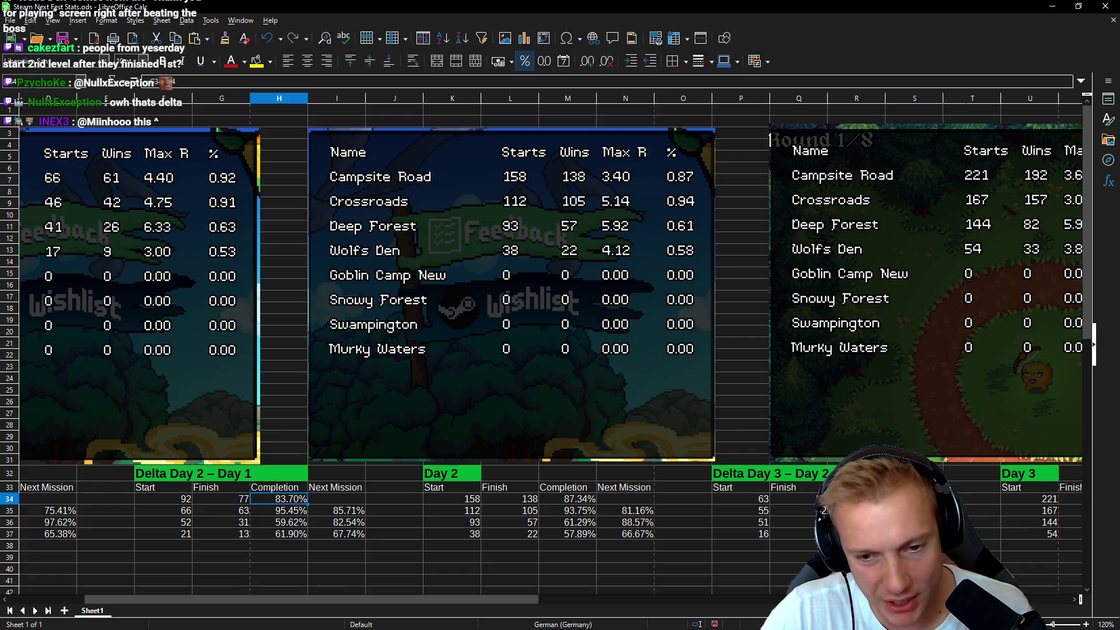
left_click(857, 500)
left_click_drag(482, 600, 582, 580)
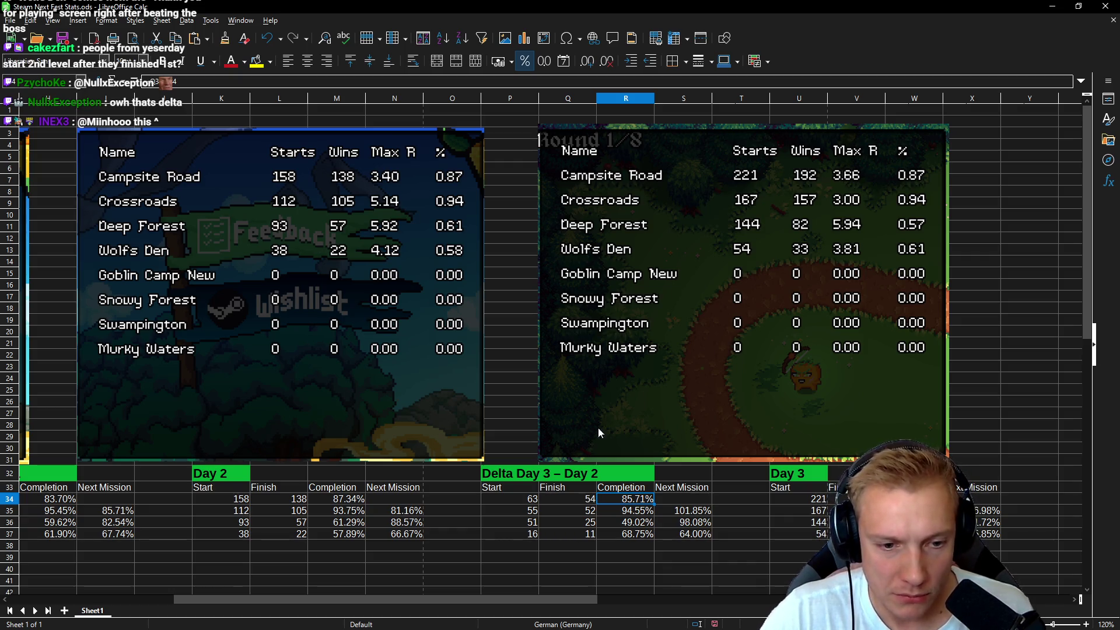
mouse_move(510, 600)
left_mouse_down()
mouse_move(290, 593)
mouse_move(567, 601)
mouse_move(398, 595)
left_mouse_up()
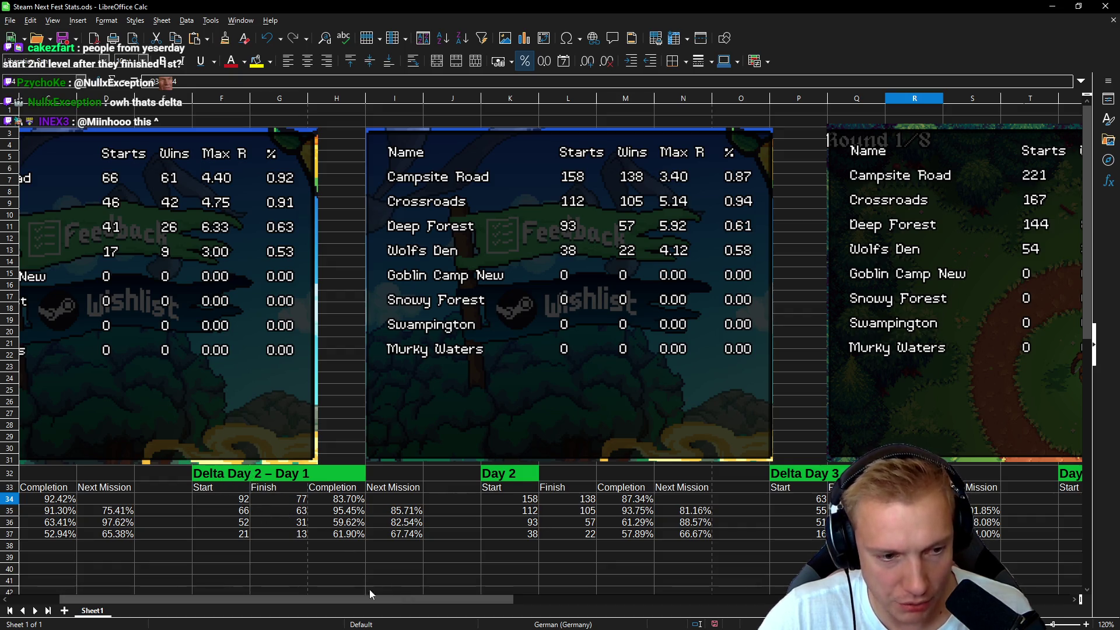
left_click_drag(372, 600, 583, 597)
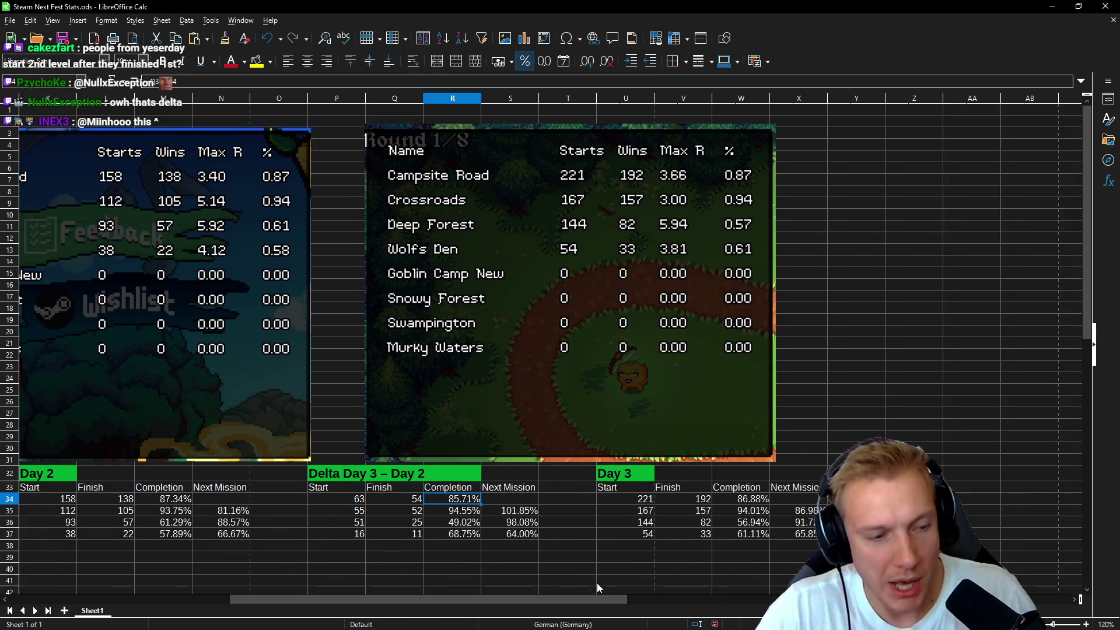
key("ctrl+s")
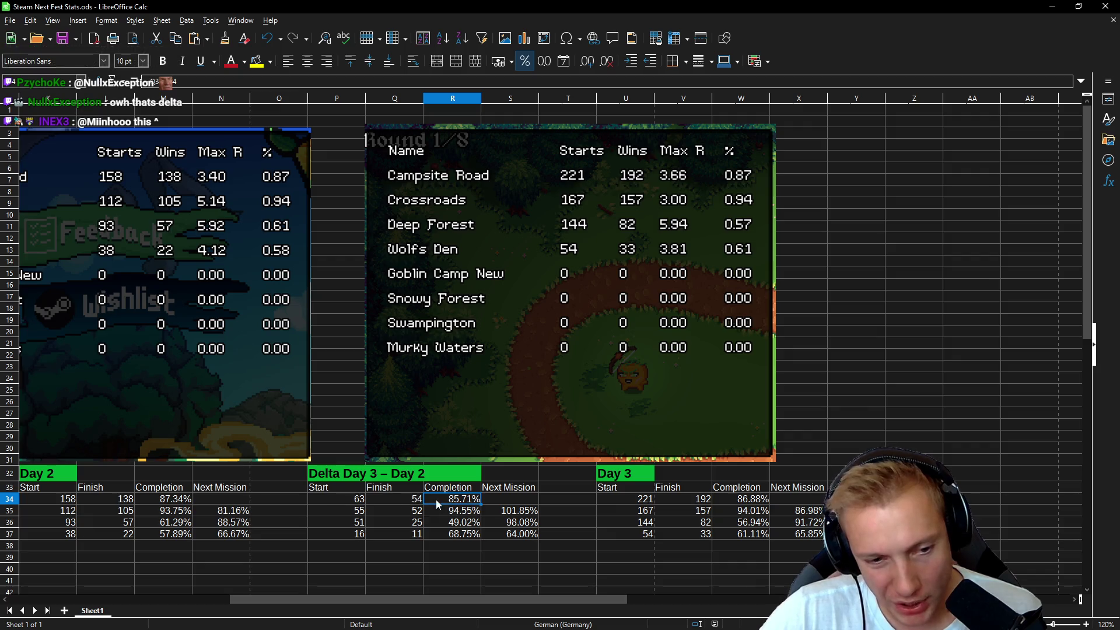
left_click(1053, 5)
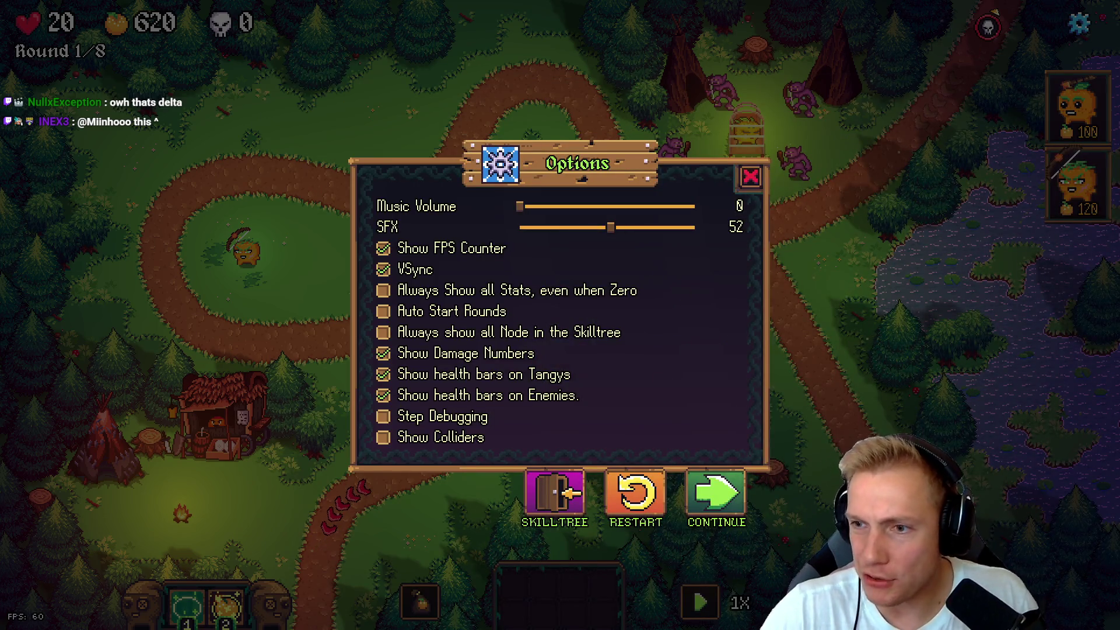
- Search 'youtube steam sta' in a new Firefox tab and open The Power of Steam STATS video
key("alt+Tab")
key("ctrl+t")
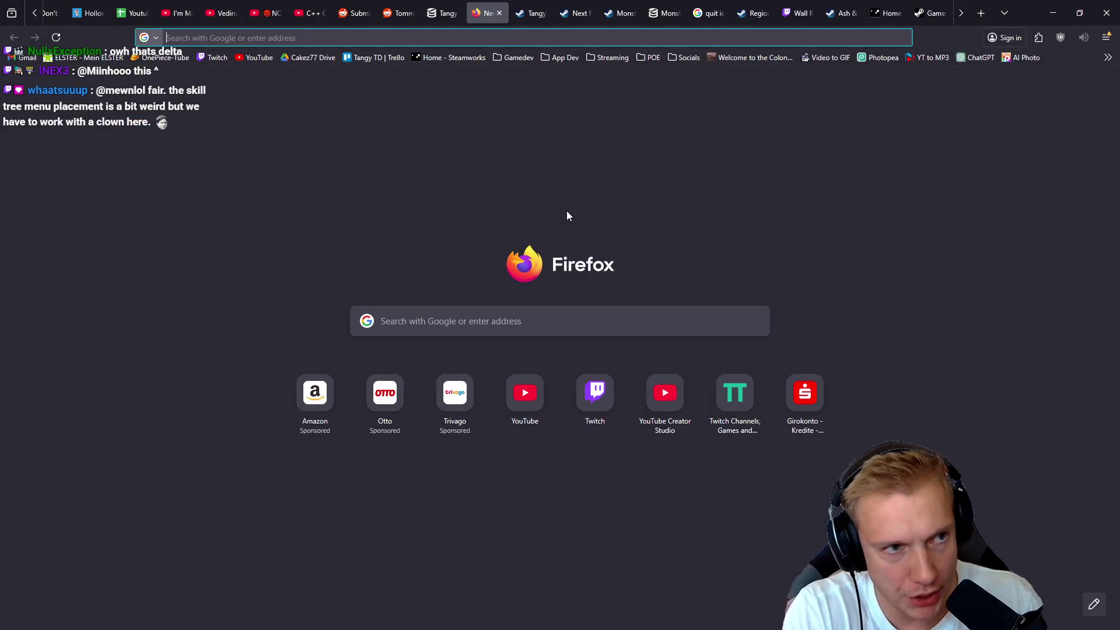
type("youtube steam sta")
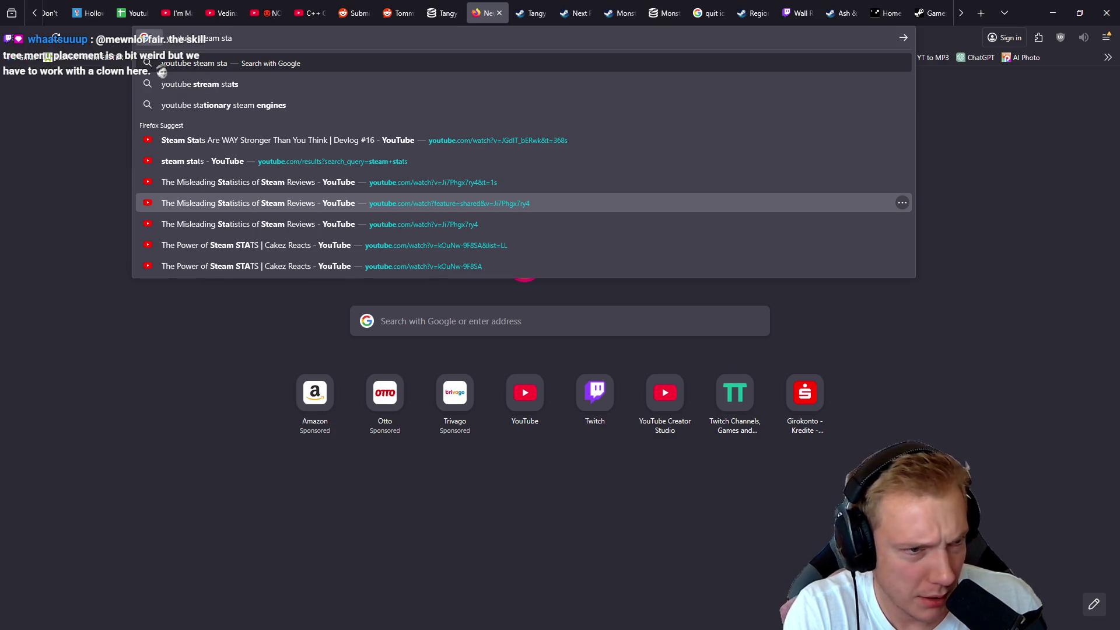
type("s")
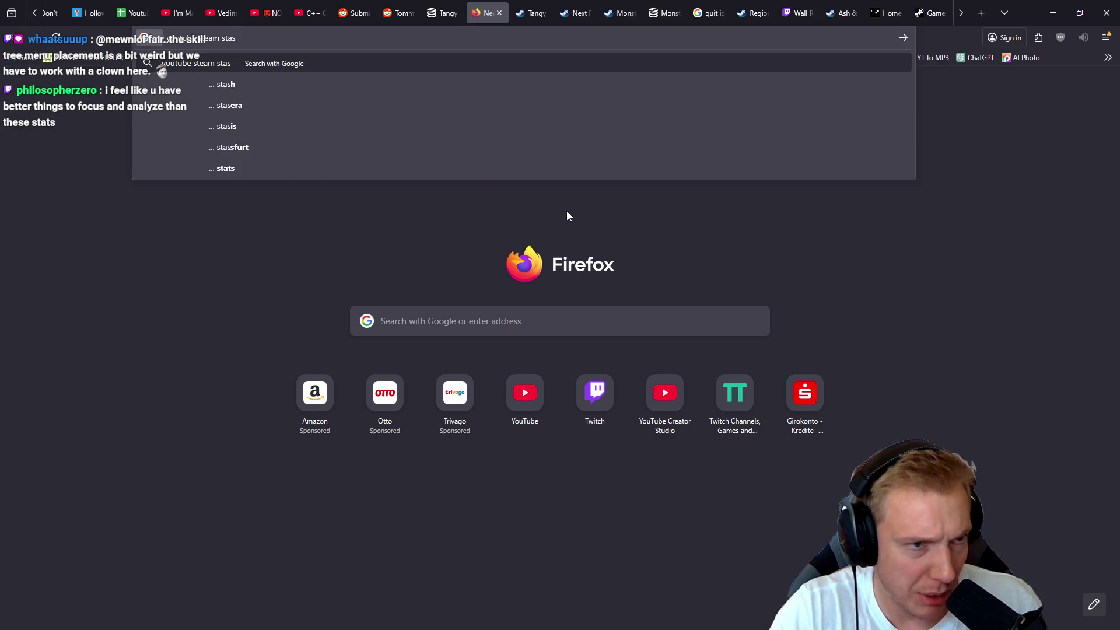
key("BackSpace")
key("BackSpace")
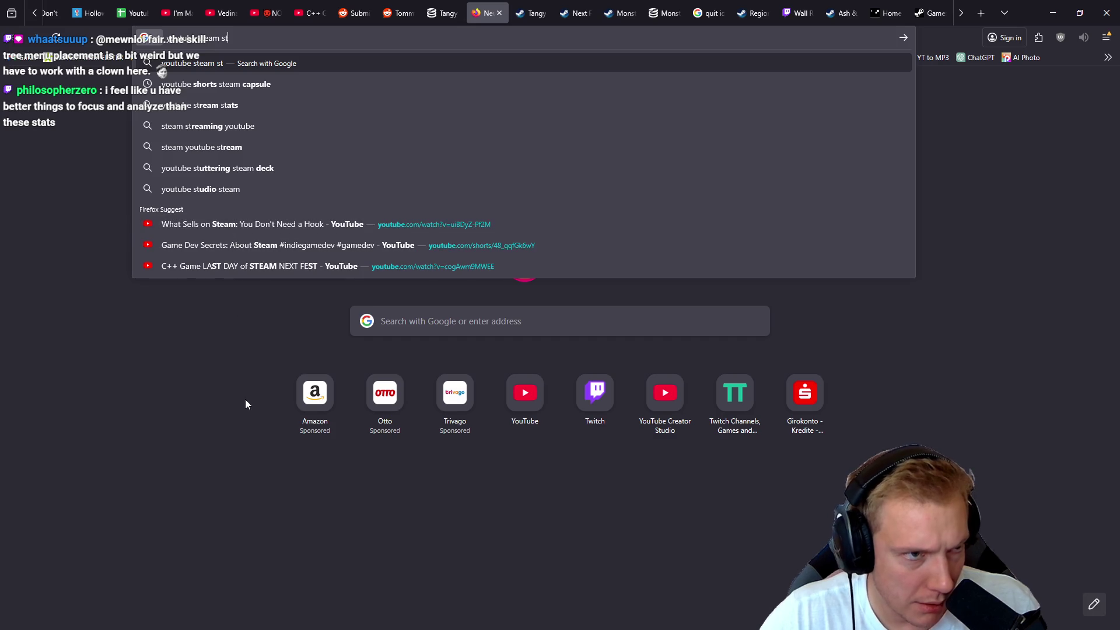
type("a")
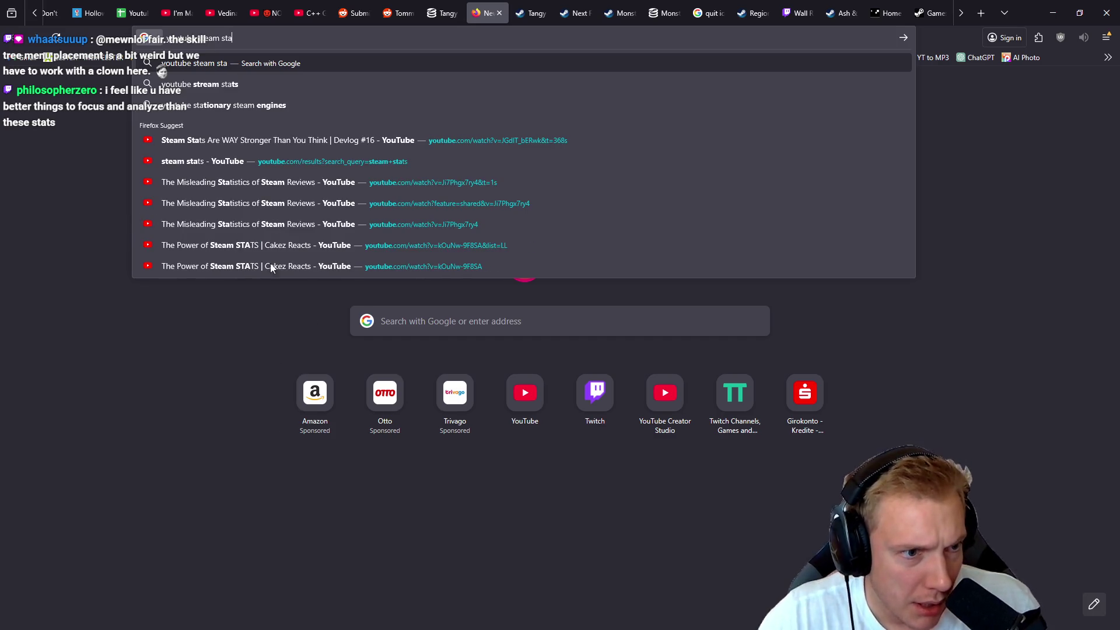
left_click(231, 246)
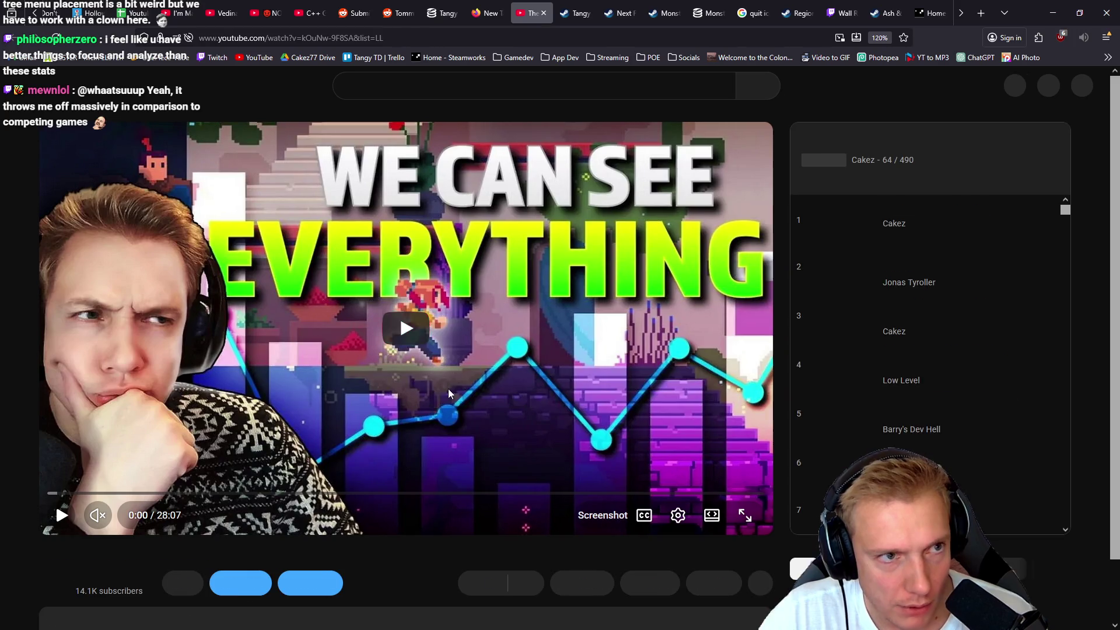
- Scrub the video's progress bar from 0:33 through 3:39 to about 3:55
scroll(443, 449, "down", 5)
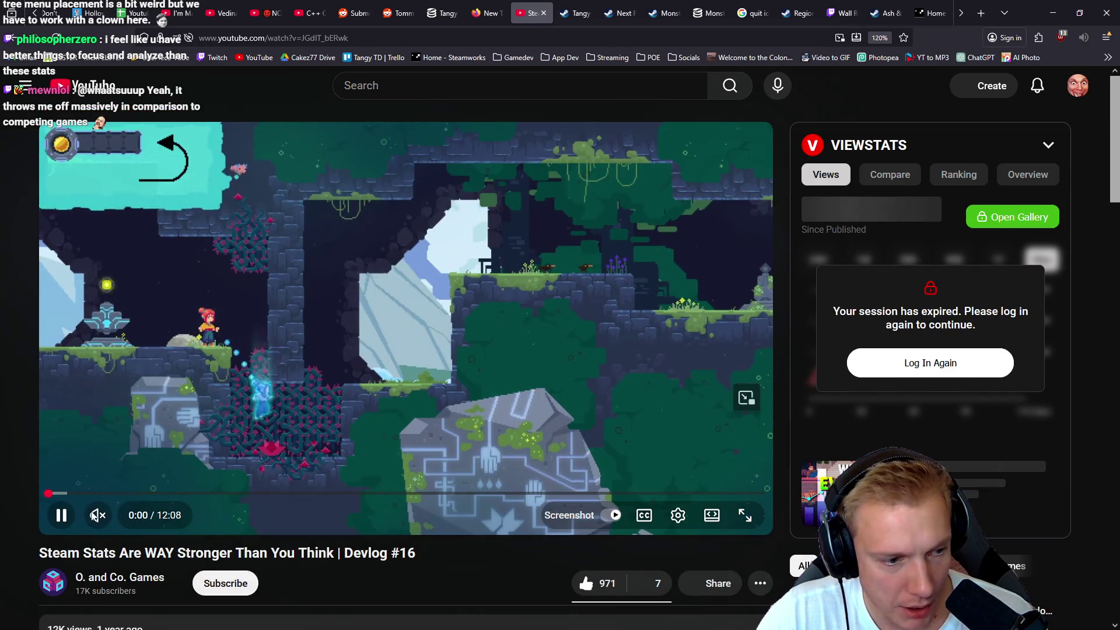
mouse_move(178, 494)
left_mouse_down()
mouse_move(54, 488)
mouse_move(70, 413)
mouse_move(453, 482)
left_mouse_up()
scroll(318, 507, "down", 10)
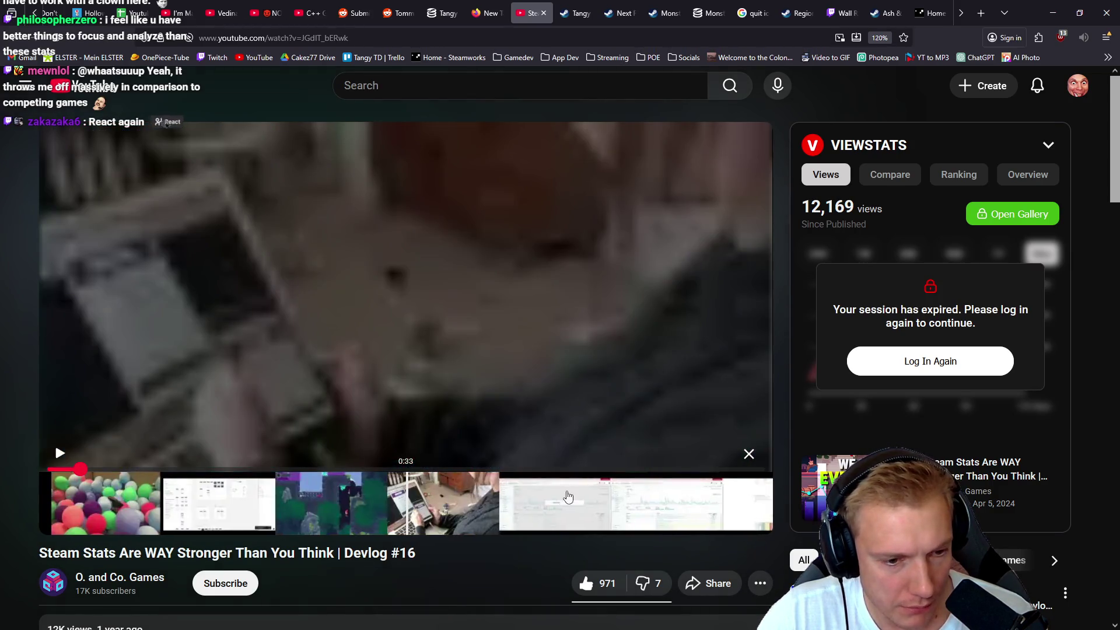
scroll(333, 507, "down", 15)
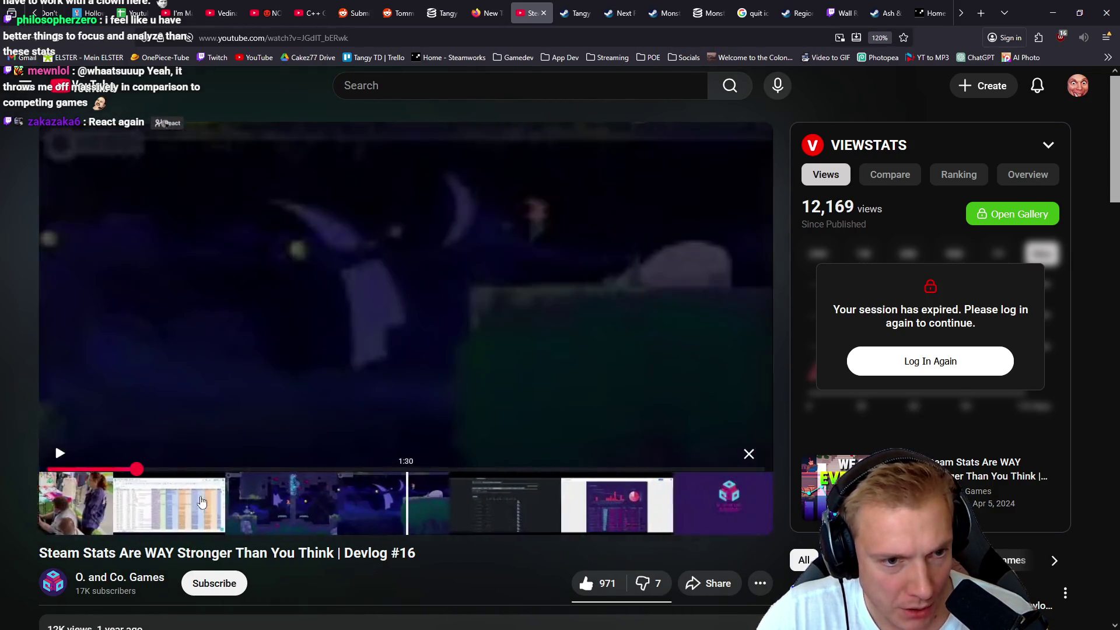
scroll(467, 508, "down", 10)
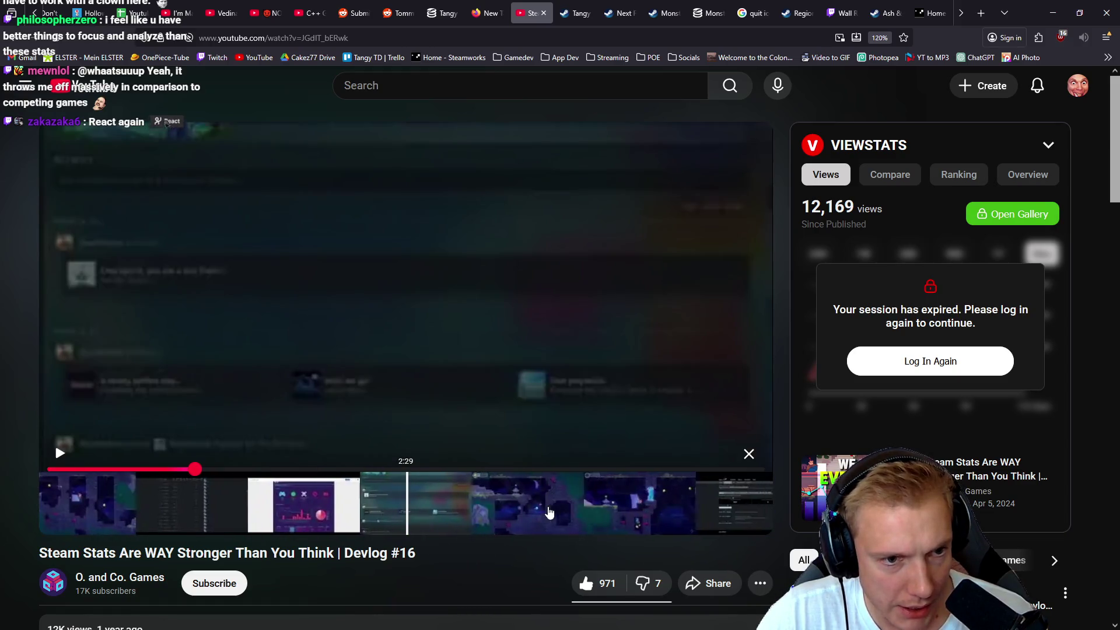
scroll(506, 510, "down", 5)
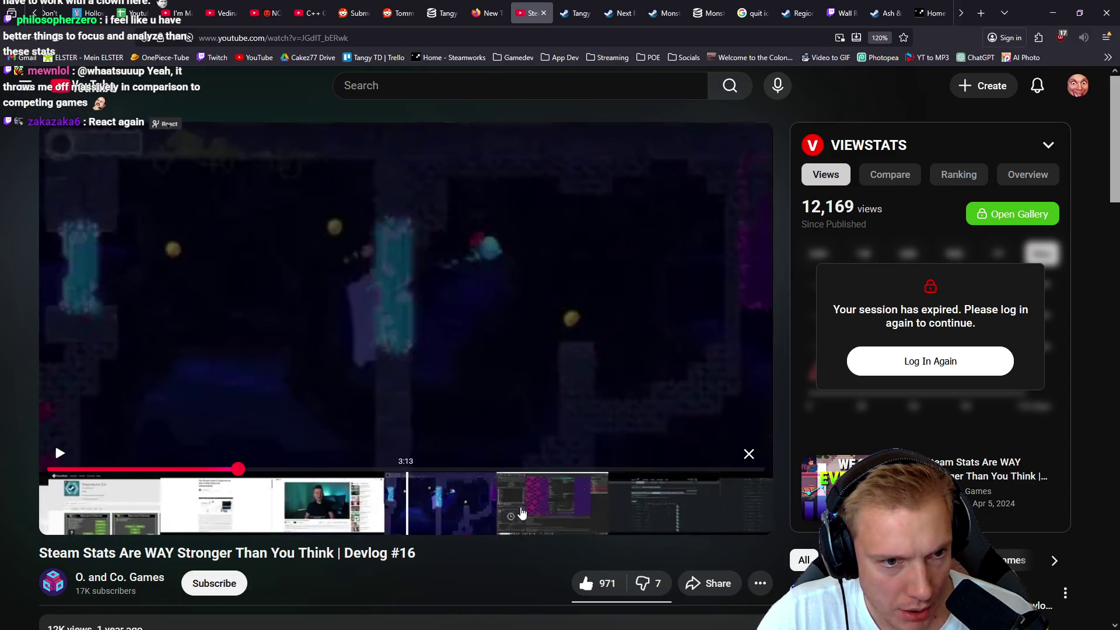
mouse_move(542, 518)
left_mouse_down()
mouse_move(173, 513)
mouse_move(388, 530)
mouse_move(245, 532)
left_mouse_up()
scroll(244, 532, "down", 5)
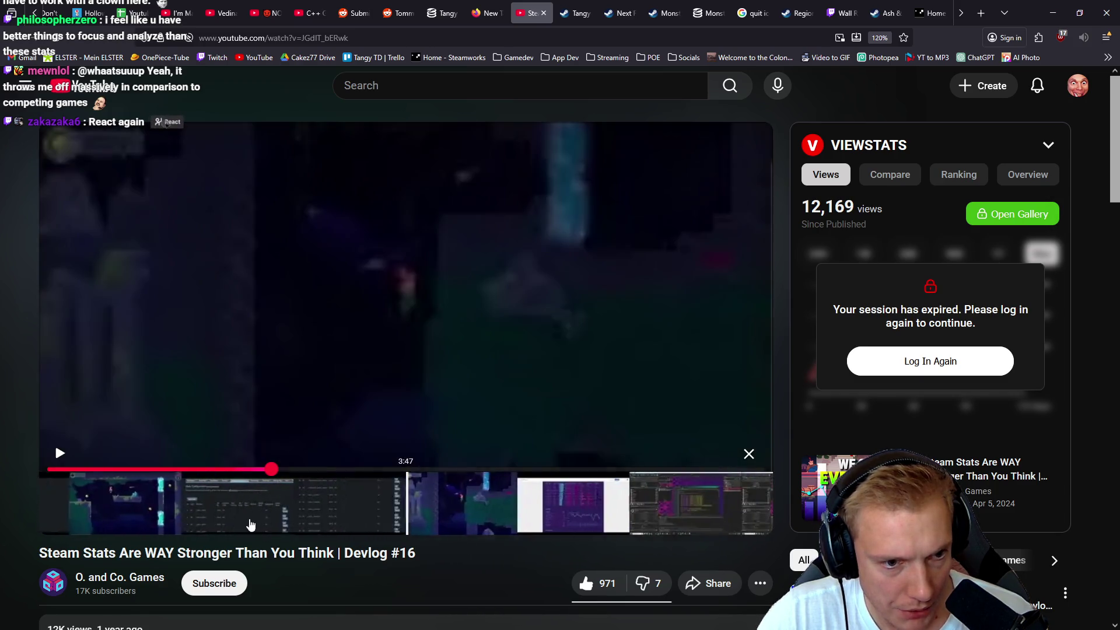
left_click_drag(577, 527, 681, 521)
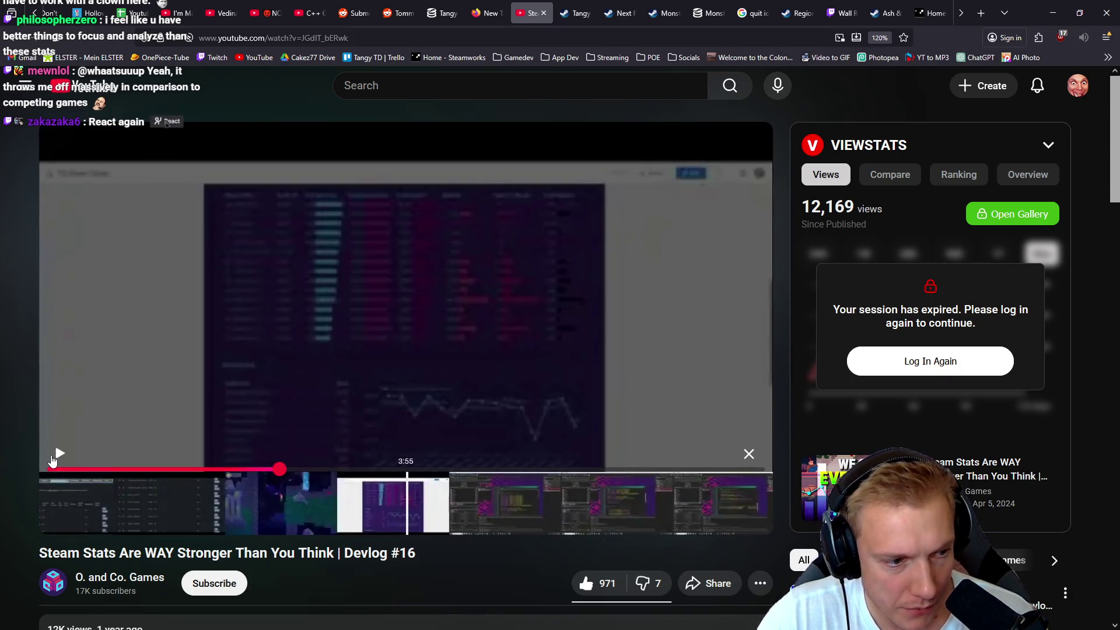
- Rewind to 3:53, pause on the stats table, and show the video full screen
left_click(59, 454)
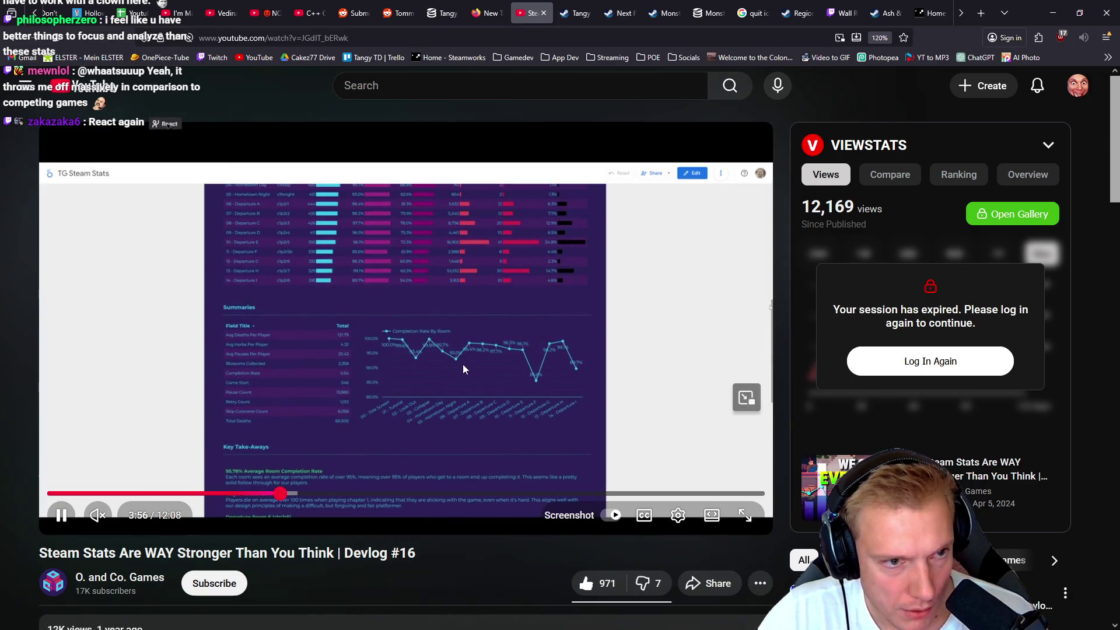
left_click_drag(278, 500, 282, 497)
key("space")
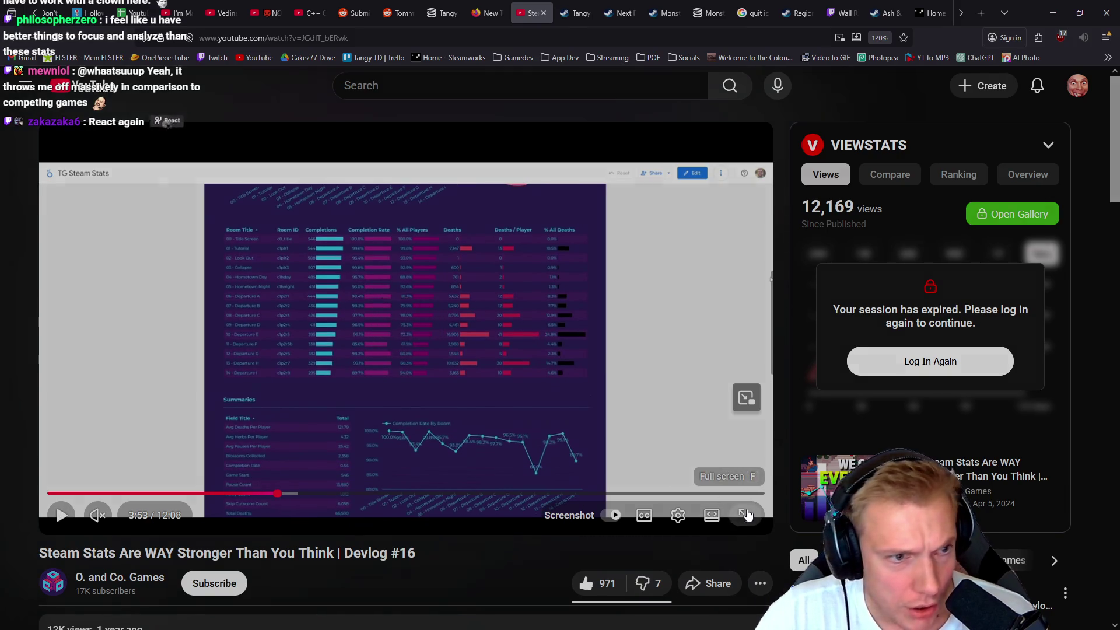
left_click(747, 514)
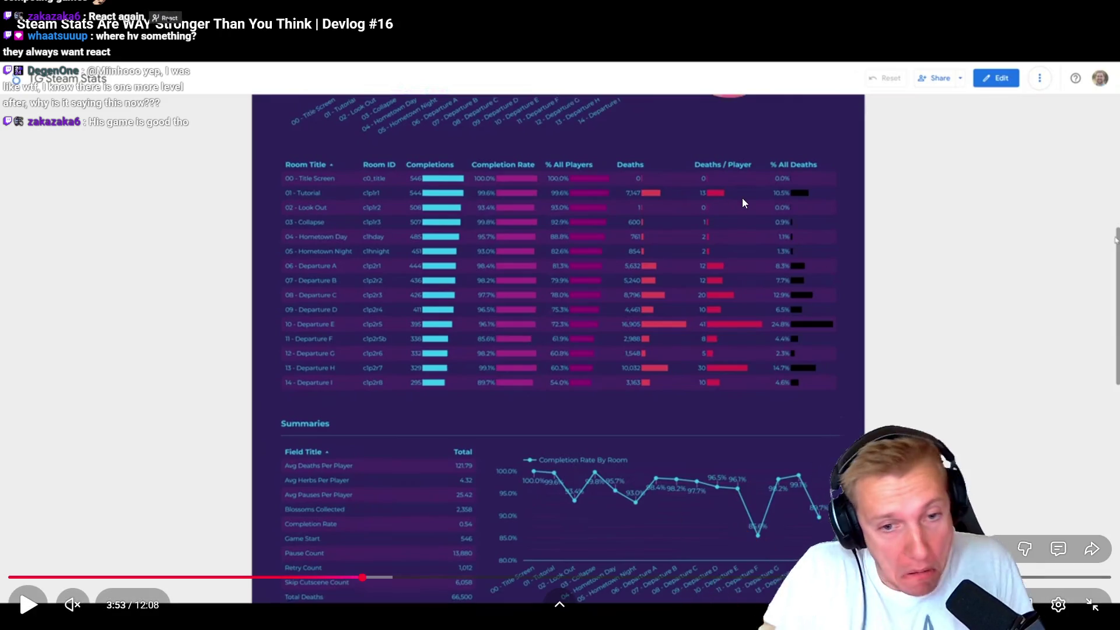
- Exit full screen so the whole YouTube video page shows
left_click(1093, 611)
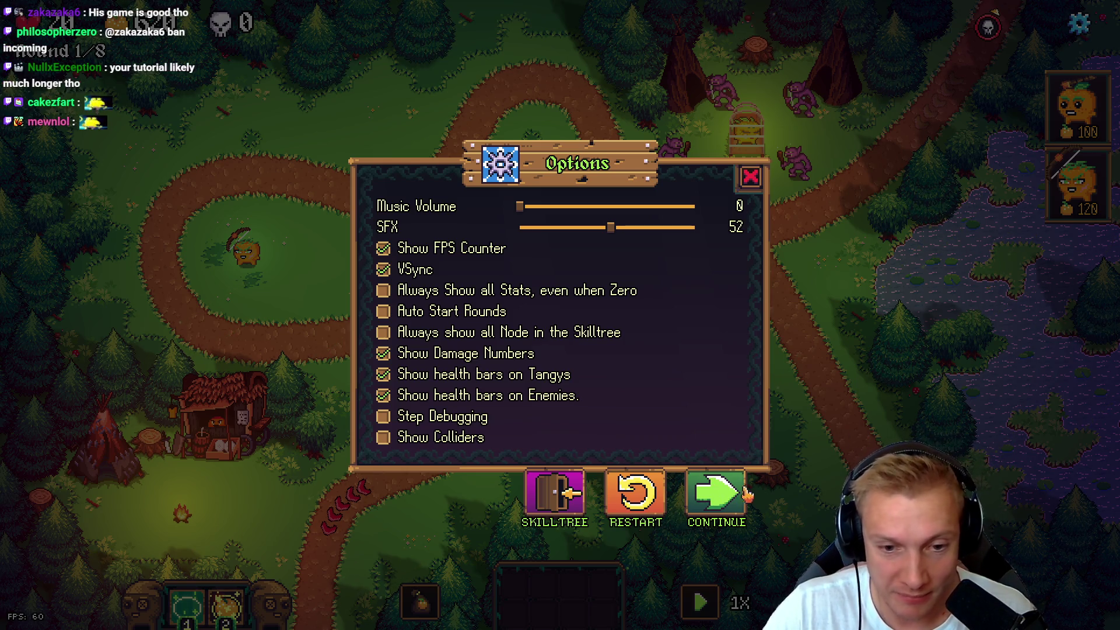
- Close Tangy TD's Options menu and switch back to the YouTube devlog
key("Escape")
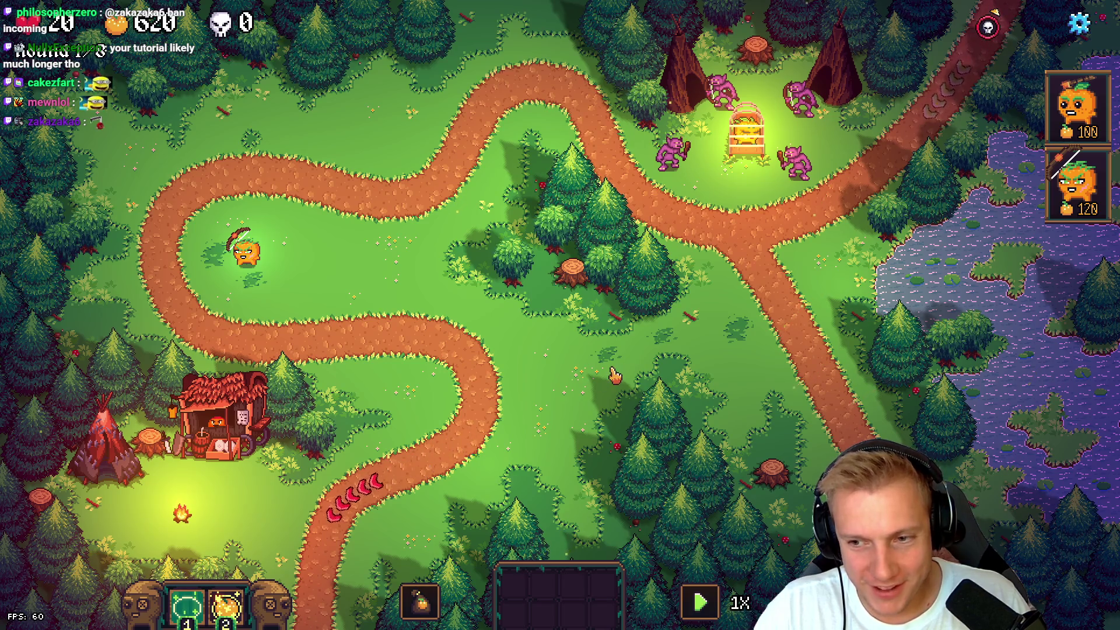
key("Escape")
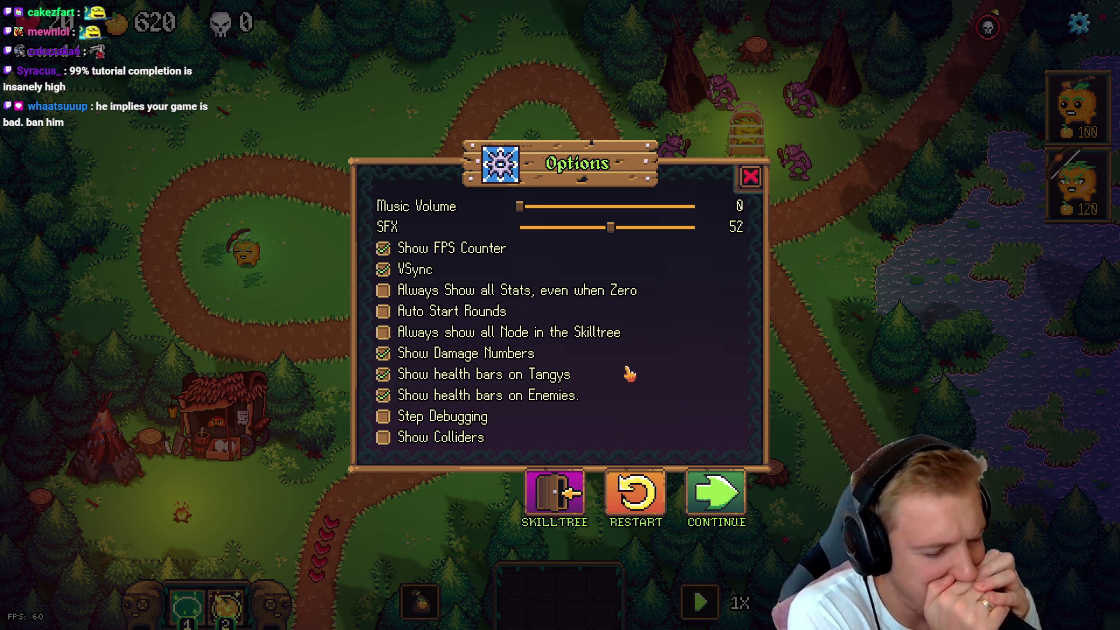
key("Escape")
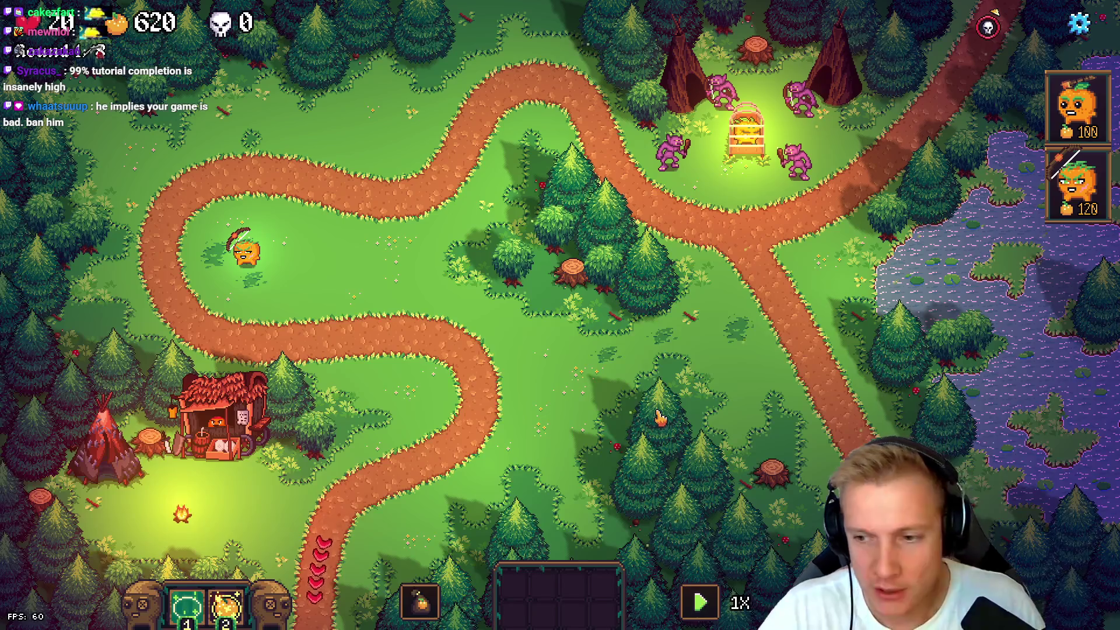
key("alt+Tab")
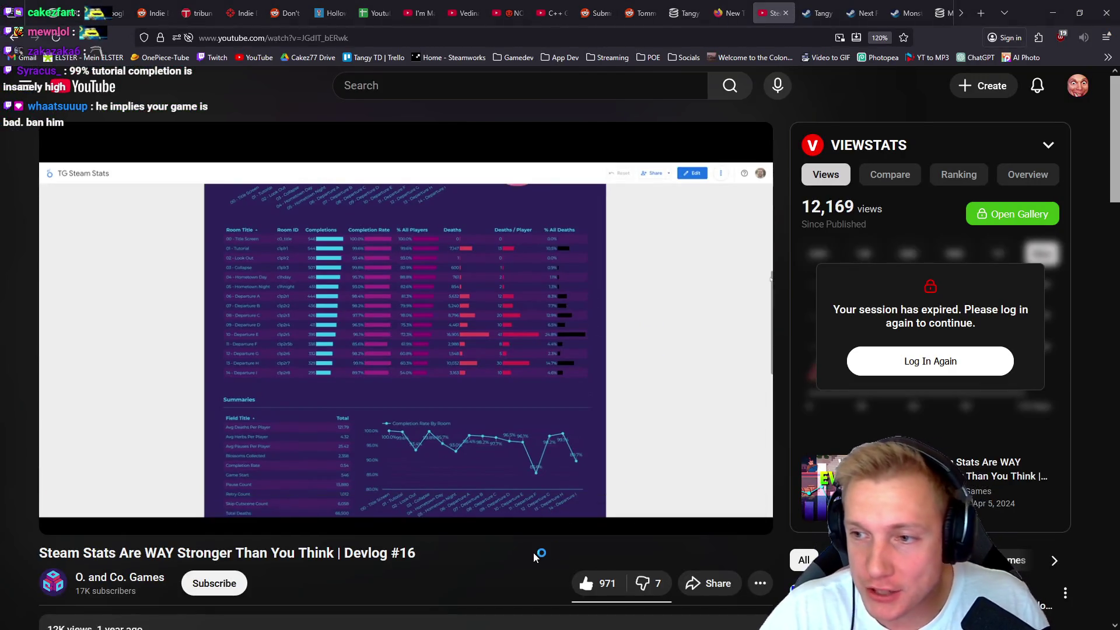
- Rebuild the game, delete Save.backup and Save.cake from CakezFramework, and launch with debugging
key("alt+Tab")
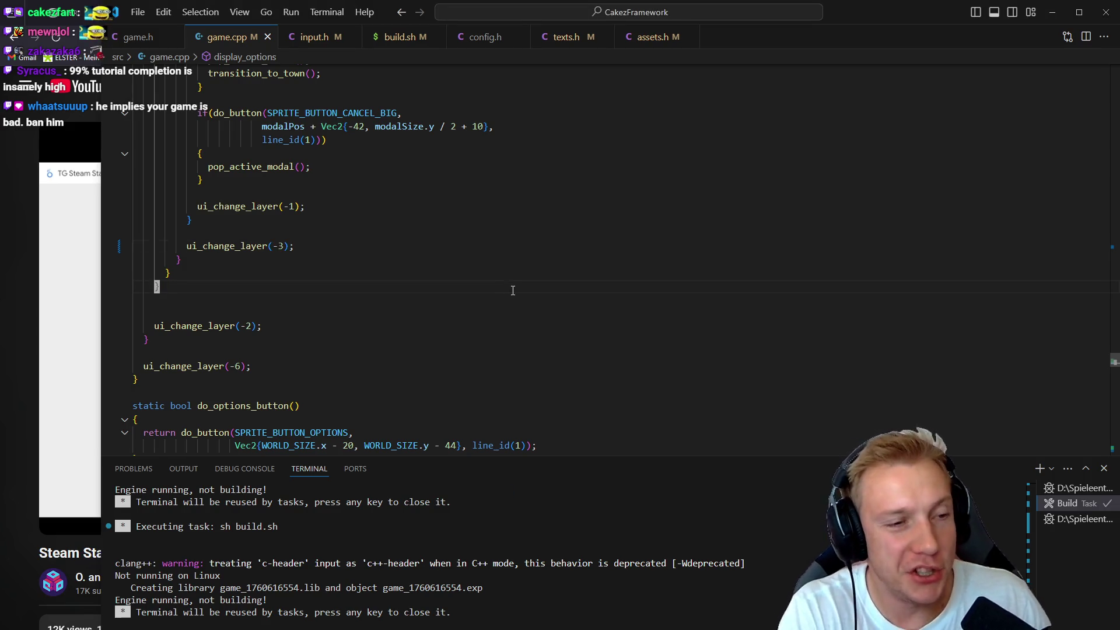
key("ctrl+shift+b")
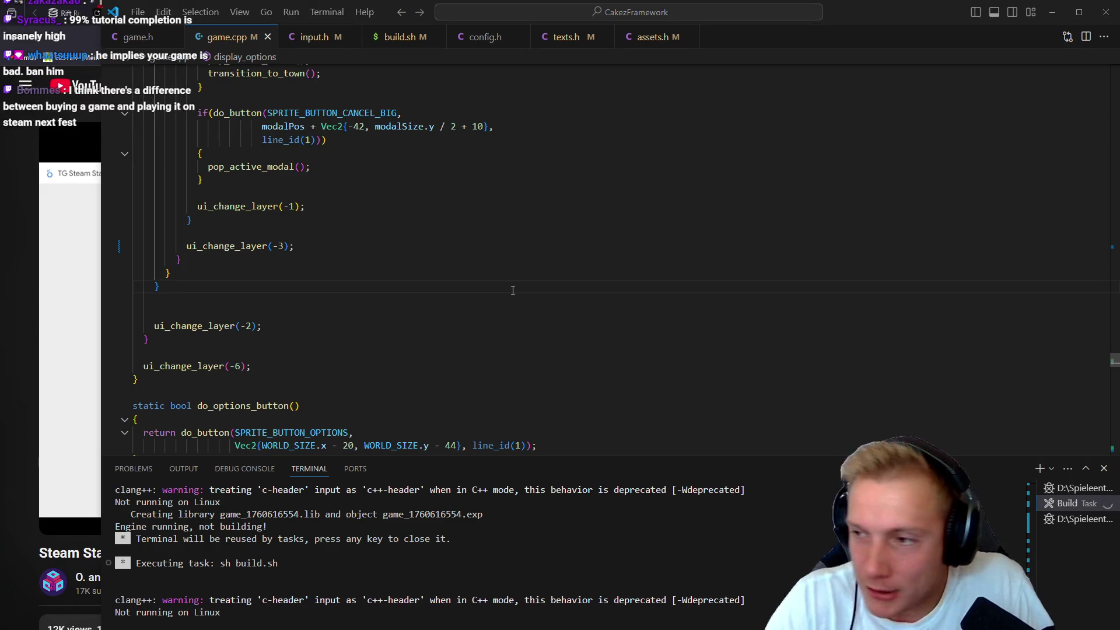
key("alt+Tab")
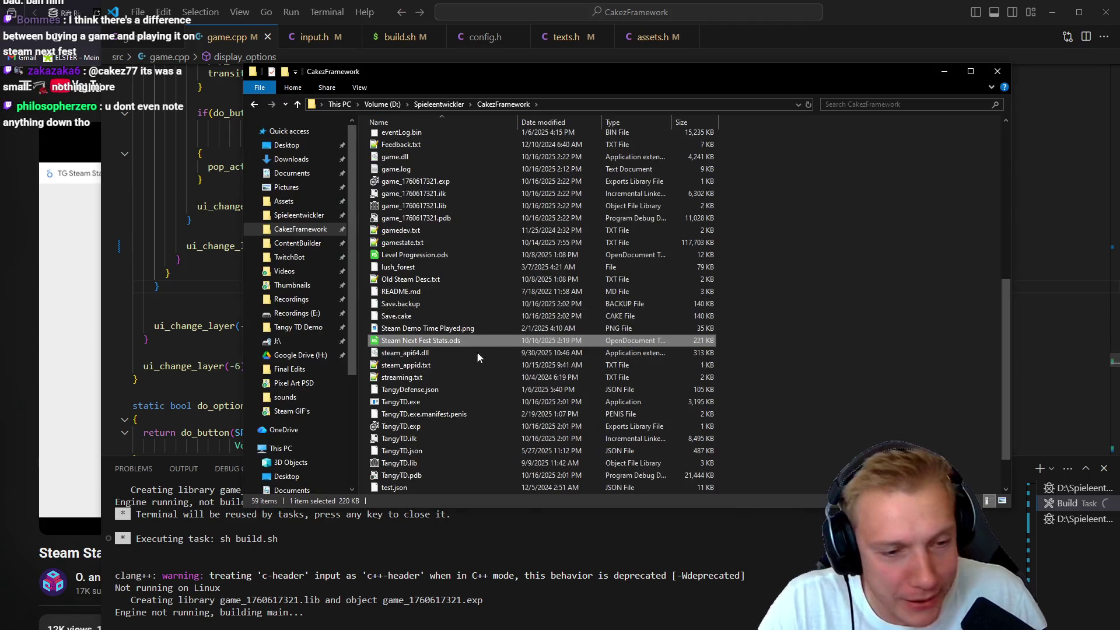
scroll(477, 358, "down", 1)
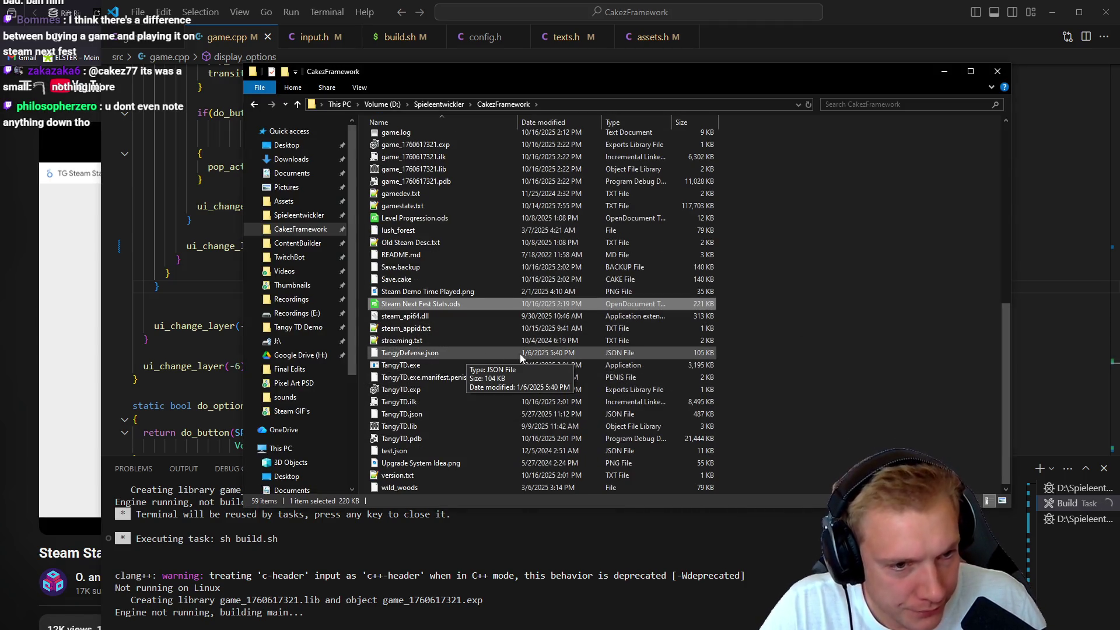
left_click(409, 279)
left_click(426, 266, "shift")
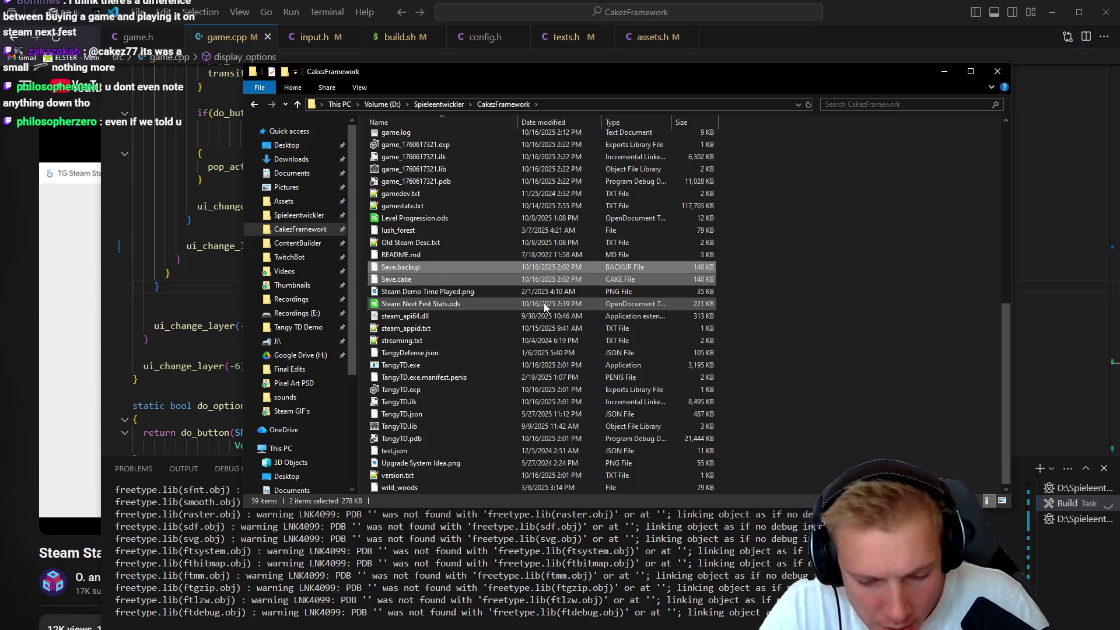
key("Delete")
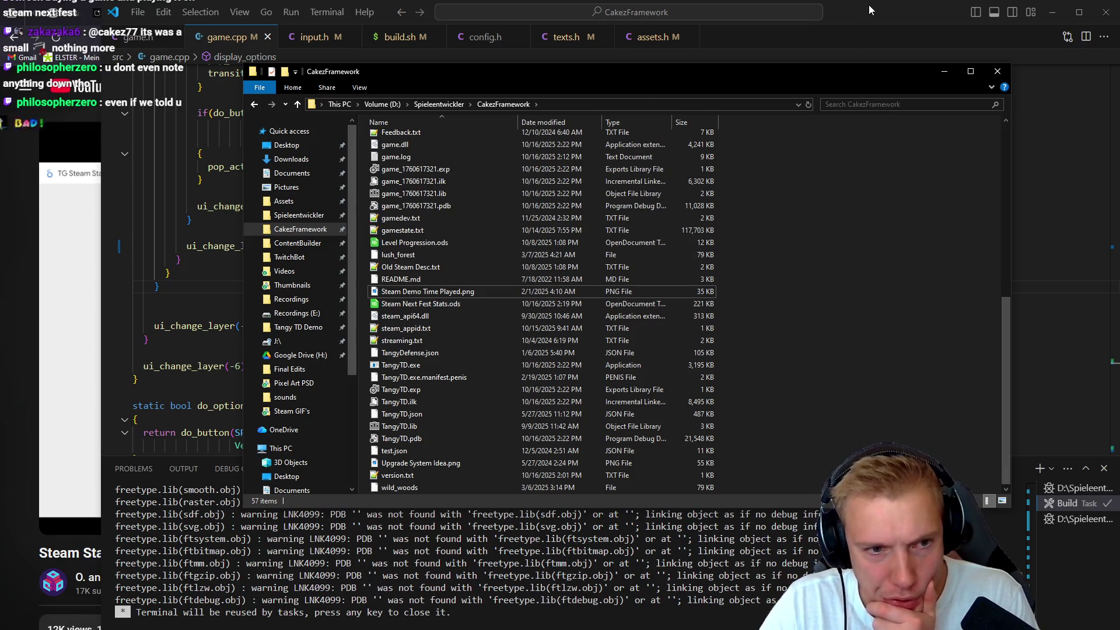
left_click(869, 10)
key("F5")
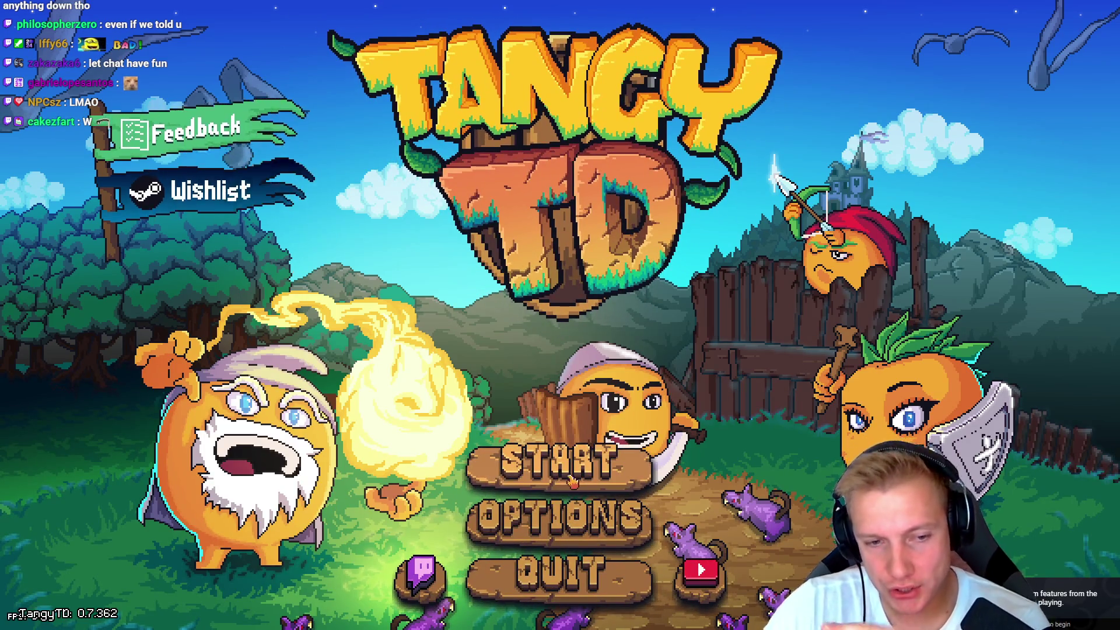
- Start a new Tangy TD game on Campsite Road, then return to the YouTube devlog
left_click(559, 462)
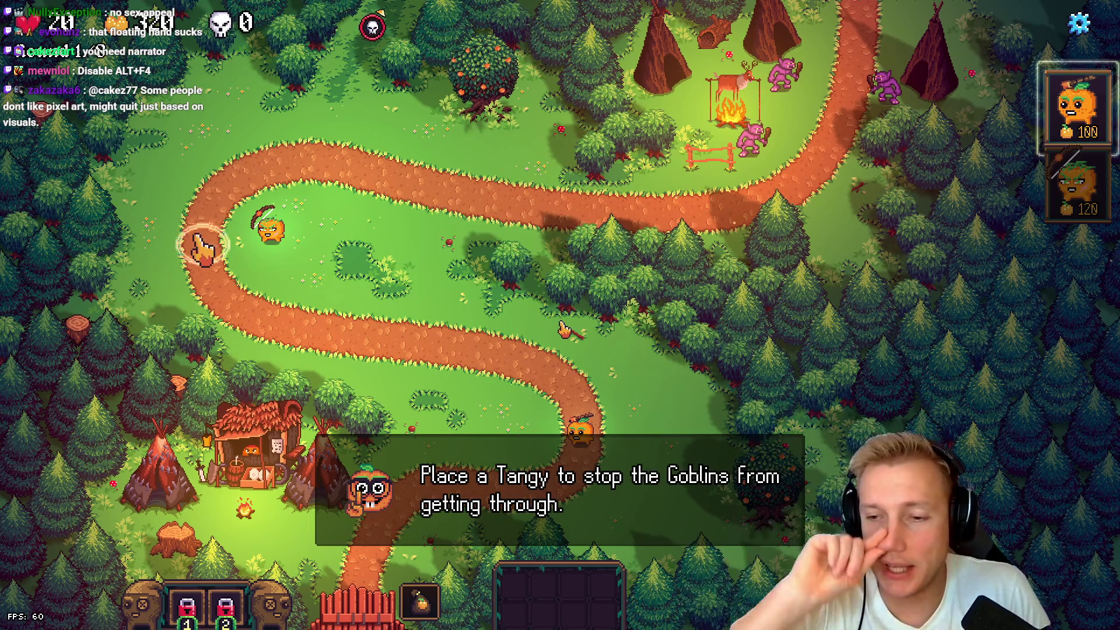
key("alt+Tab")
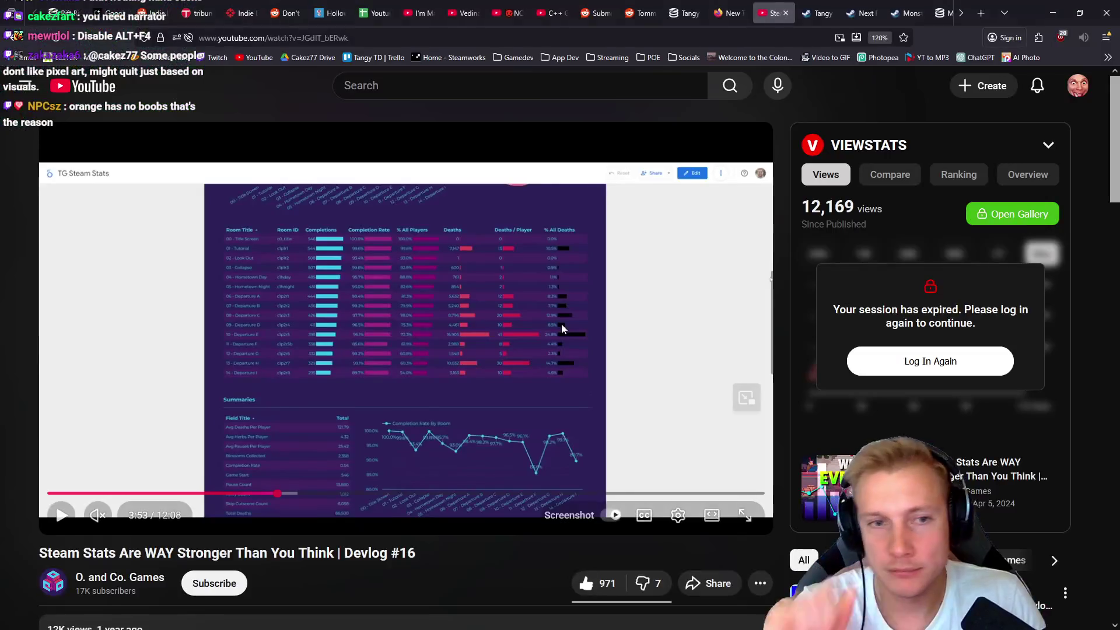
- Replay the devlog from 2:06, then switch to the Steam Next Fest Stats spreadsheet
left_click(172, 493)
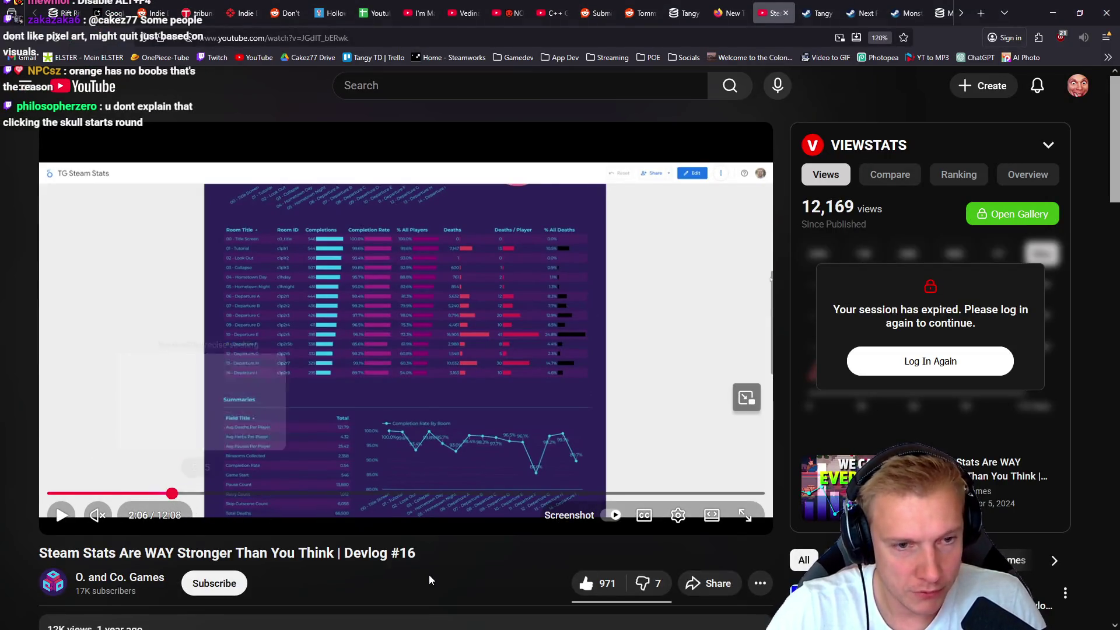
key("space")
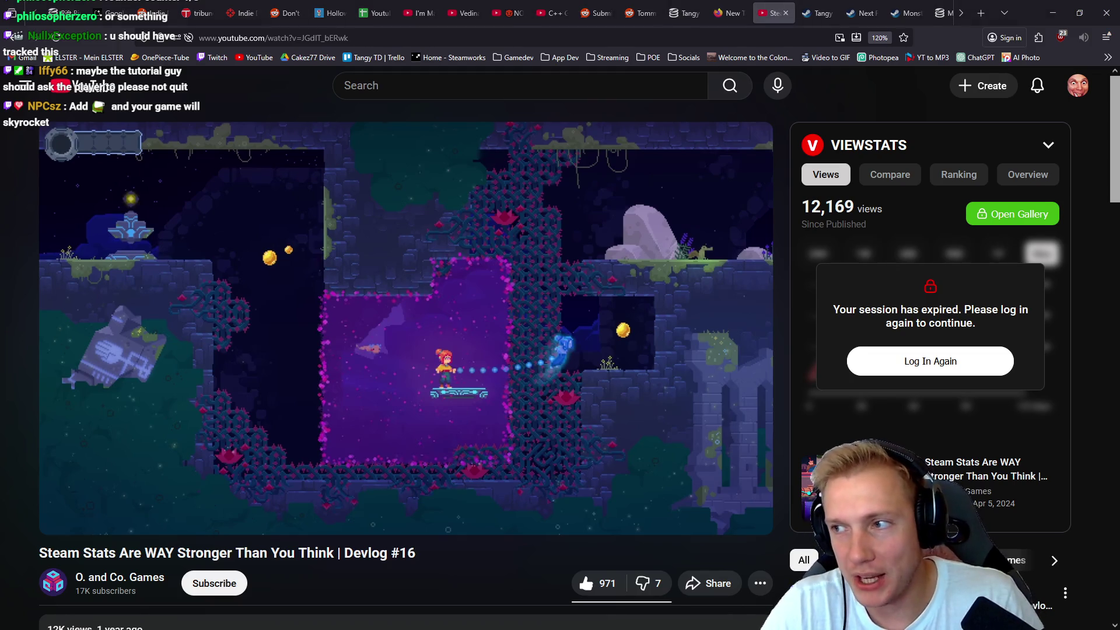
key("alt+Tab")
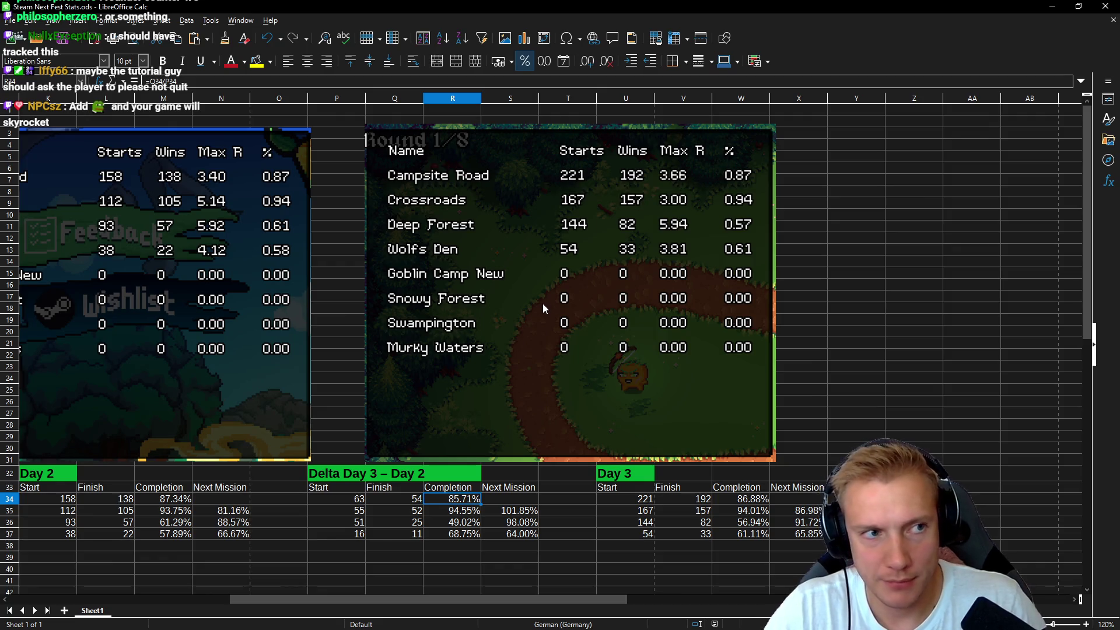
- Scroll across the Next Fest round stats, then return to the YouTube devlog
mouse_move(547, 600)
left_mouse_down()
mouse_move(326, 598)
mouse_move(558, 563)
mouse_move(467, 543)
mouse_move(256, 531)
mouse_move(293, 558)
mouse_move(611, 574)
mouse_move(560, 580)
left_mouse_up()
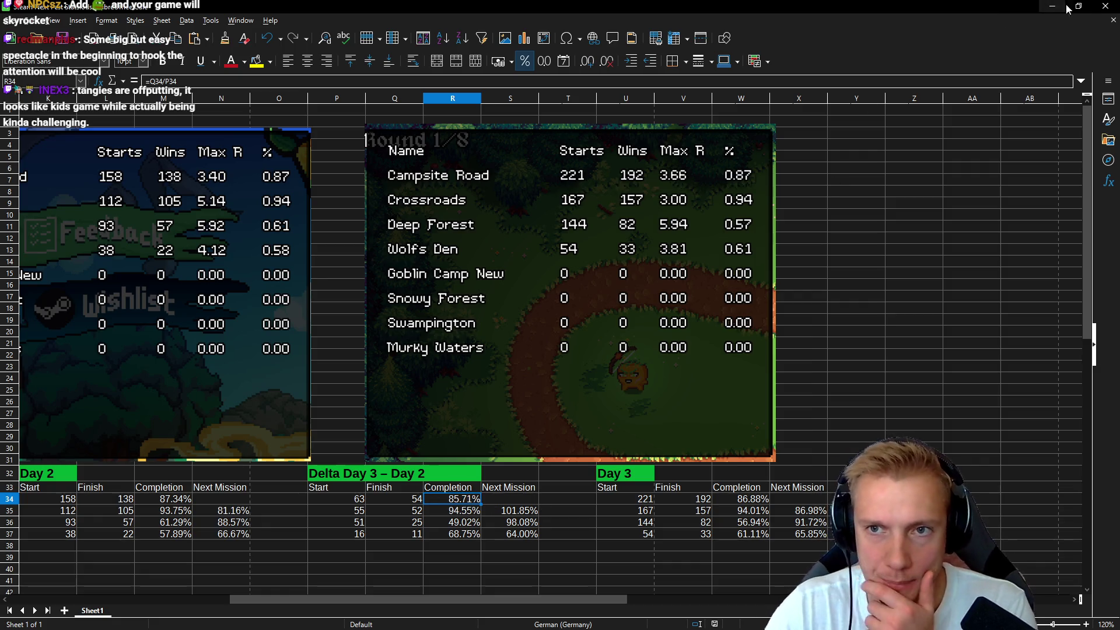
key("alt+Tab")
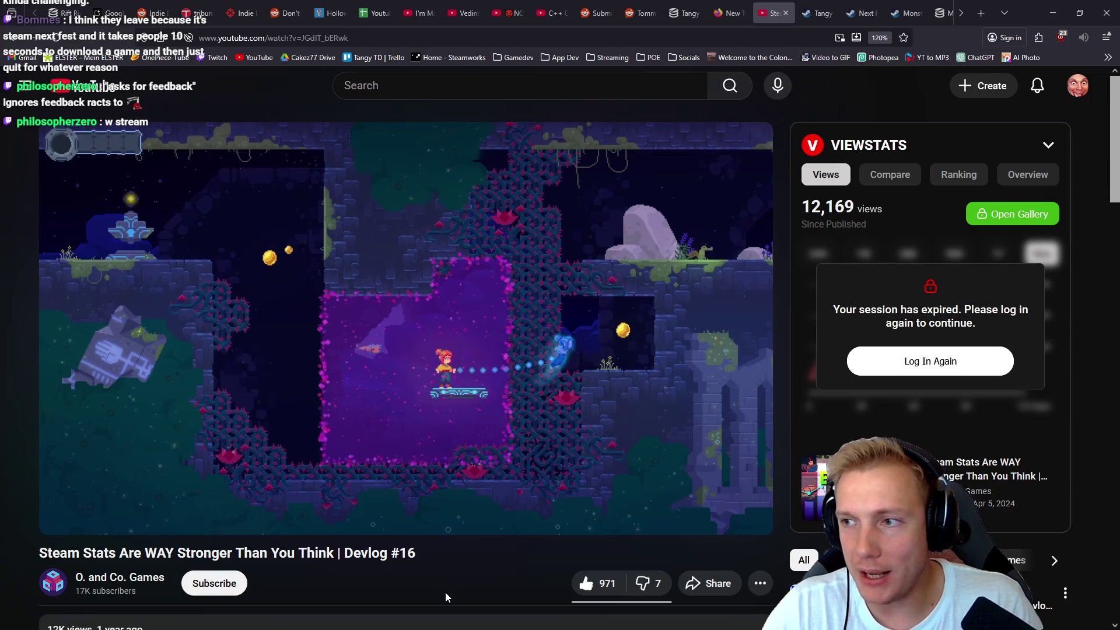
- Reopen Steam Next Fest Stats.ods and place a calculator to its left showing 221
key("alt+Tab")
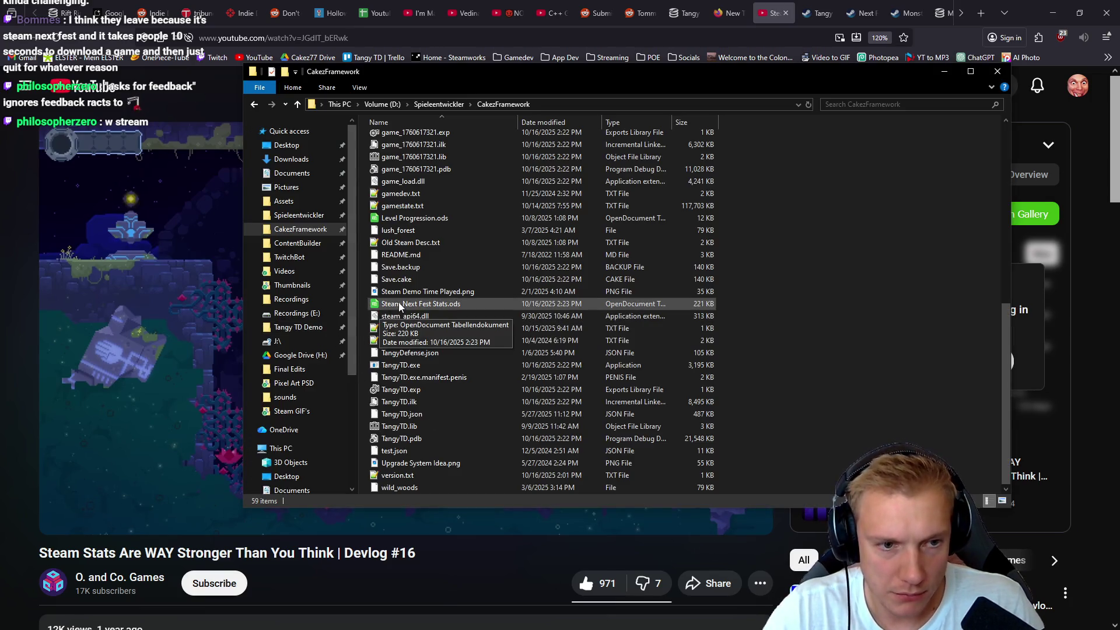
left_click(389, 305)
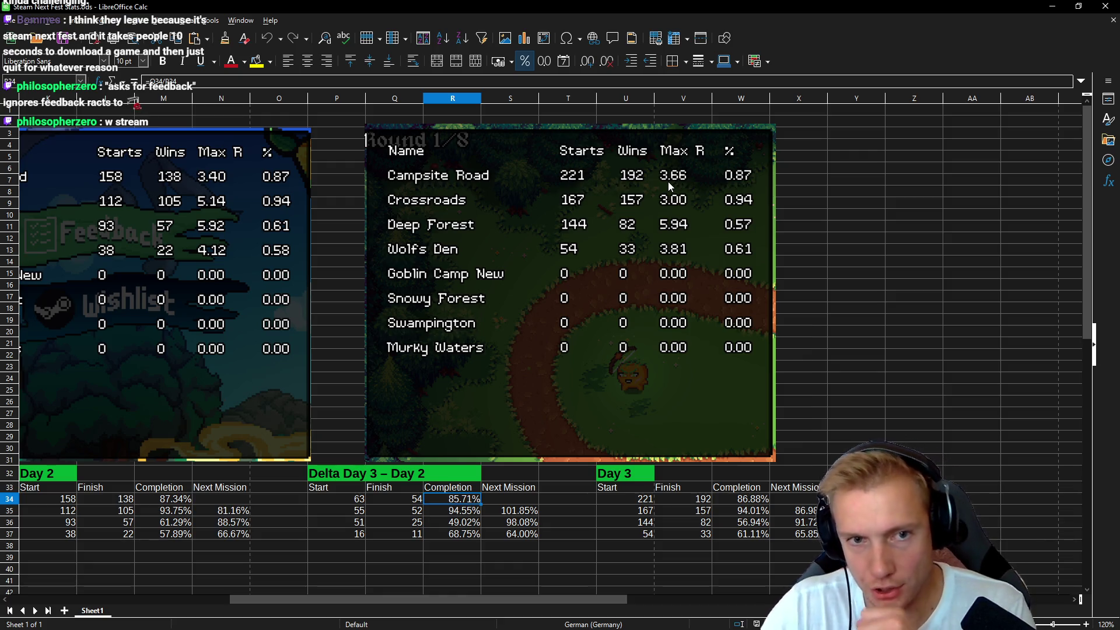
key("XF86Calculator")
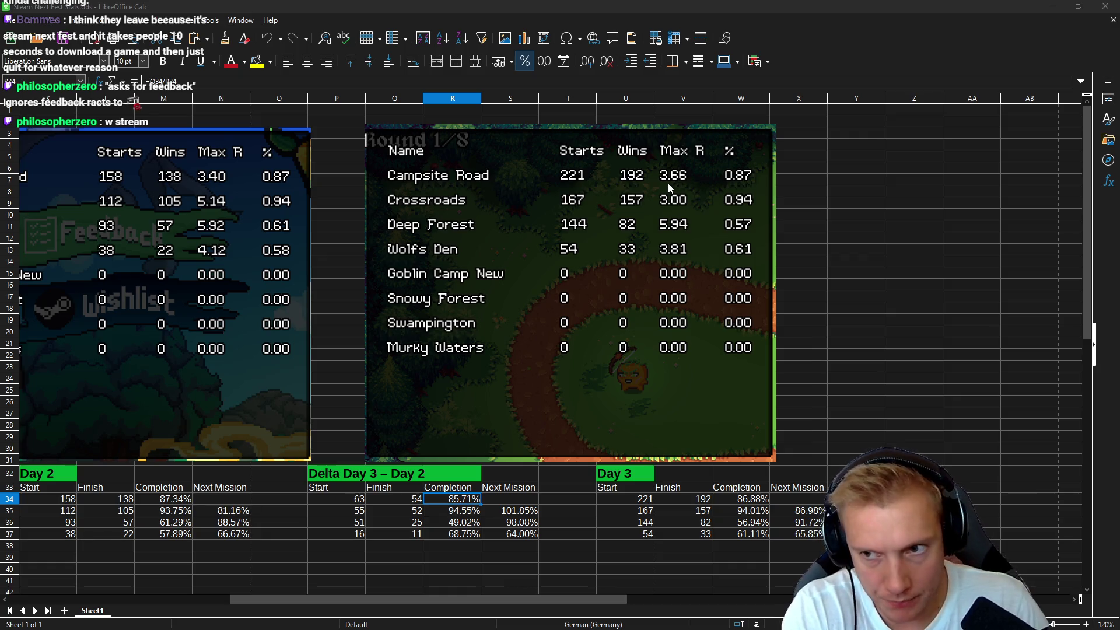
mouse_move(560, 102)
left_mouse_down()
mouse_move(231, 120)
mouse_move(244, 124)
left_mouse_up()
type("221")
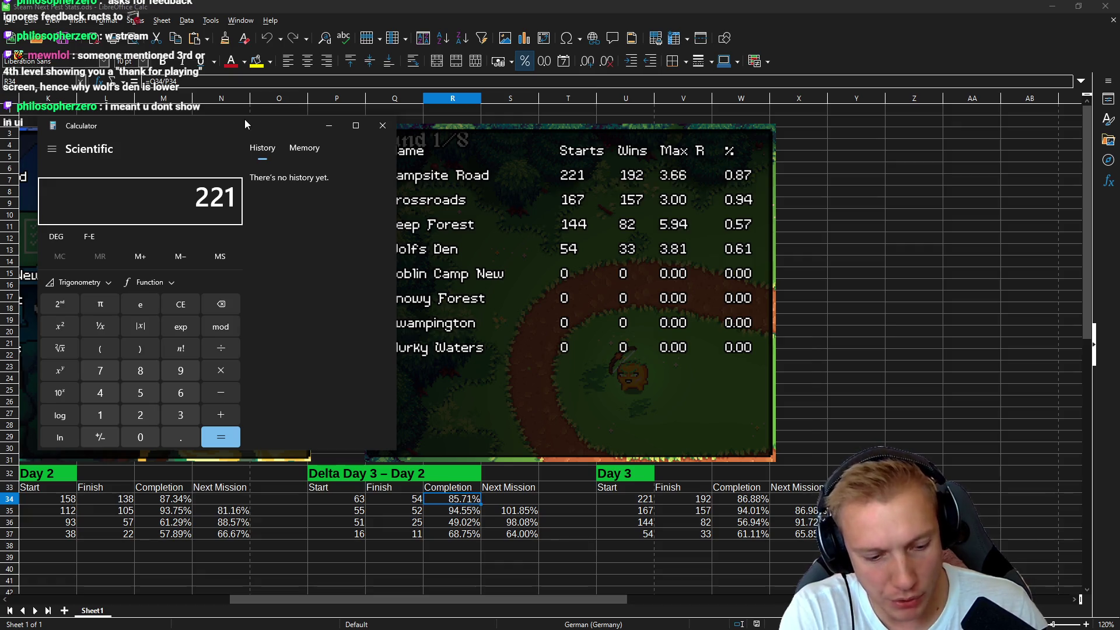
- Compute 221 − 192 = 29 in Calculator, then multiply by 3.66 to get 106.14
key("minus")
type("192")
key("Return")
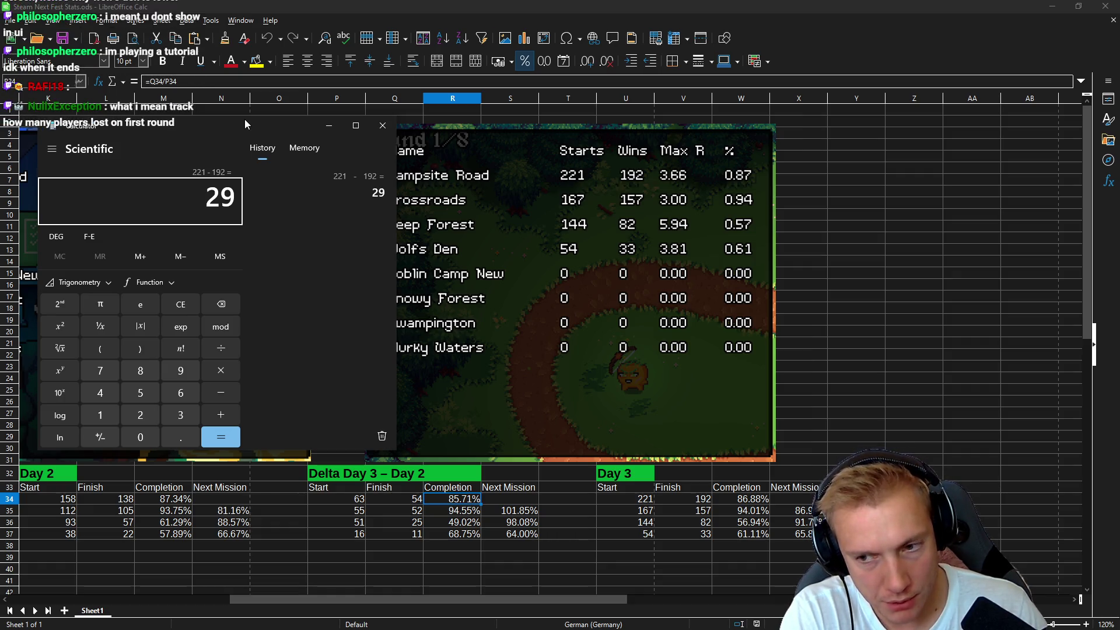
type("*3")
type(".")
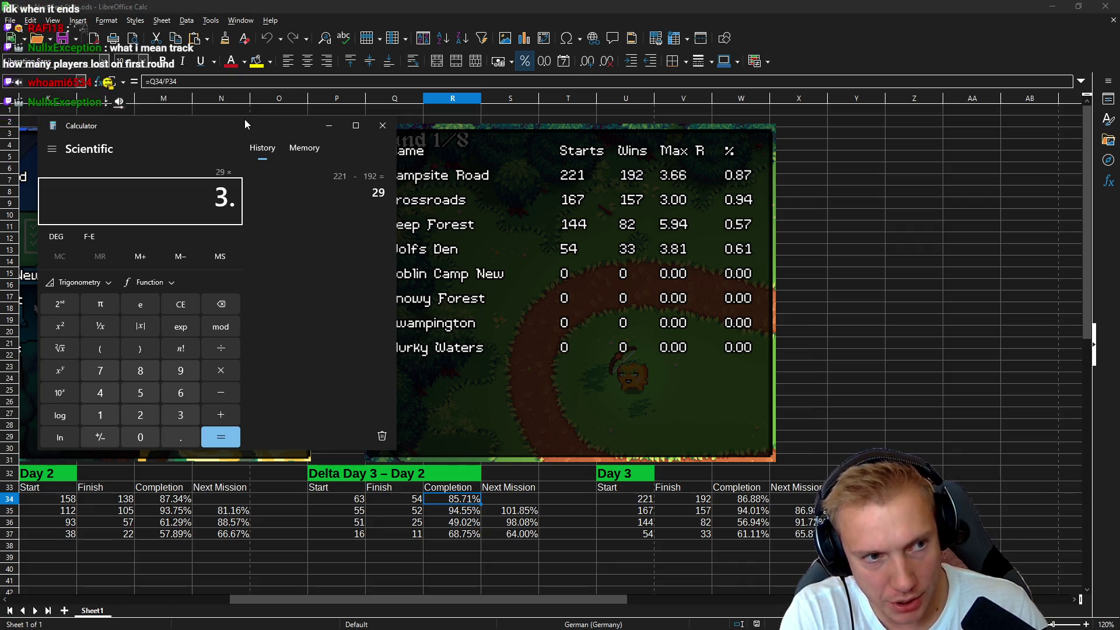
type("66")
key("Return")
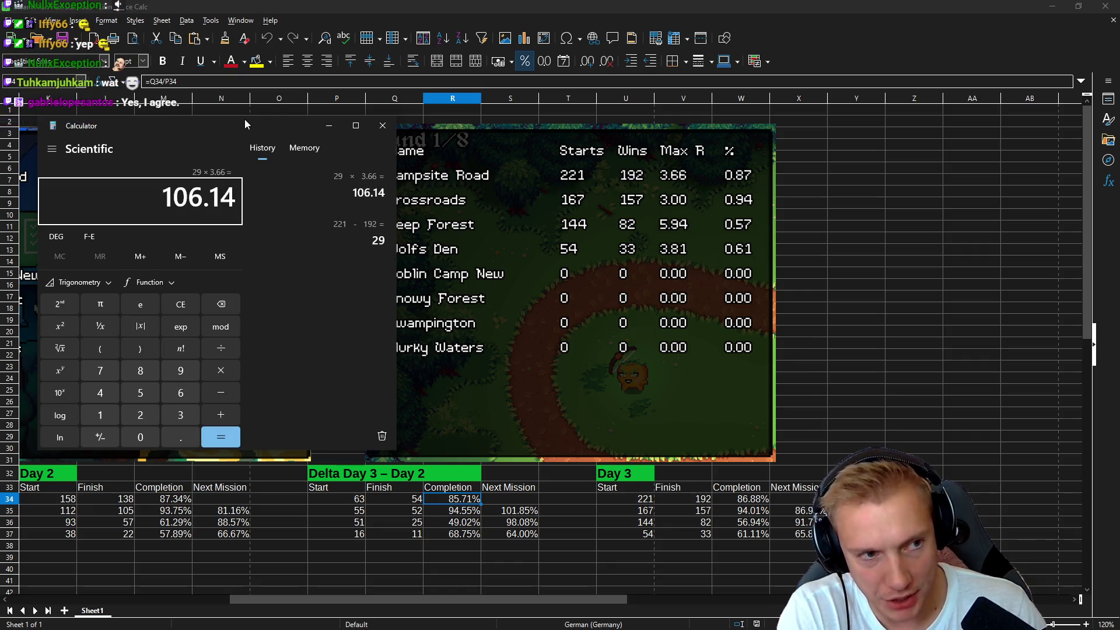
- Add 192 × 8 for a total of 1,642.14 and return to Visual Studio Code
type("106.14 +")
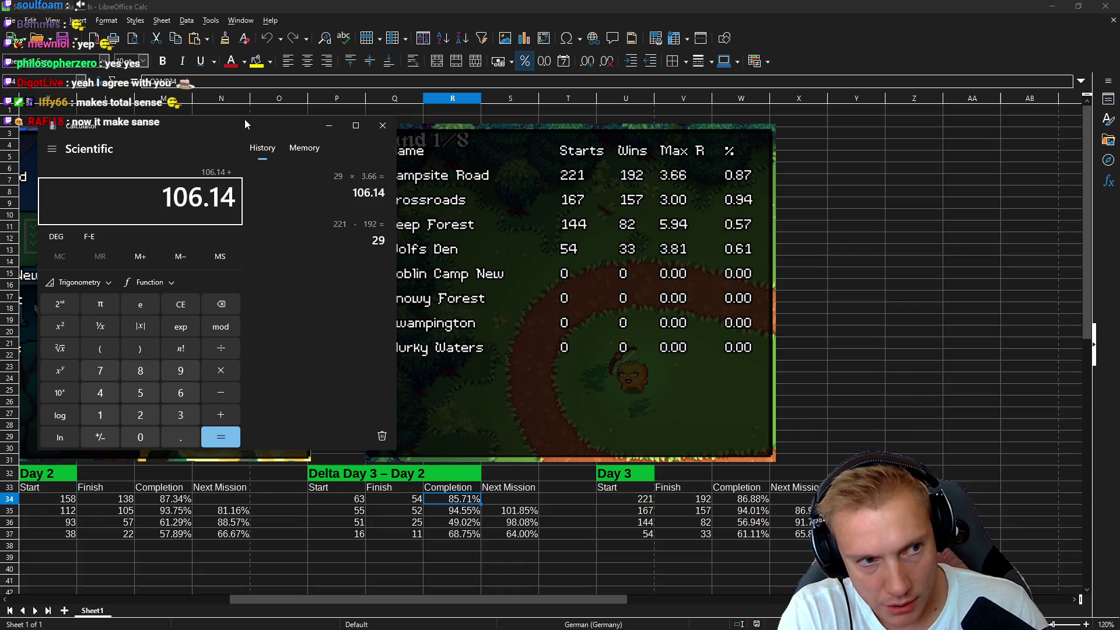
type("192")
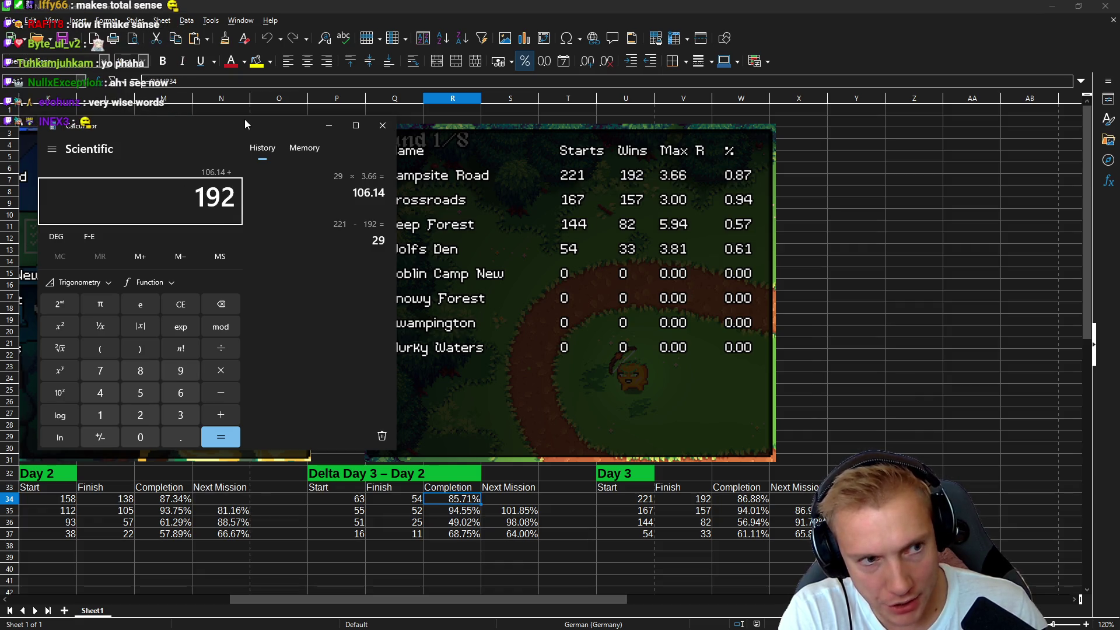
type("*8")
key("Return")
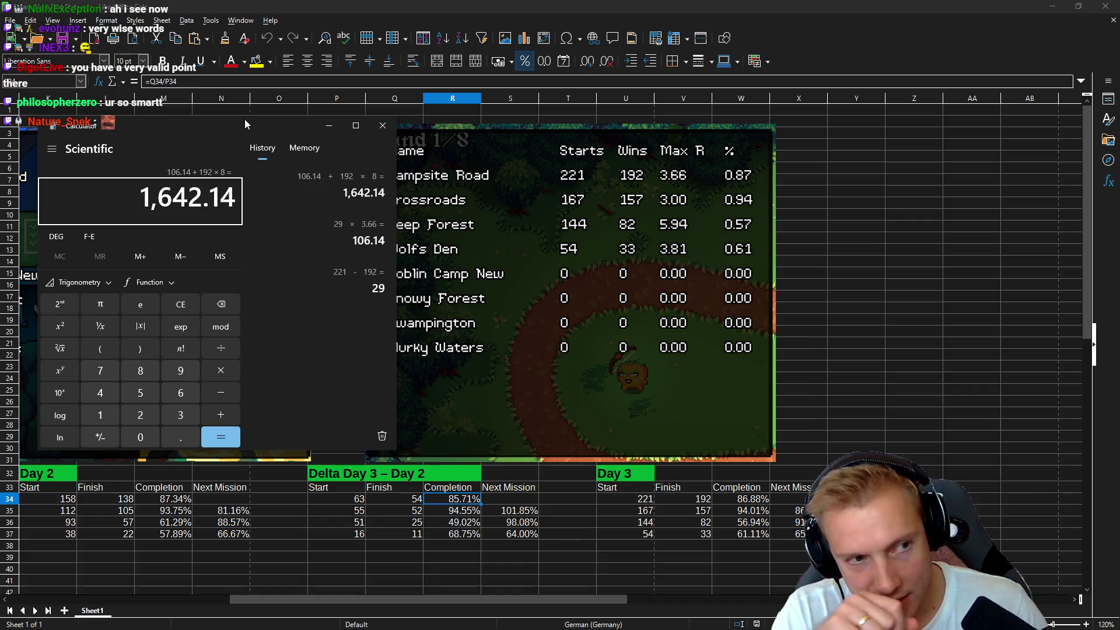
left_click(244, 119)
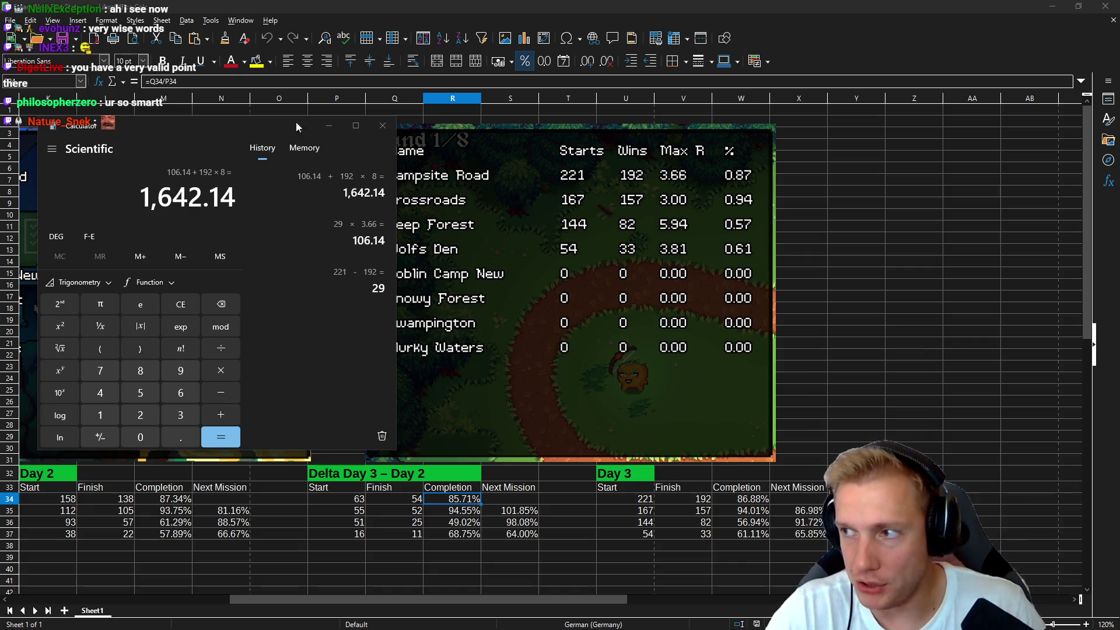
key("alt+Tab")
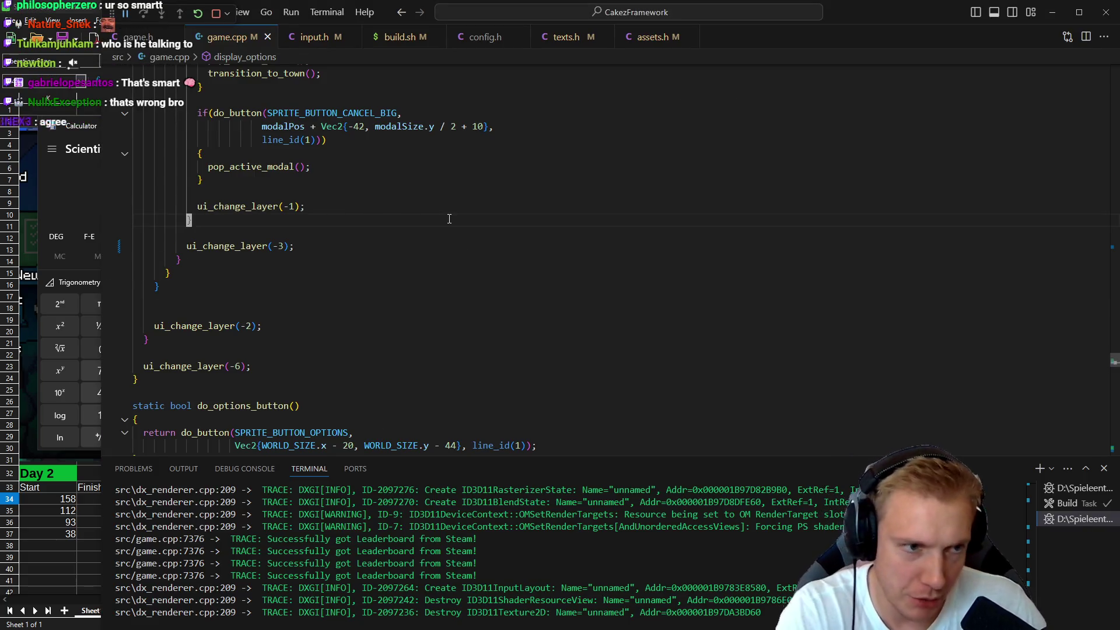
- Search game.cpp for 'get' matches around display_options, then dismiss the find
key("F4")
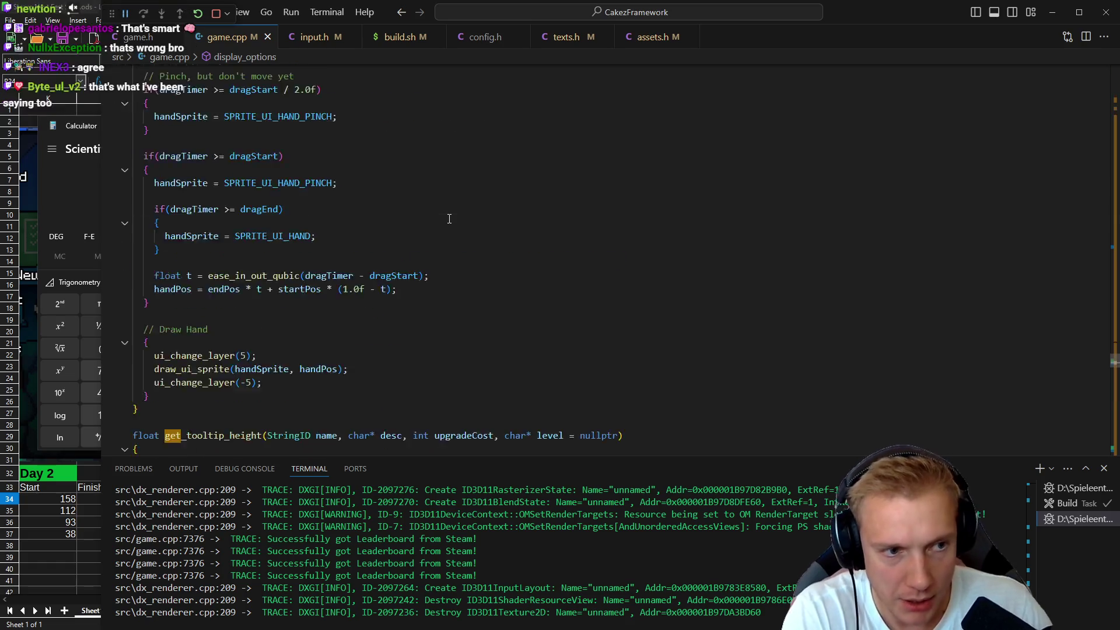
key("Escape")
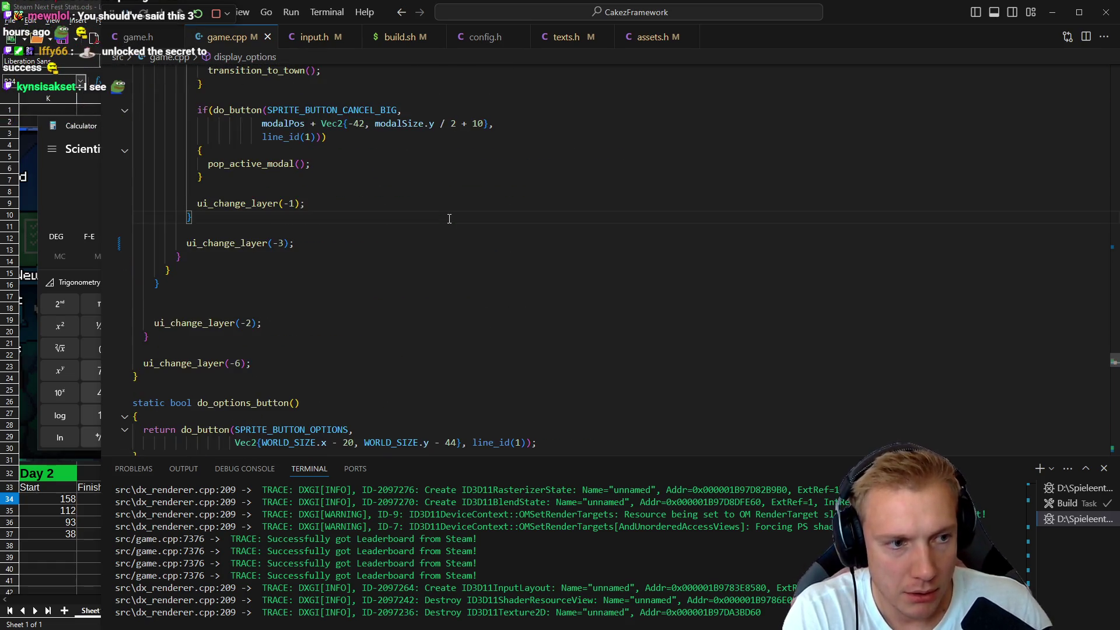
key("Up")
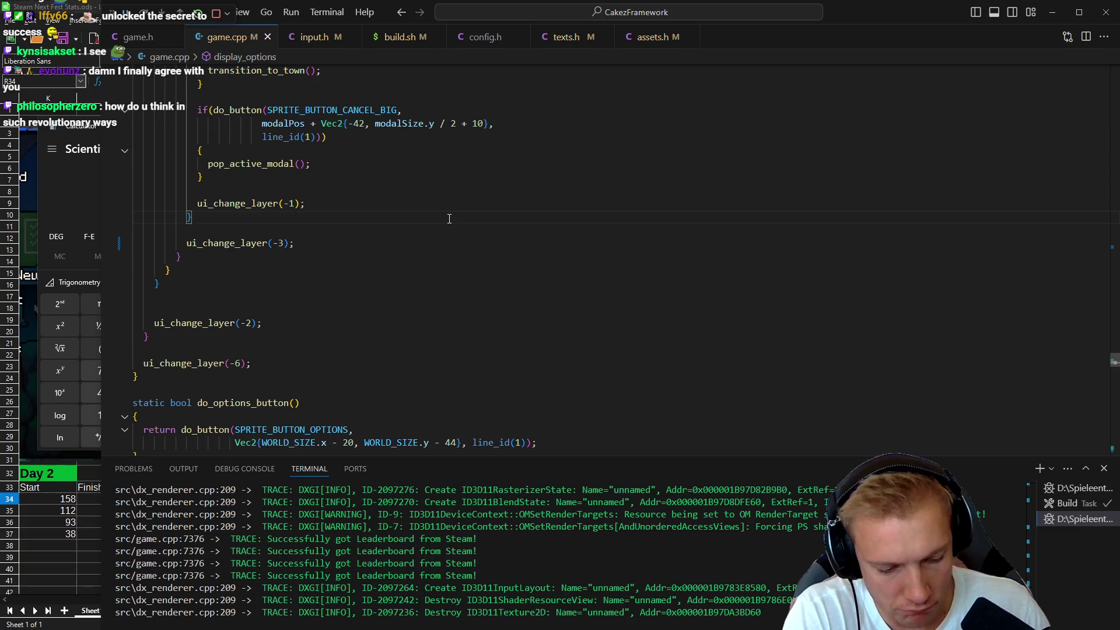
key("F4")
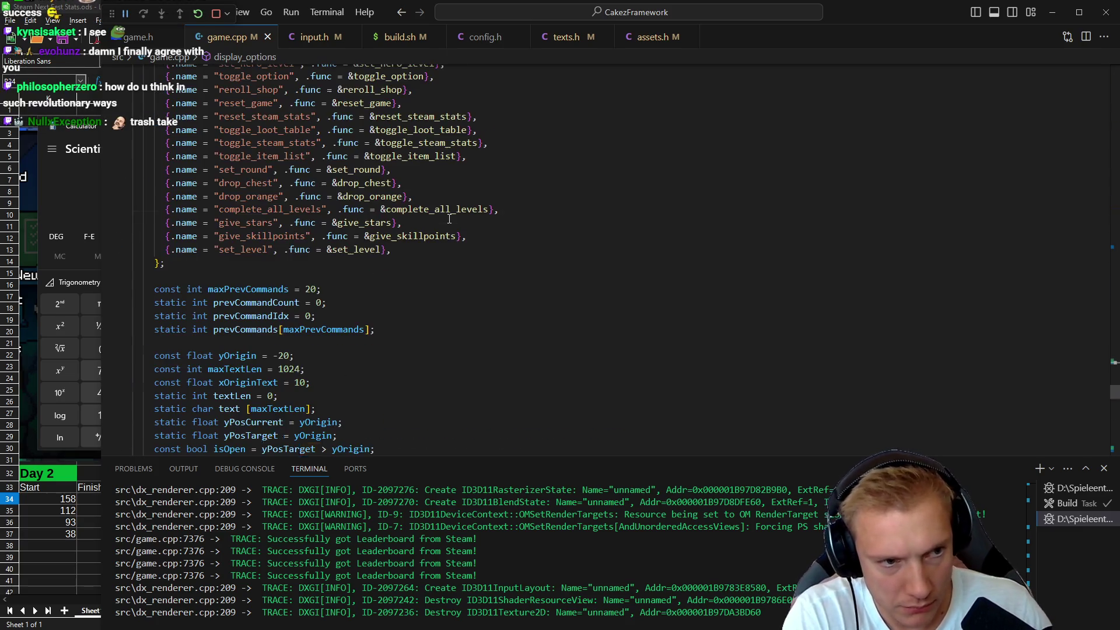
key("Escape")
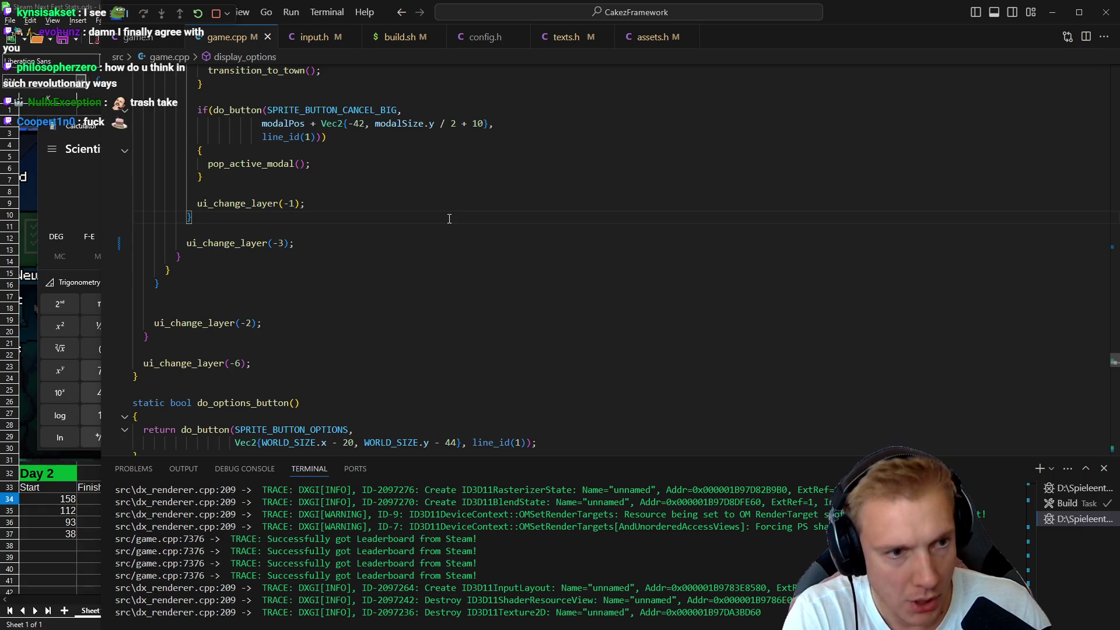
- Search all files for 'gobalstats' and open the GetGlobalStats call in toggle_steam_stats
key("ctrl+shift+f")
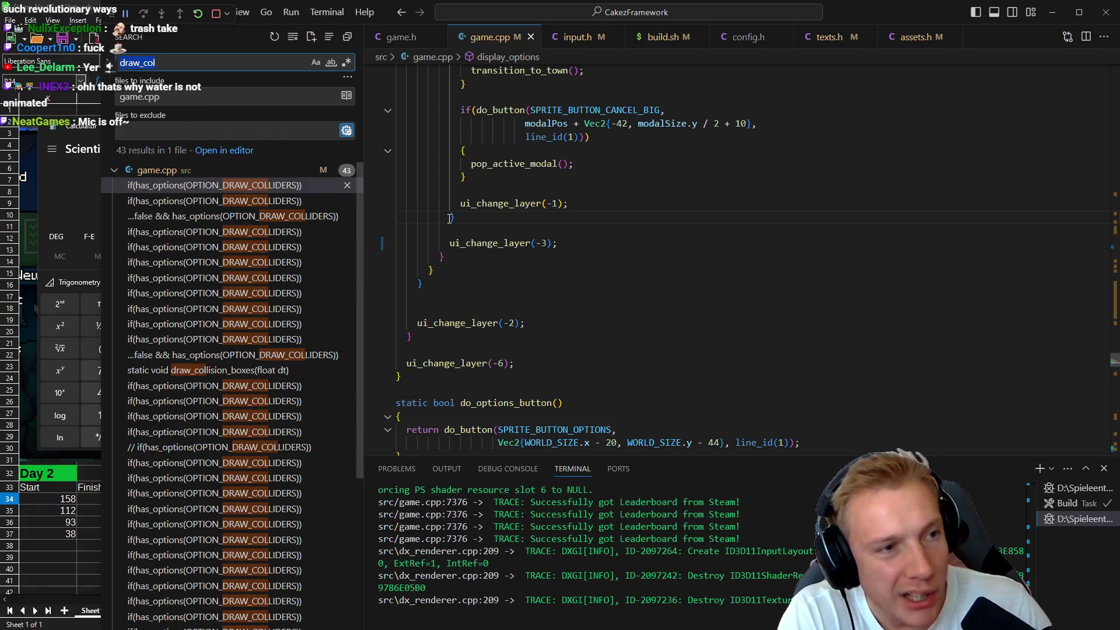
type("get glo")
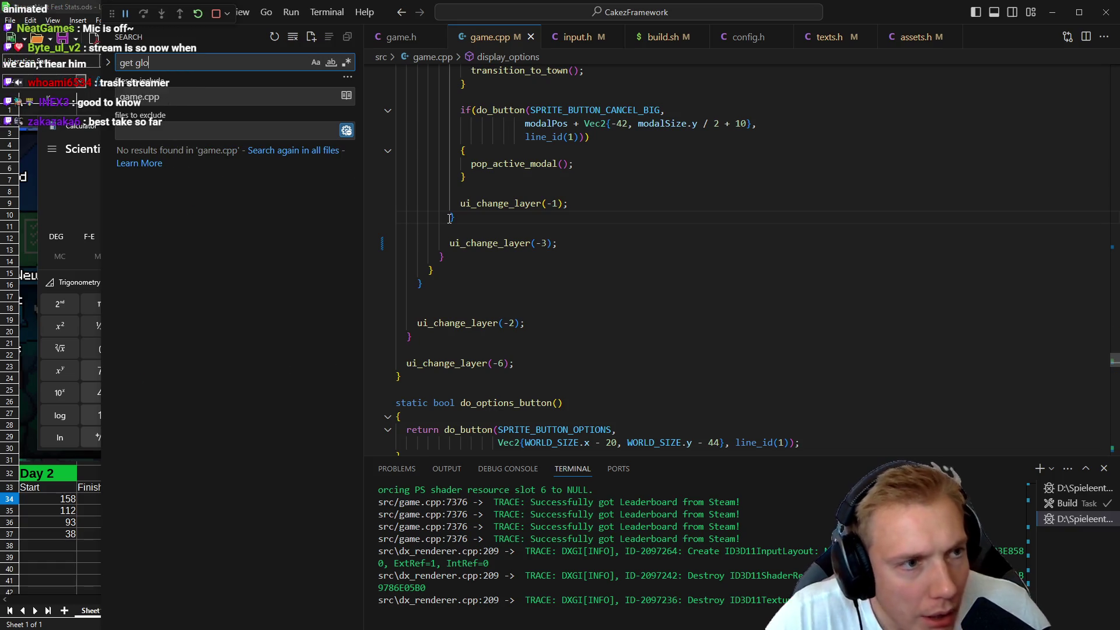
key("ctrl+a")
type("g")
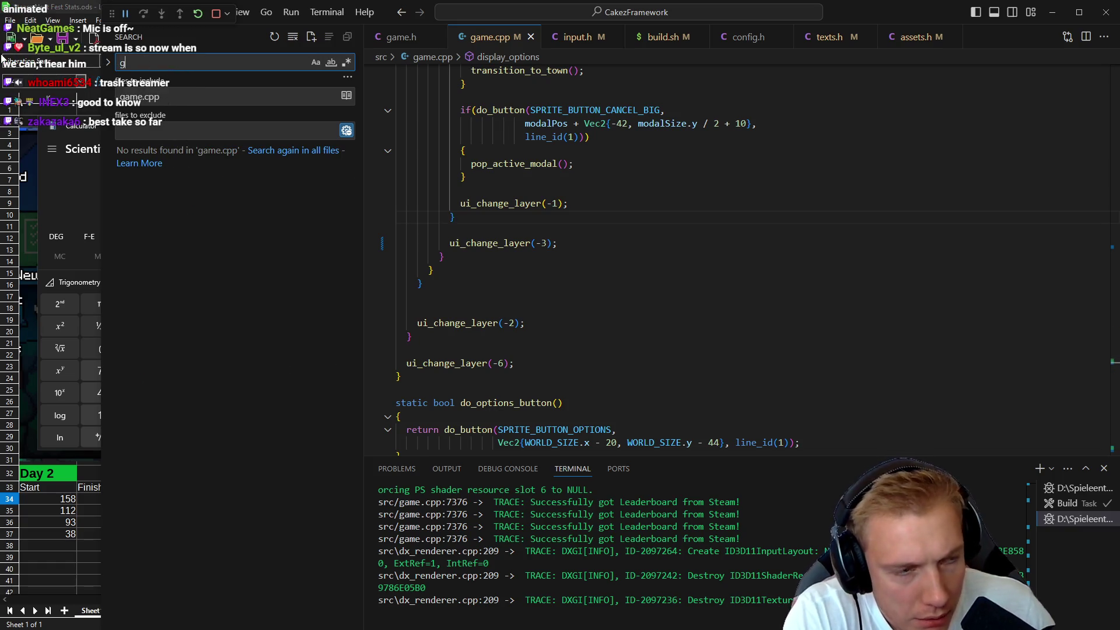
type("etglobalstats")
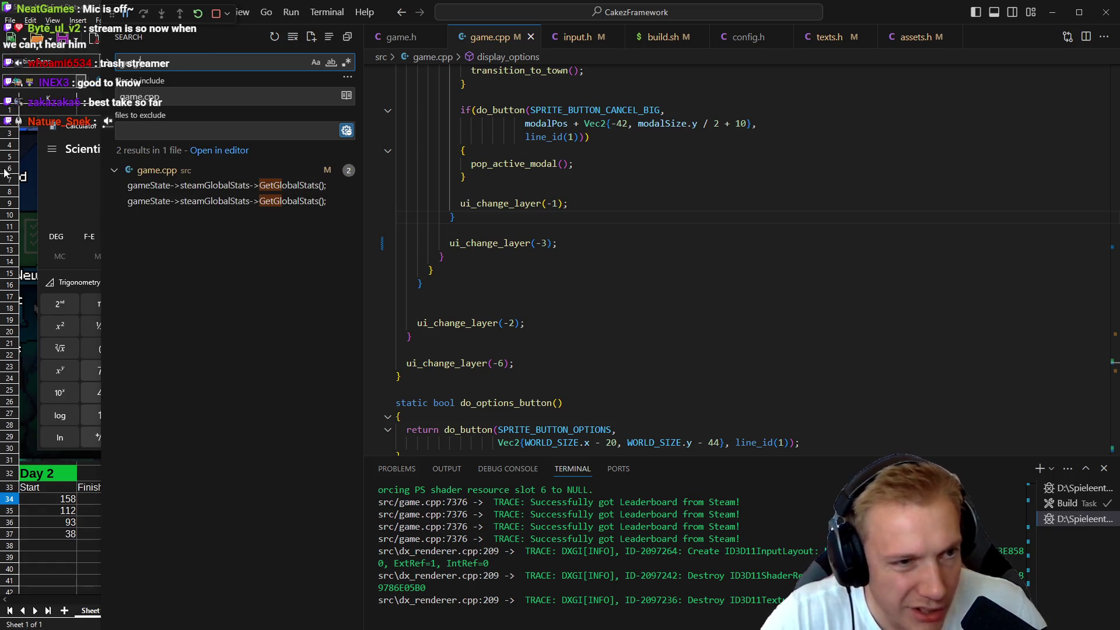
left_click(220, 186)
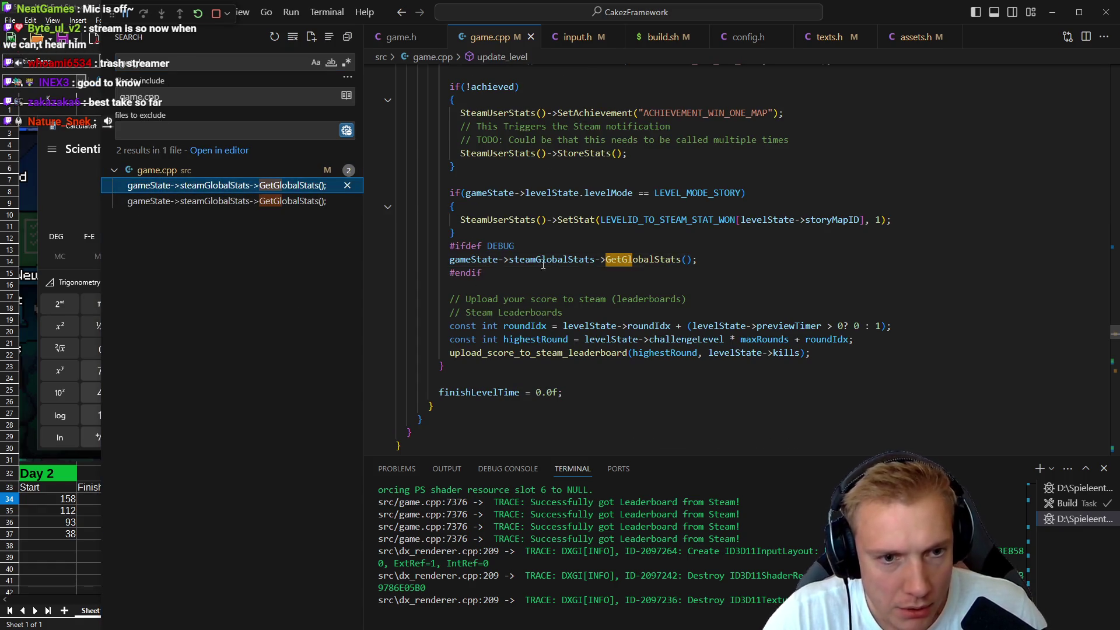
scroll(543, 264, "up", 5)
scroll(543, 264, "down", 5)
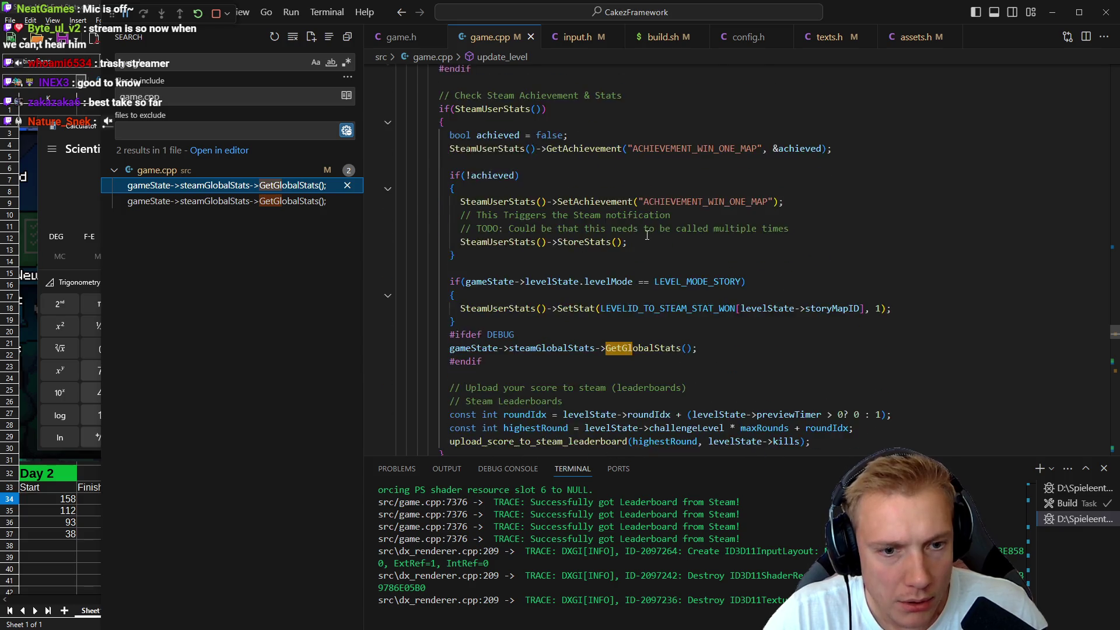
left_click(189, 202)
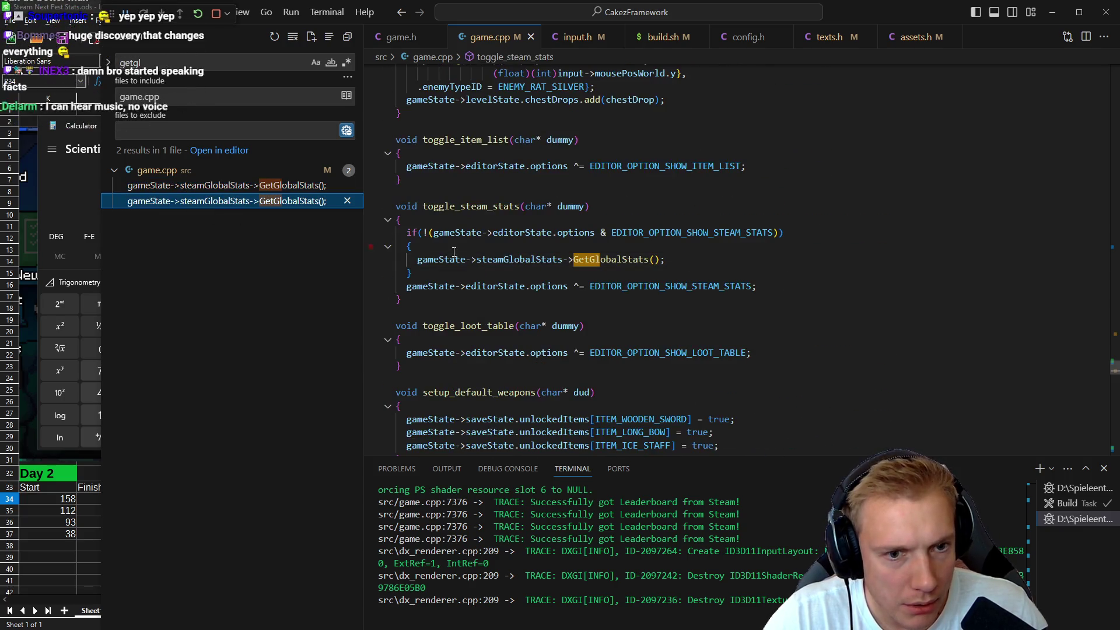
- Place the caret on steamGlobalStats, start a find for 'display_', then cancel it
left_click(532, 259)
type("display_")
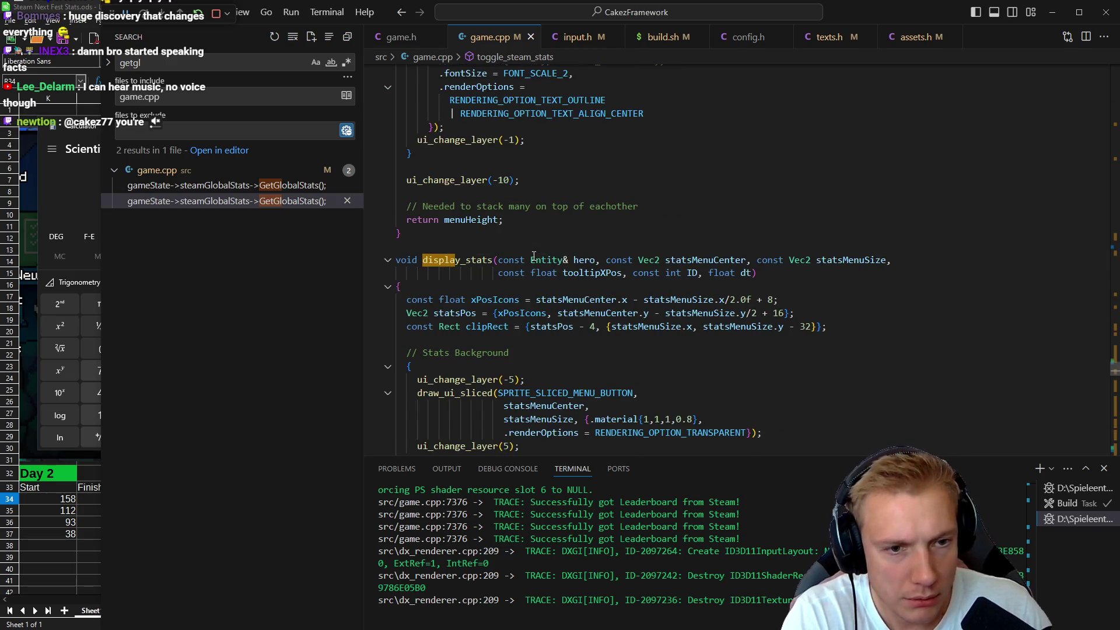
key("Escape")
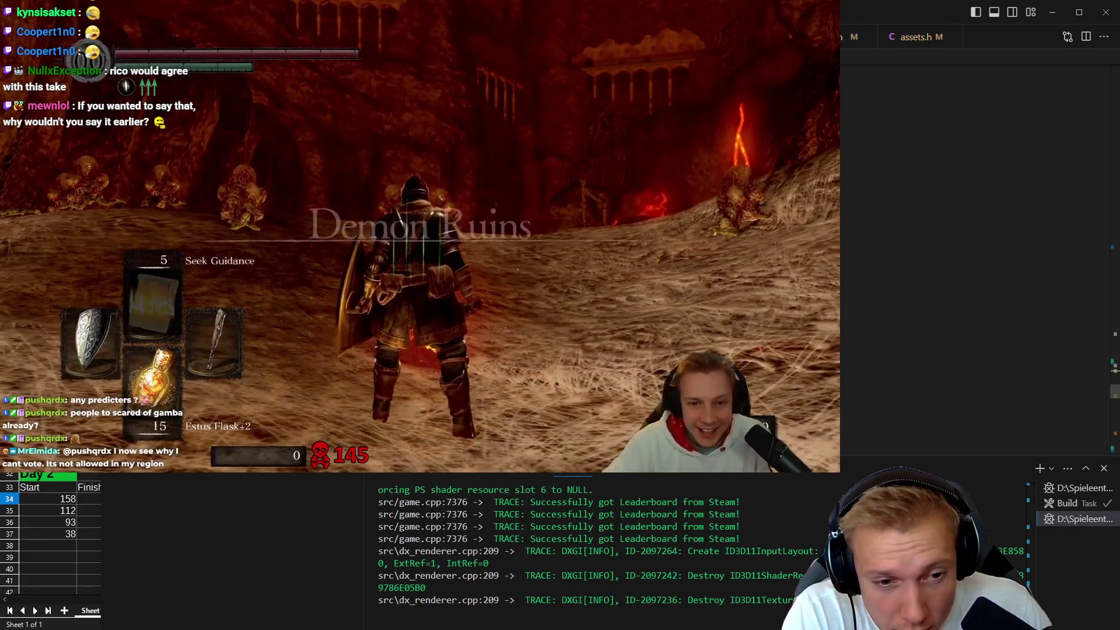
- Jump to the toggle_steam_stats definition and search the files for 'show_steam_stats'
key("alt+Tab")
left_click(528, 254, "ctrl")
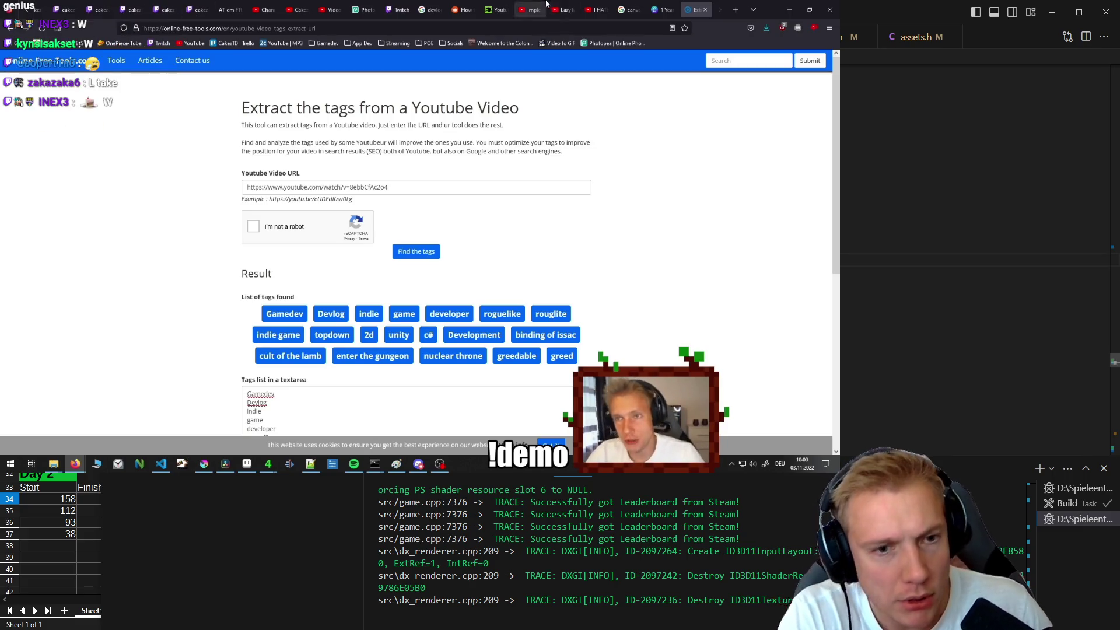
key("alt+Tab")
type("show_s")
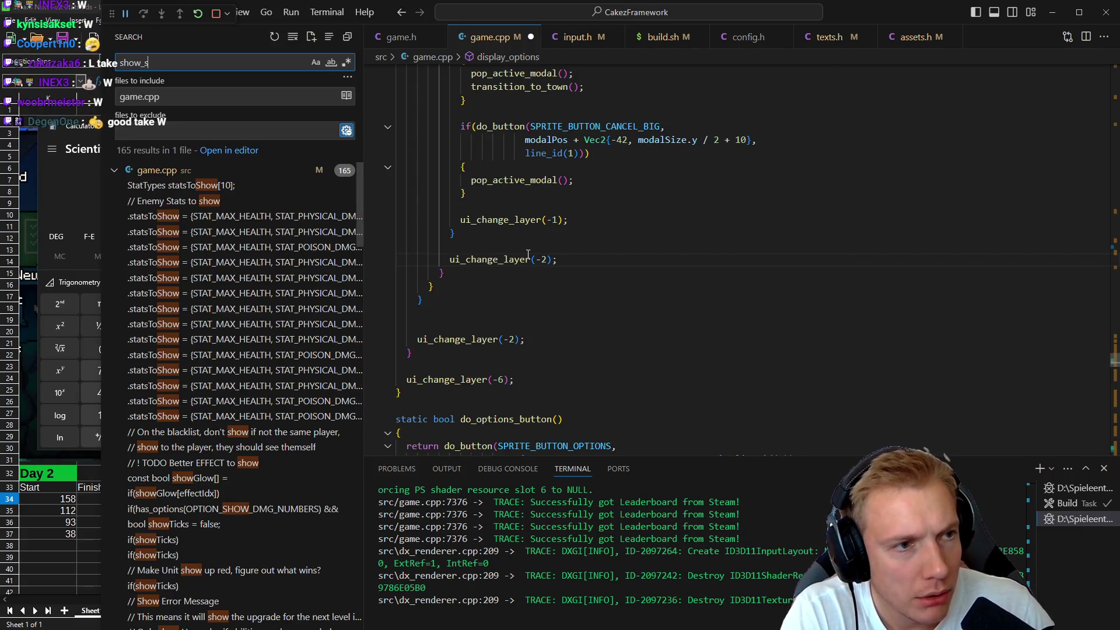
type("team_stats")
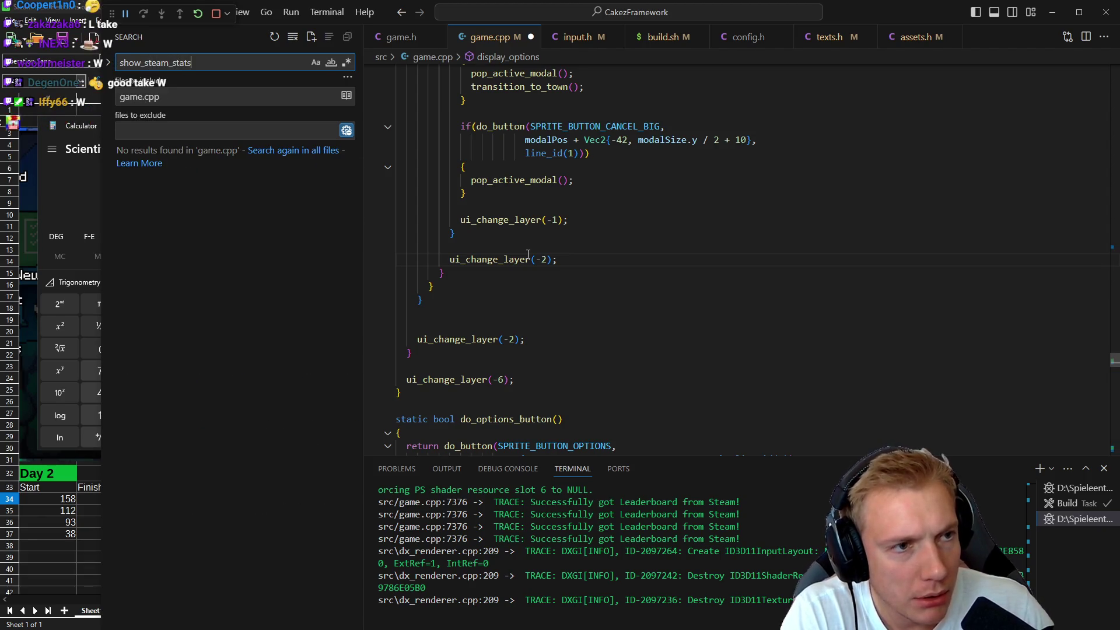
- Open the first show_steam_stats match and move down to the Start Count drawing lines
key("F4")
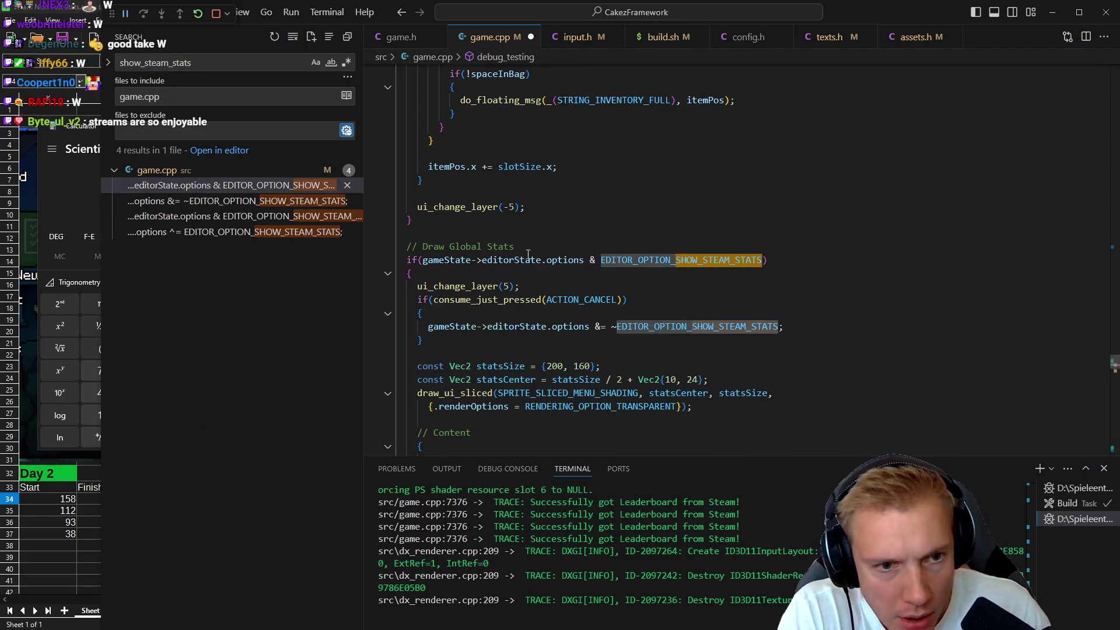
key("Down")
key("Down")
key("Down")
key("Down")
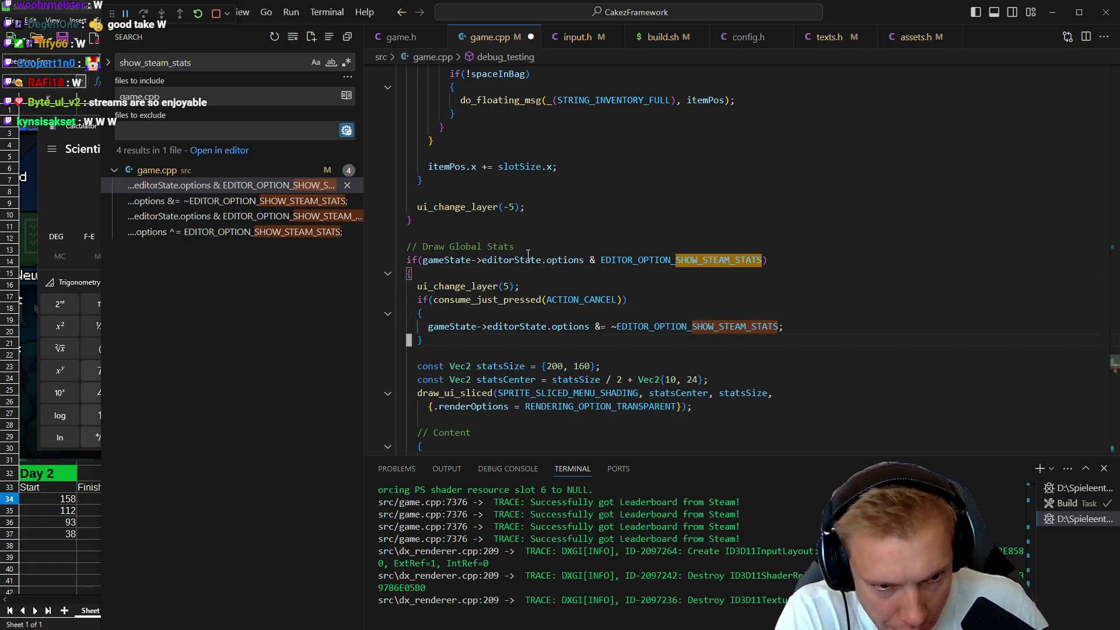
key("Down")
key("Down")
key("Down")
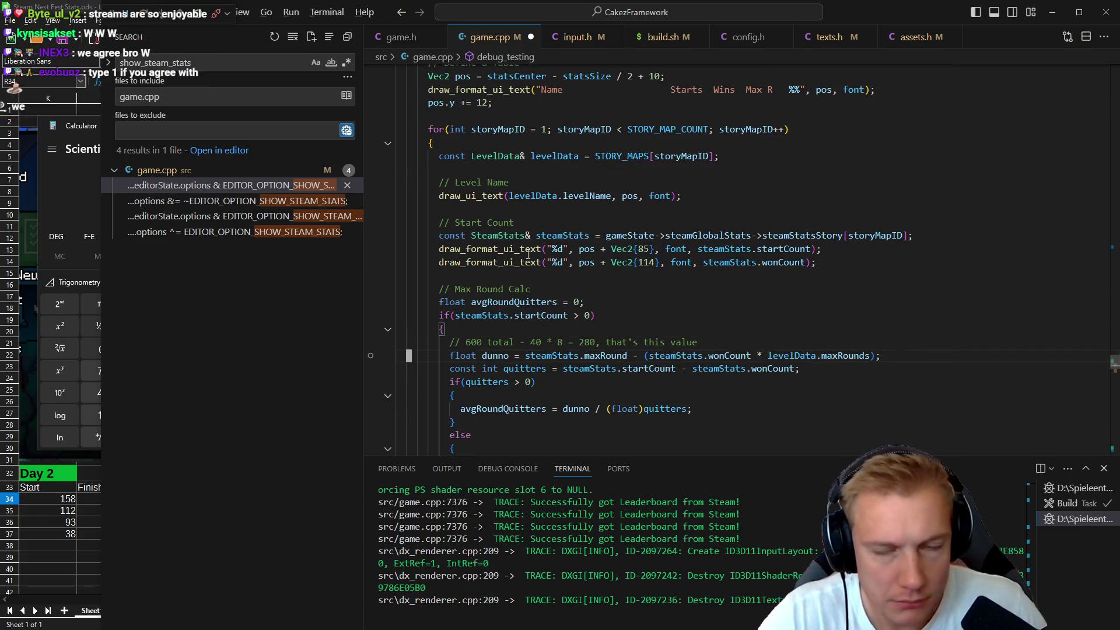
- Switch to the running game, open its debug console and enter 'toggle_steam_stats'
key("alt+Tab")
key("grave")
type("toggle_steam")
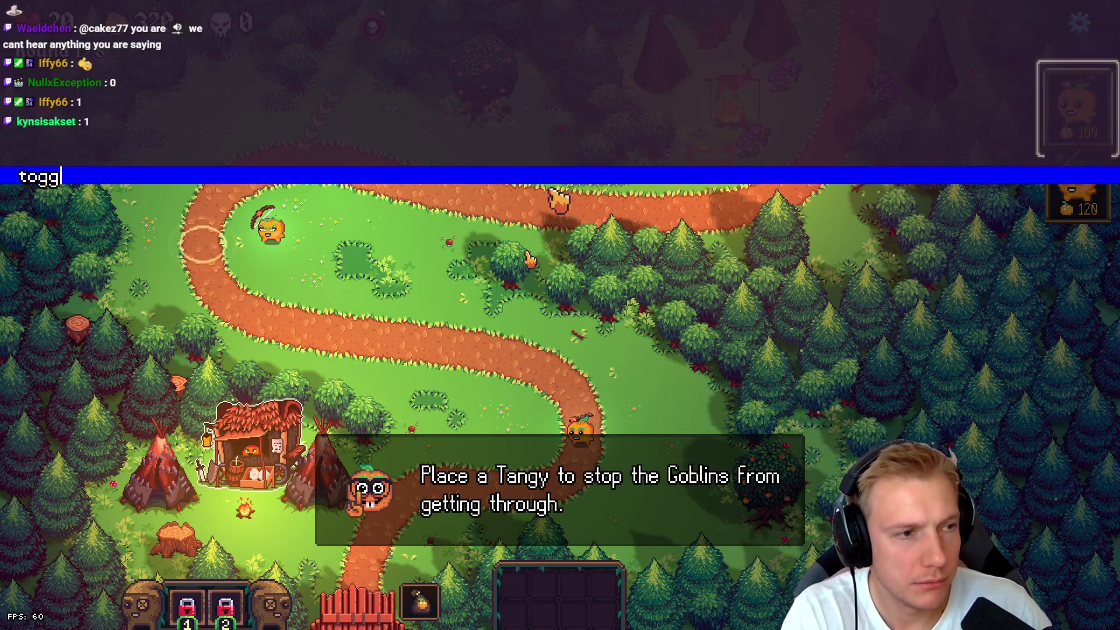
type("_stats")
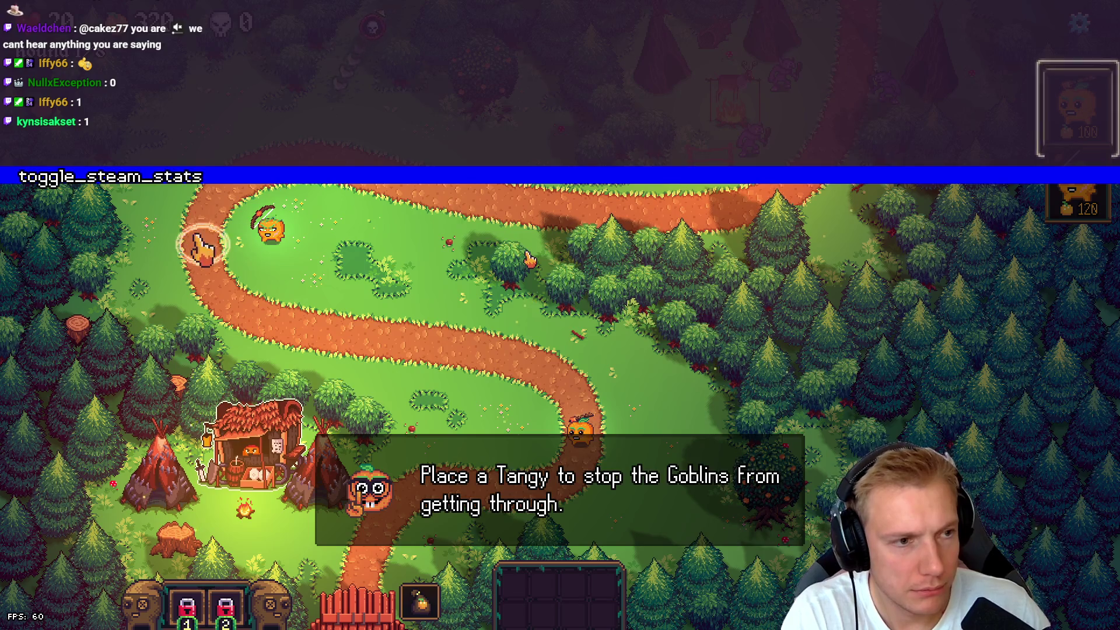
- Run toggle_steam_stats in Tangy TD's console to hit the debug_testing breakpoint
key("Return")
mouse_move(850, 355)
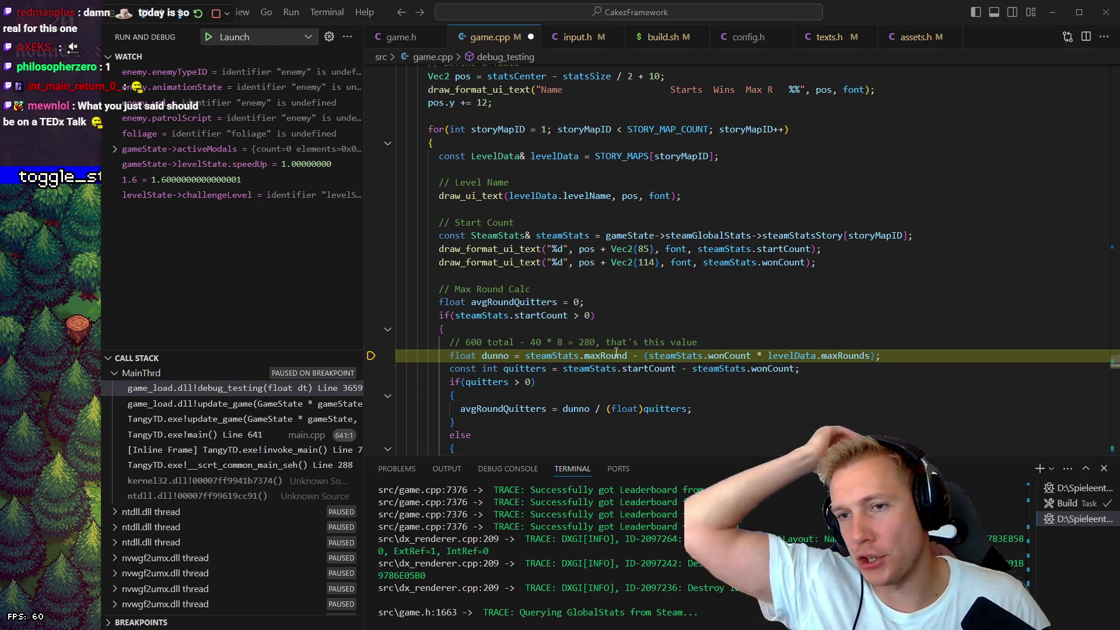
- Clear the calculator and compute 192 × 8 = 1536
key("alt+Tab")
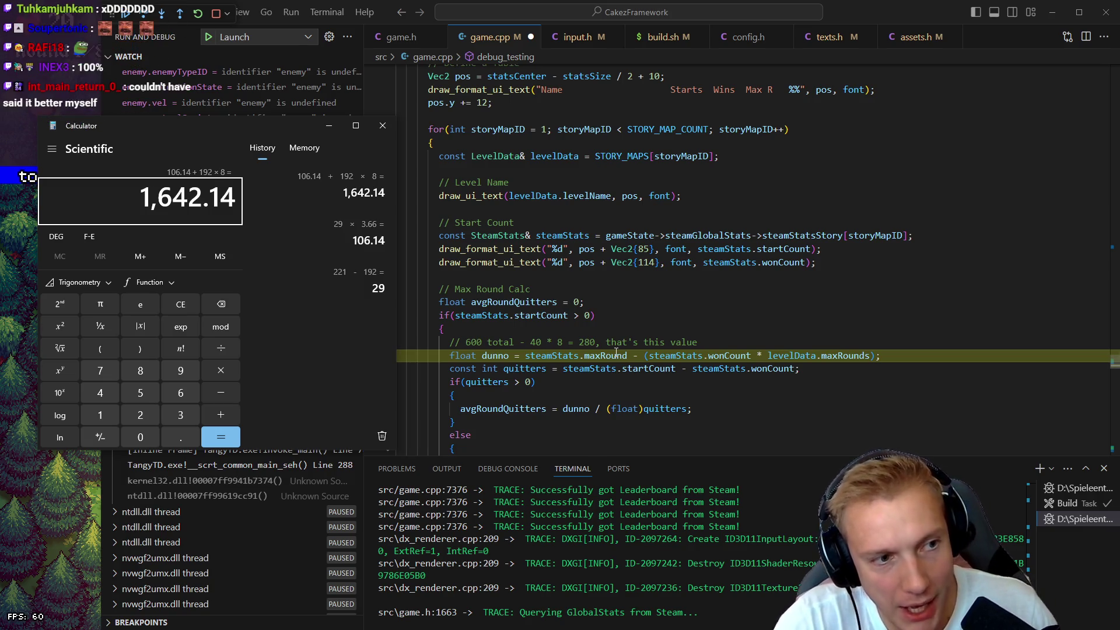
key("Escape")
type("192 × ")
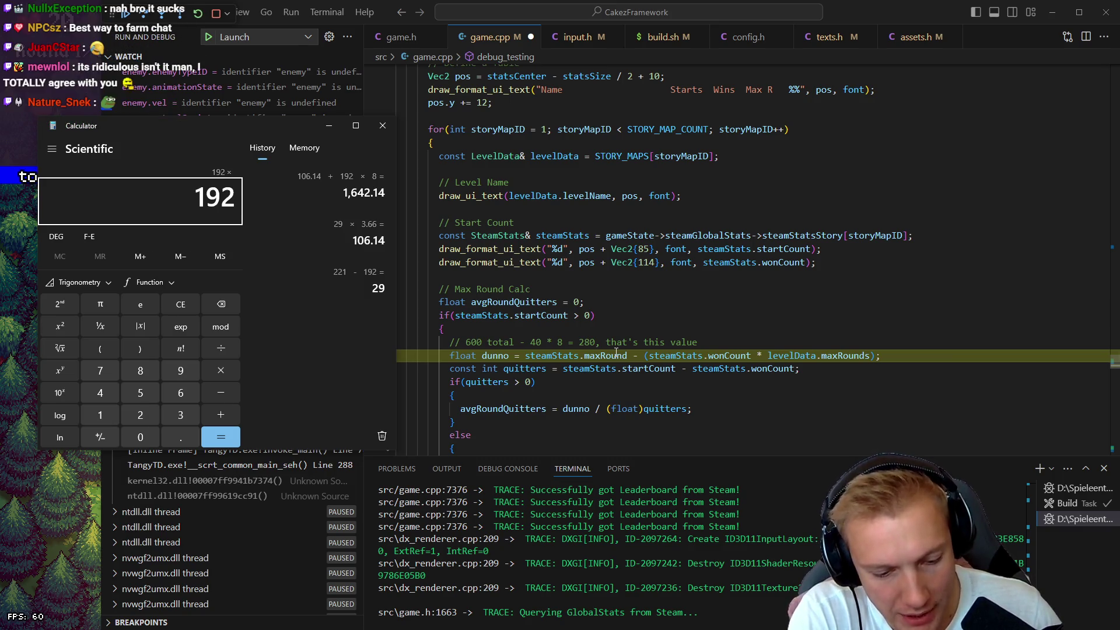
type("8")
key("Return")
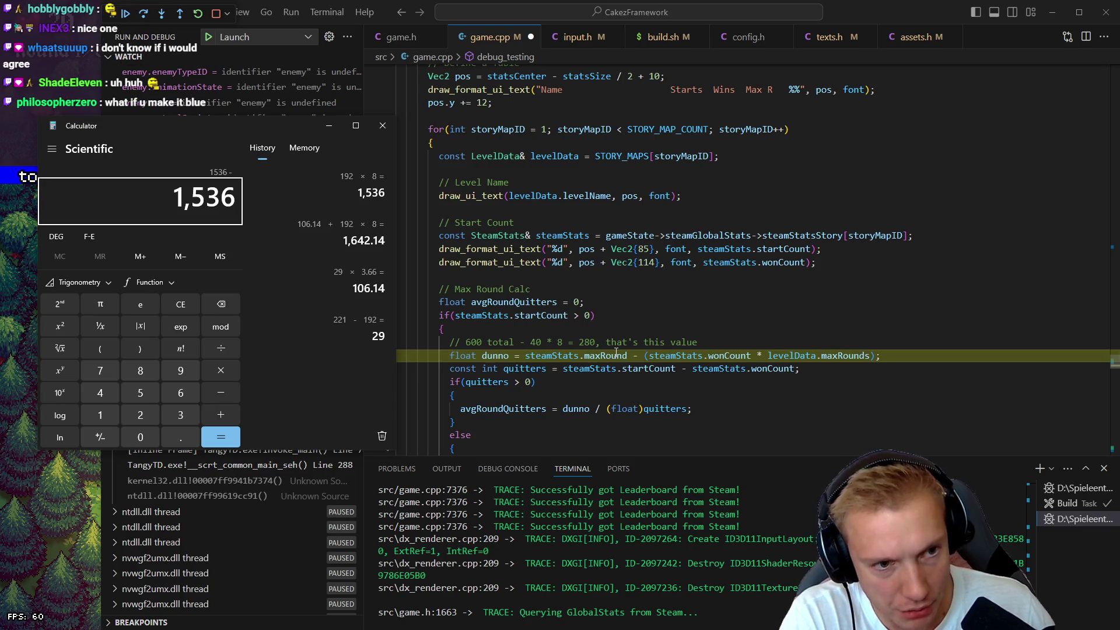
- Evaluate 1536 − 1642 = −106, then divide by 29 for about −3.655
type("16")
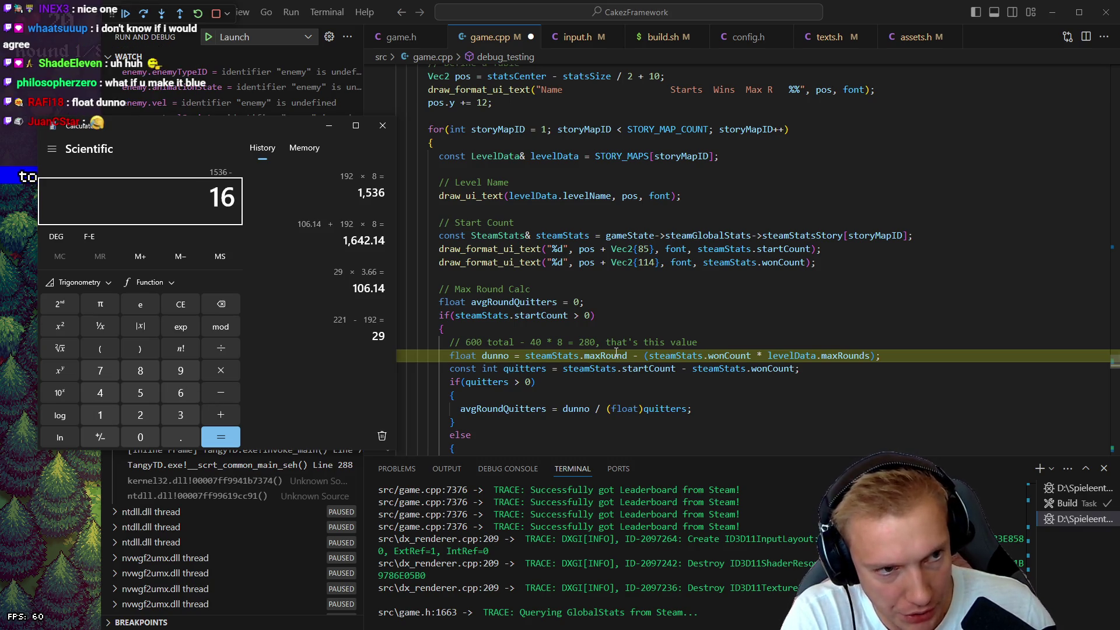
type(",642")
key("Return")
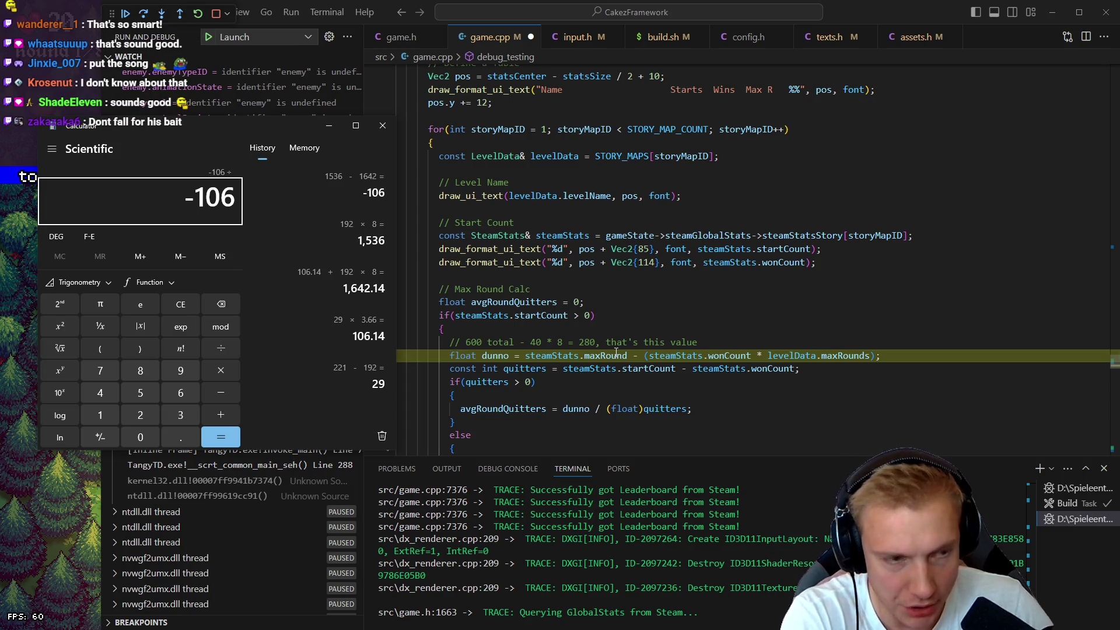
type("29")
key("Return")
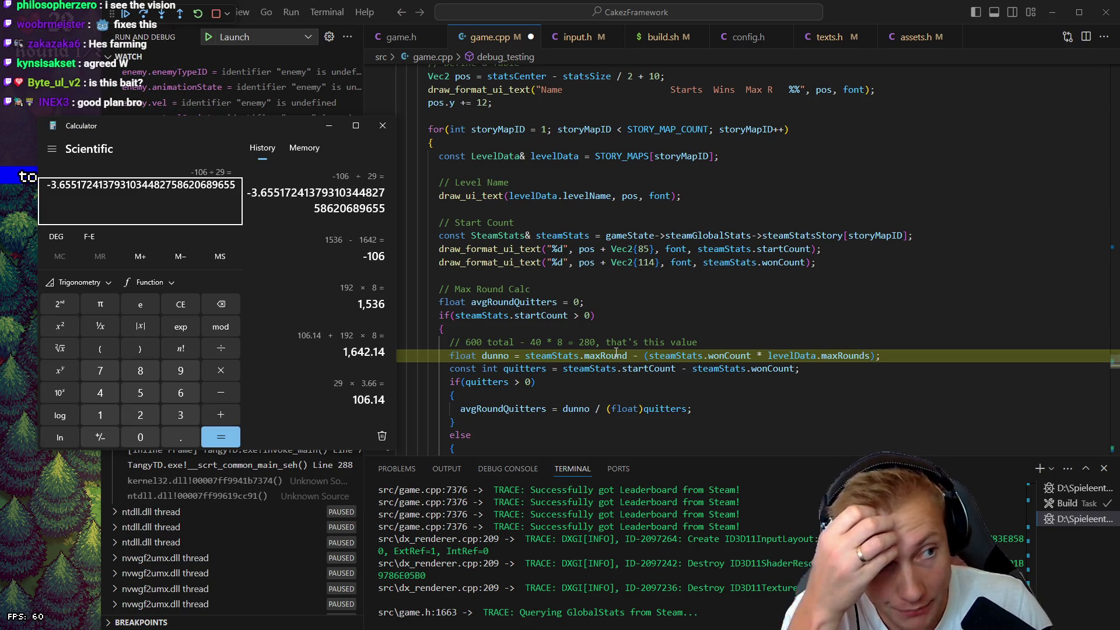
left_click(615, 352)
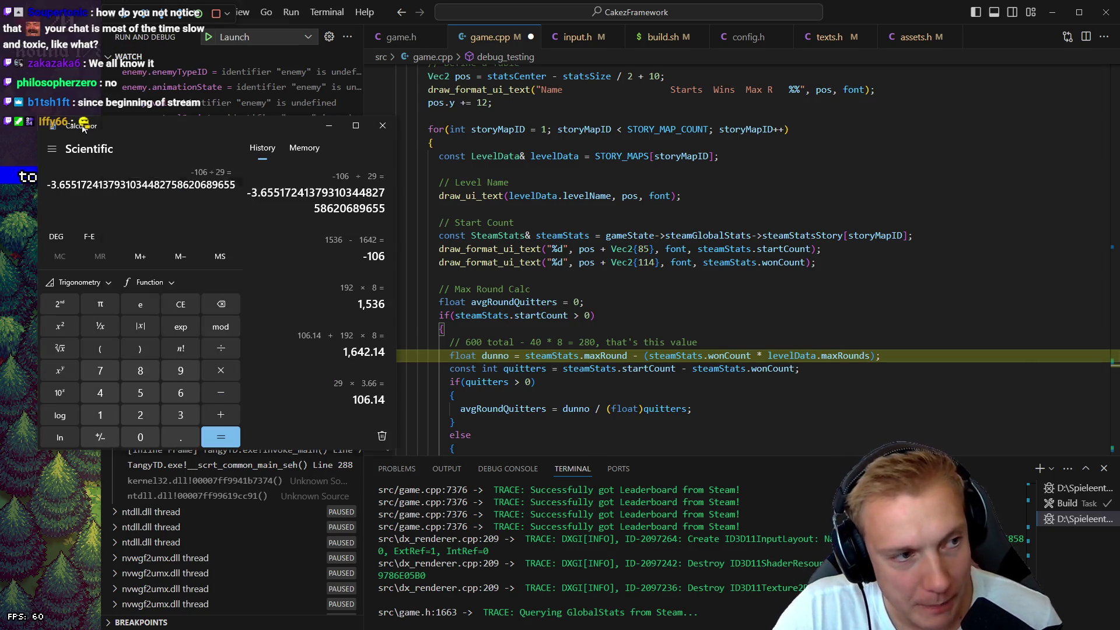
left_click(205, 162)
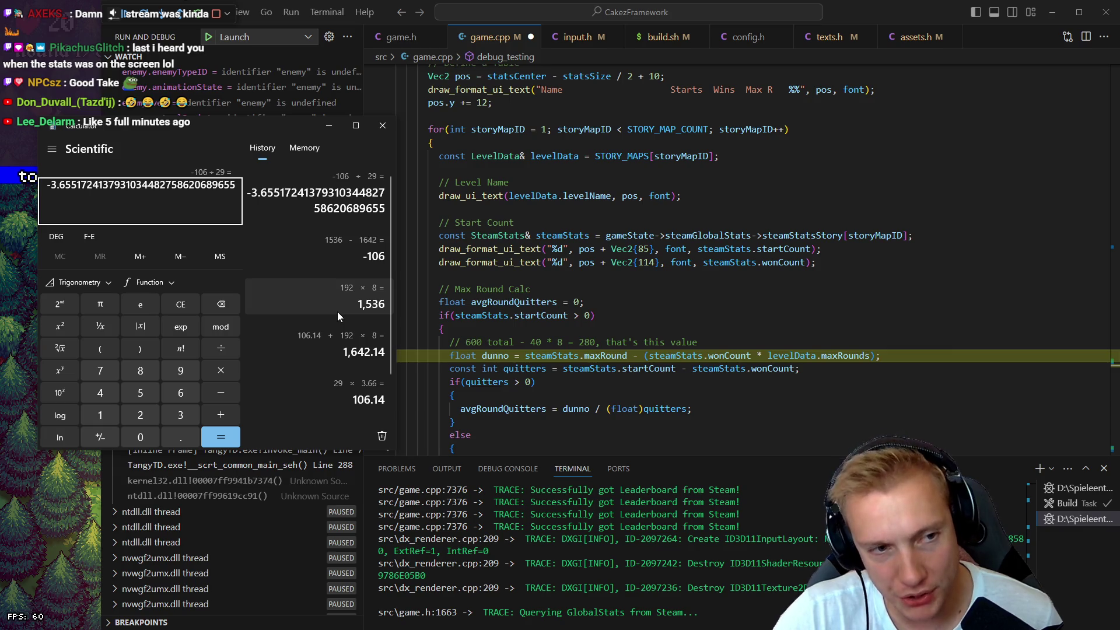
left_click_drag(365, 176, 378, 176)
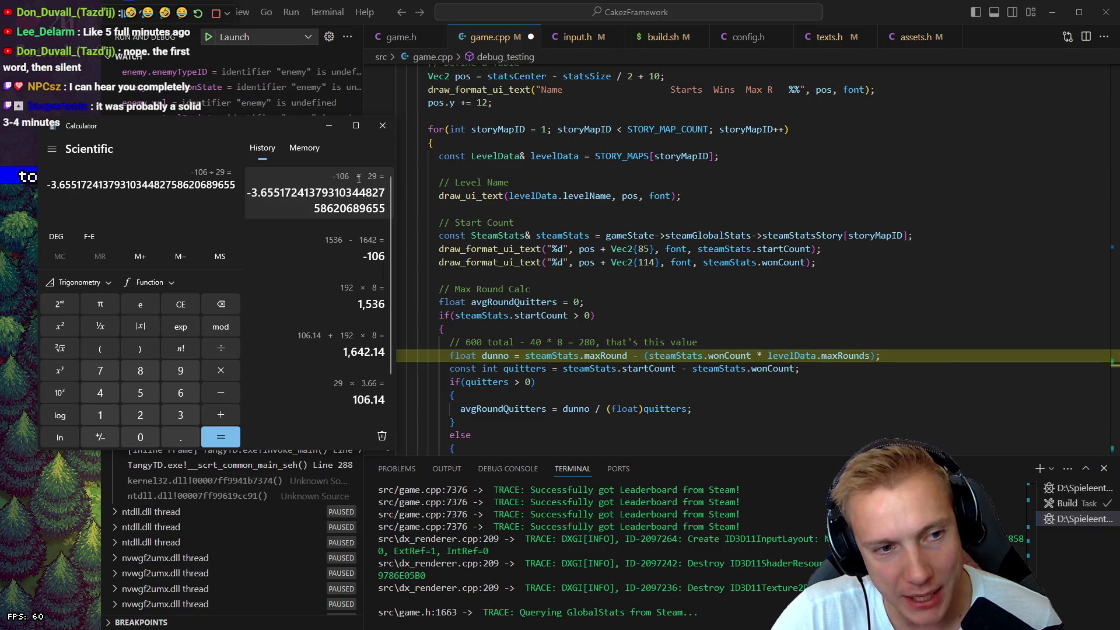
left_click_drag(355, 176, 374, 175)
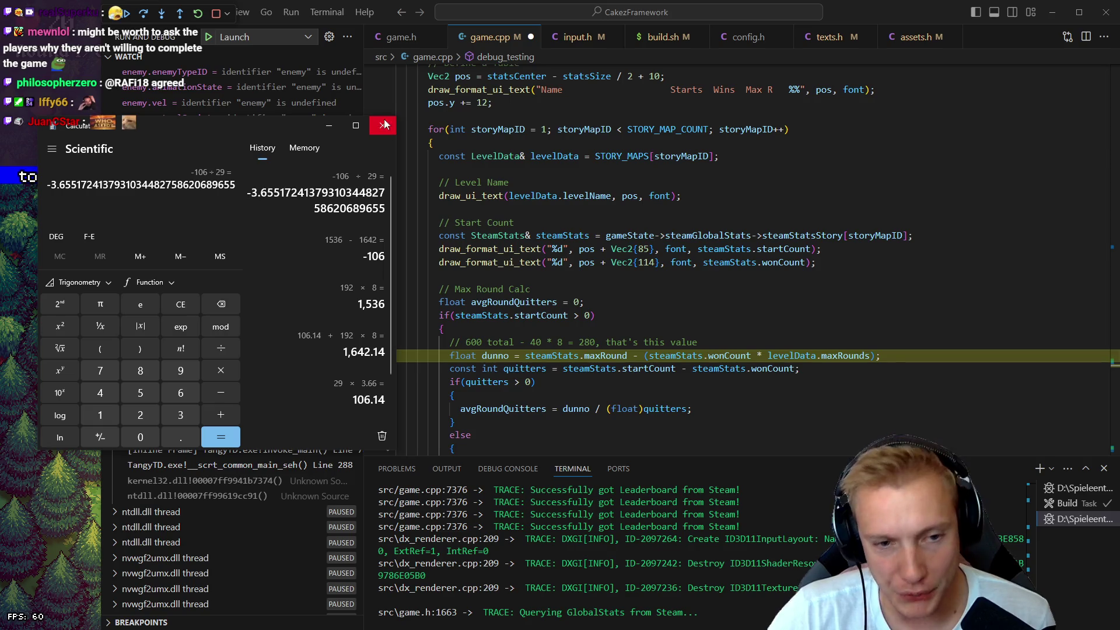
- Check the steamStats values in the paused debugger, then close the calculator
left_click(565, 355)
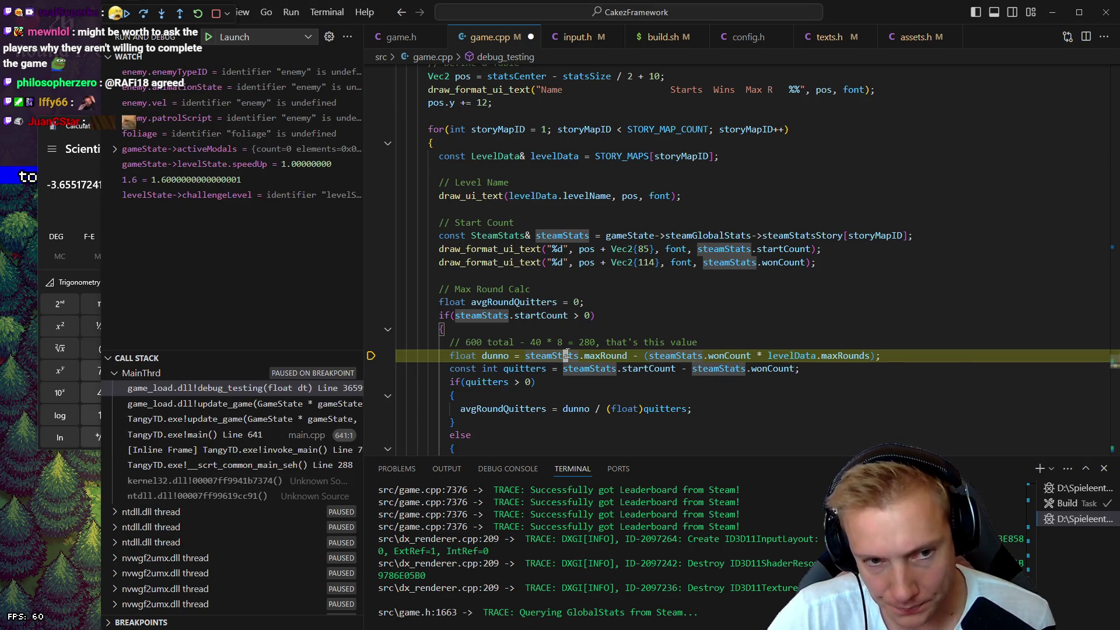
mouse_move(575, 355)
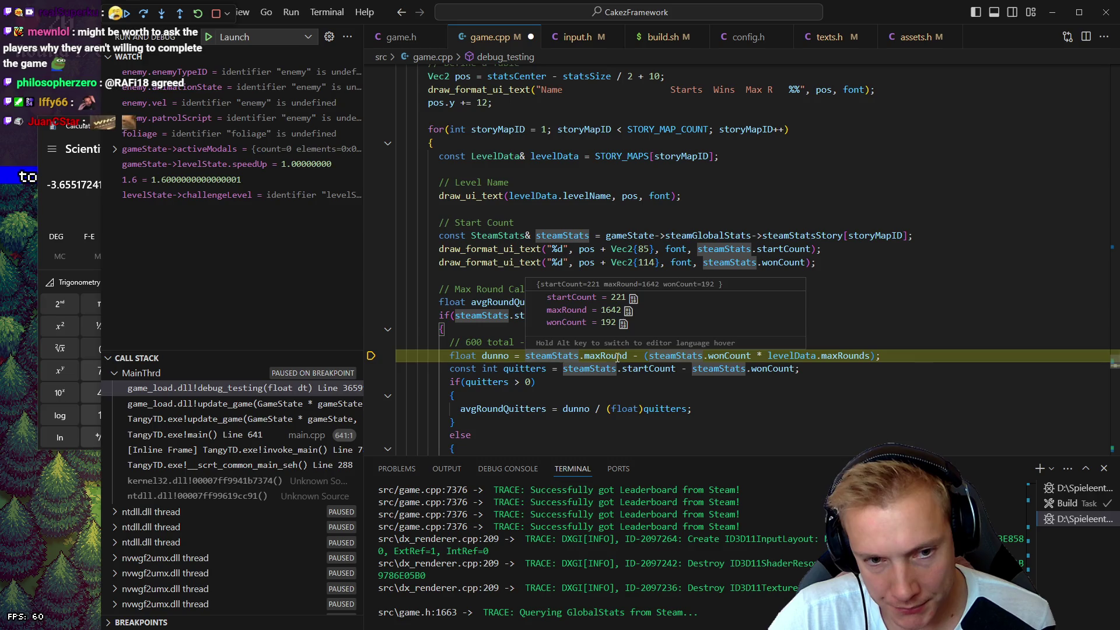
mouse_move(617, 357)
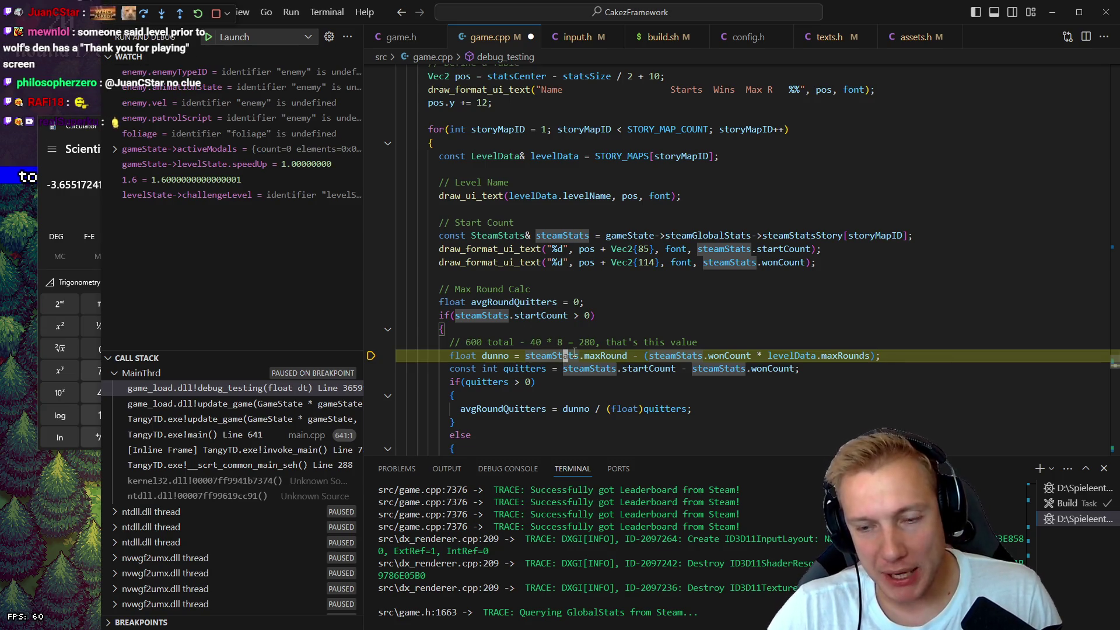
mouse_move(574, 352)
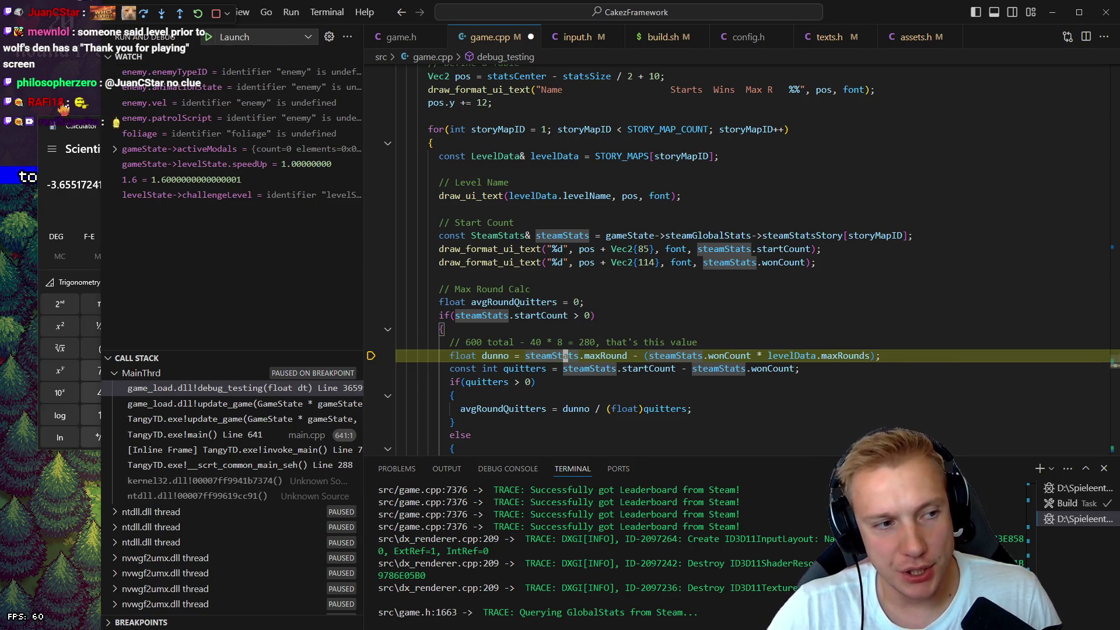
left_click(74, 207)
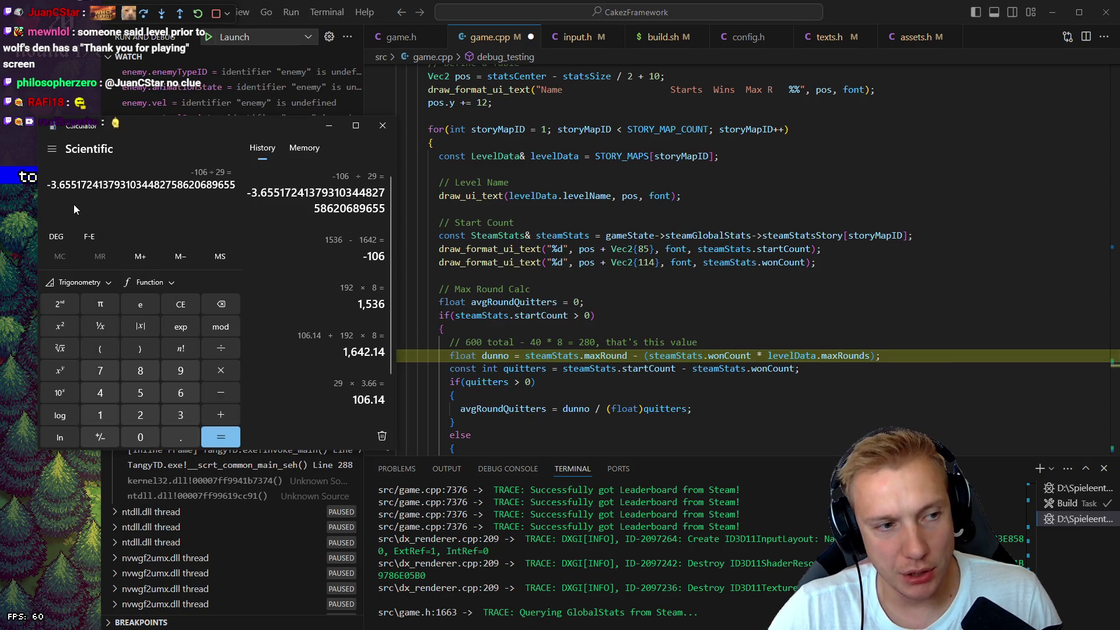
left_click(380, 130)
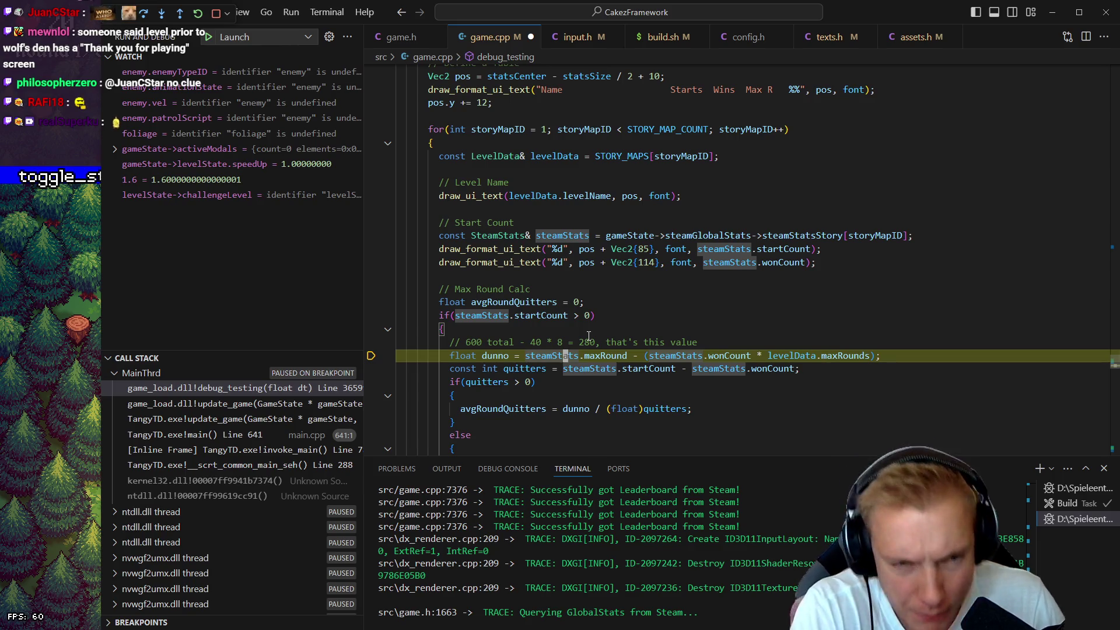
- Reapply the layer value 2 at an earlier edit, return to the breakpoint, and rebuild
key("alt+Left")
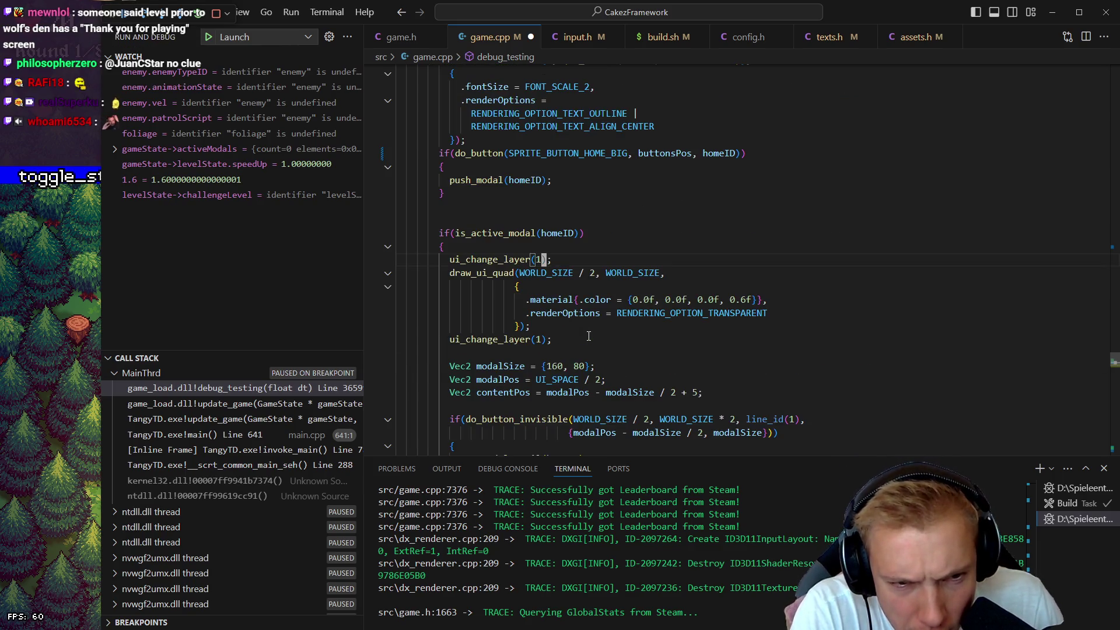
key("BackSpace")
type("2")
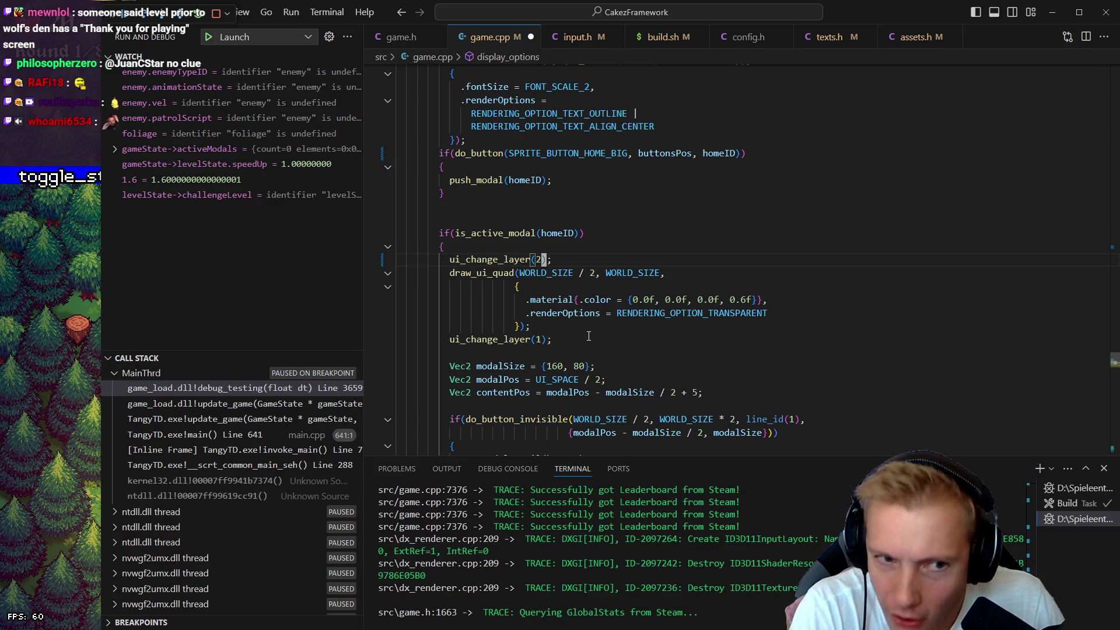
key("alt+Left")
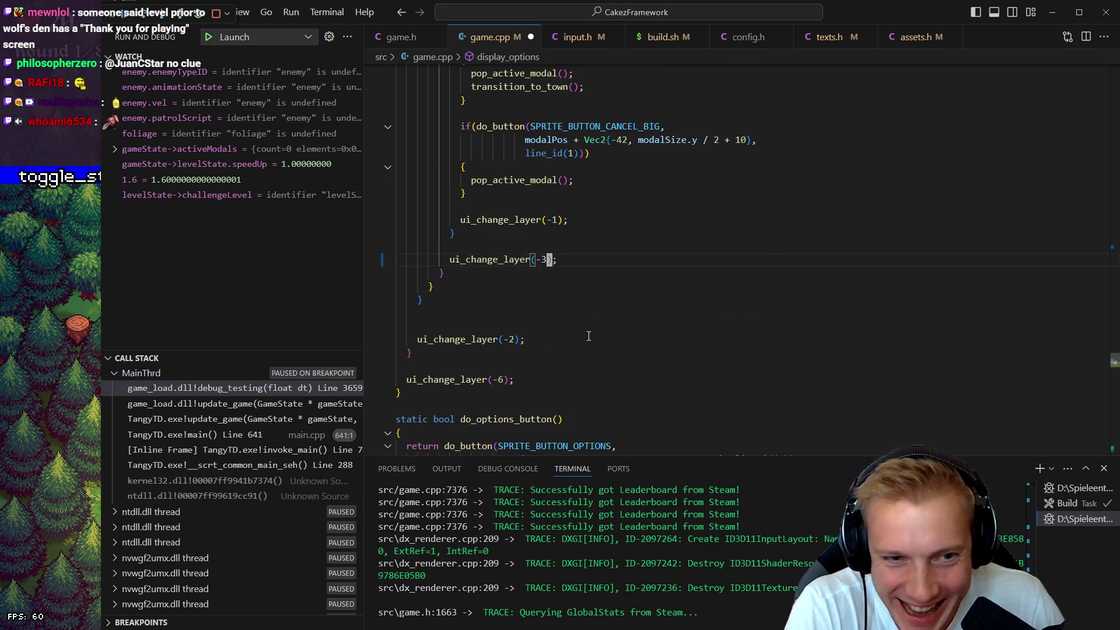
key("alt+Left")
key("alt+Left")
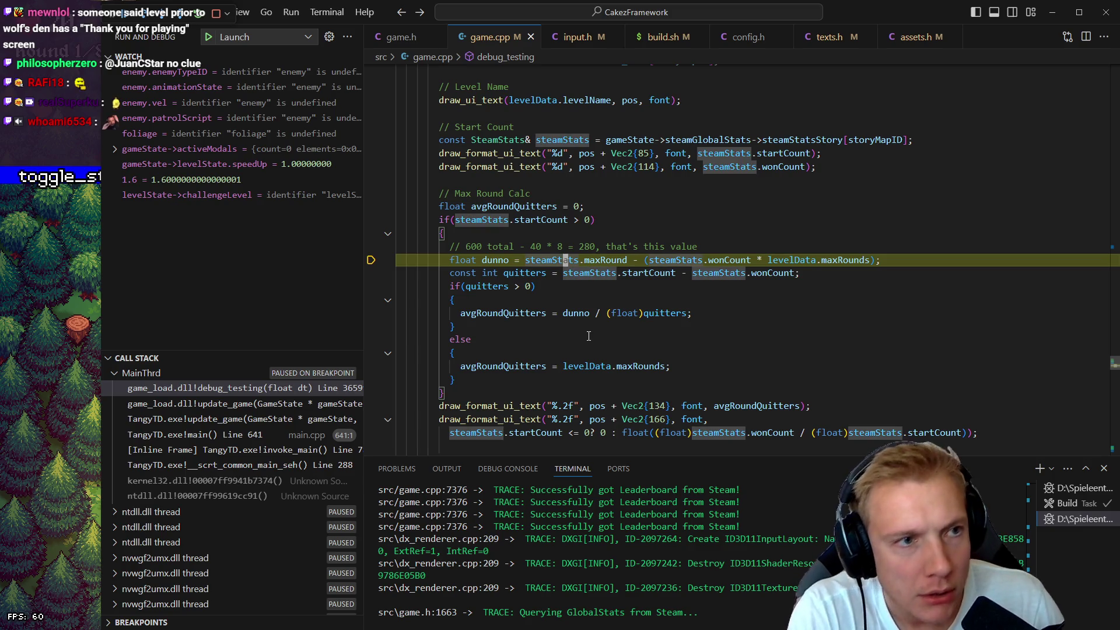
key("Up")
key("Up")
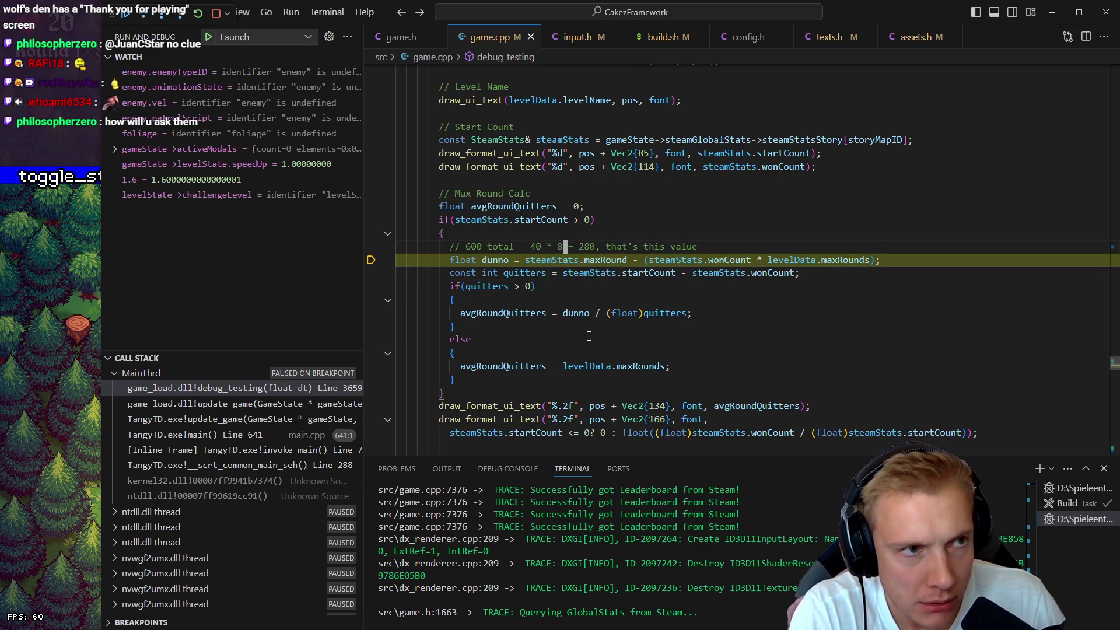
key("ctrl+shift+b")
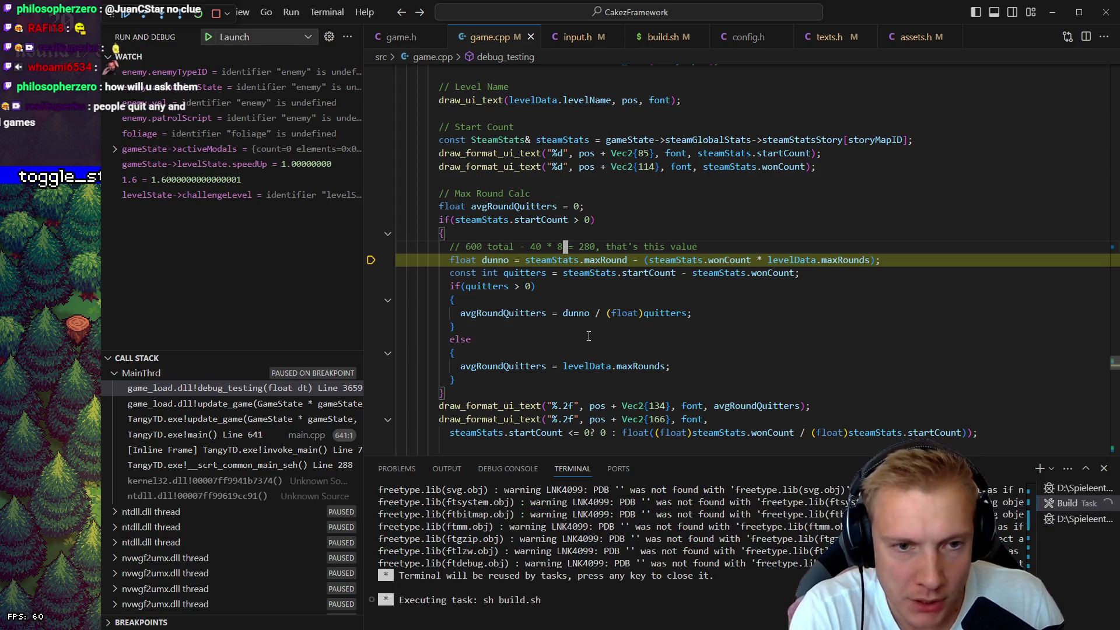
- Add a '// display steam stats' comment line below Draw Global Stats
scroll(583, 315, "up", 10)
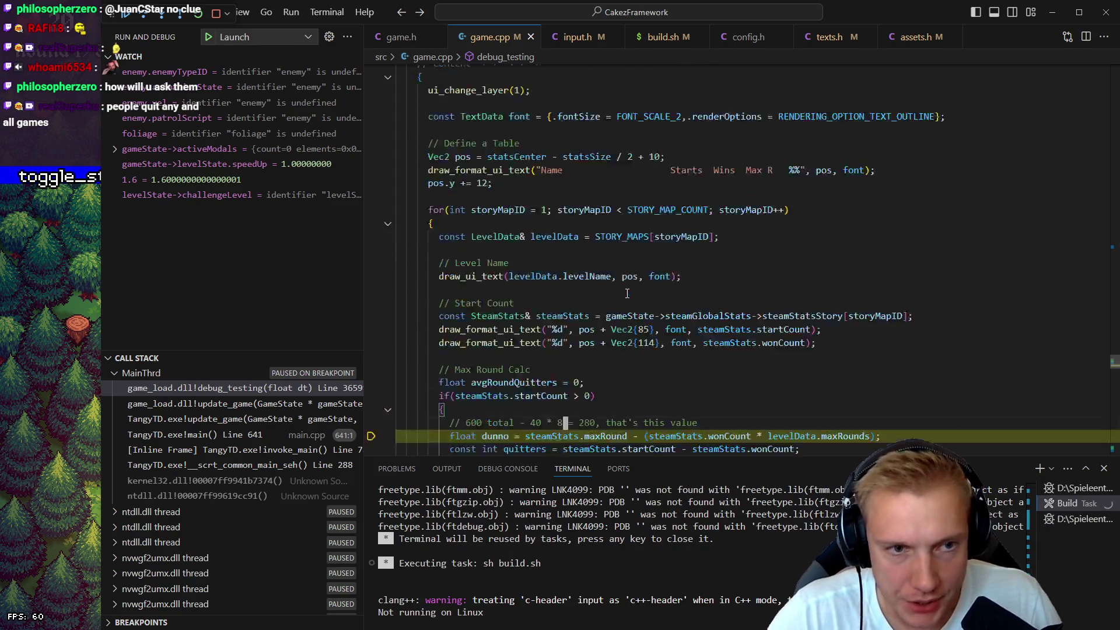
scroll(579, 289, "up", 5)
scroll(571, 245, "down", 2)
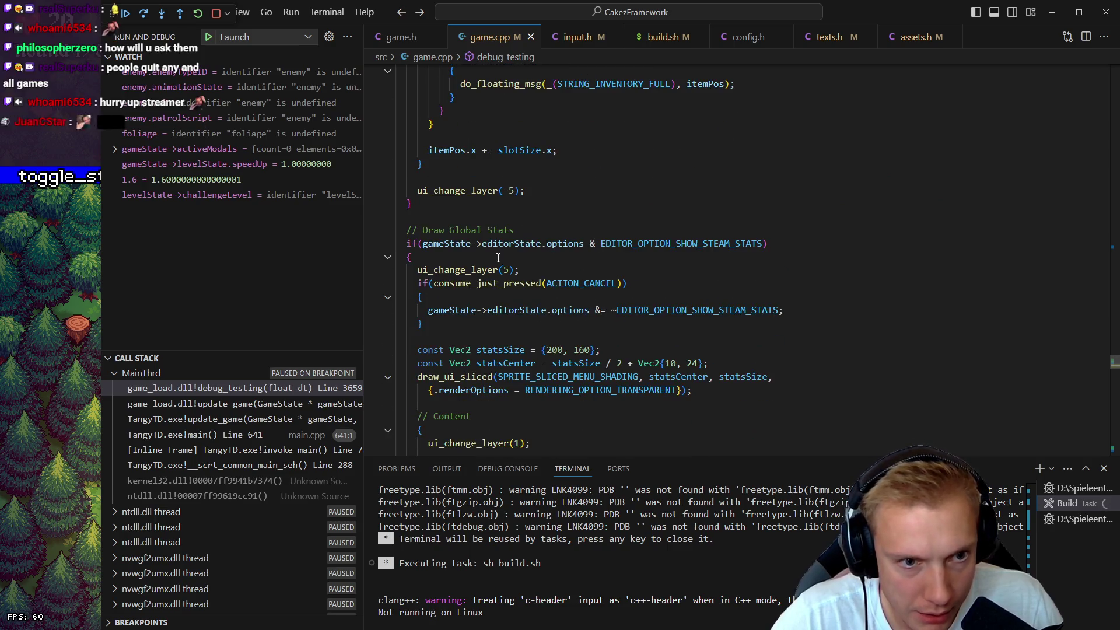
left_click(568, 218)
key("Down")
key("End")
key("Return")
type("// display stea")
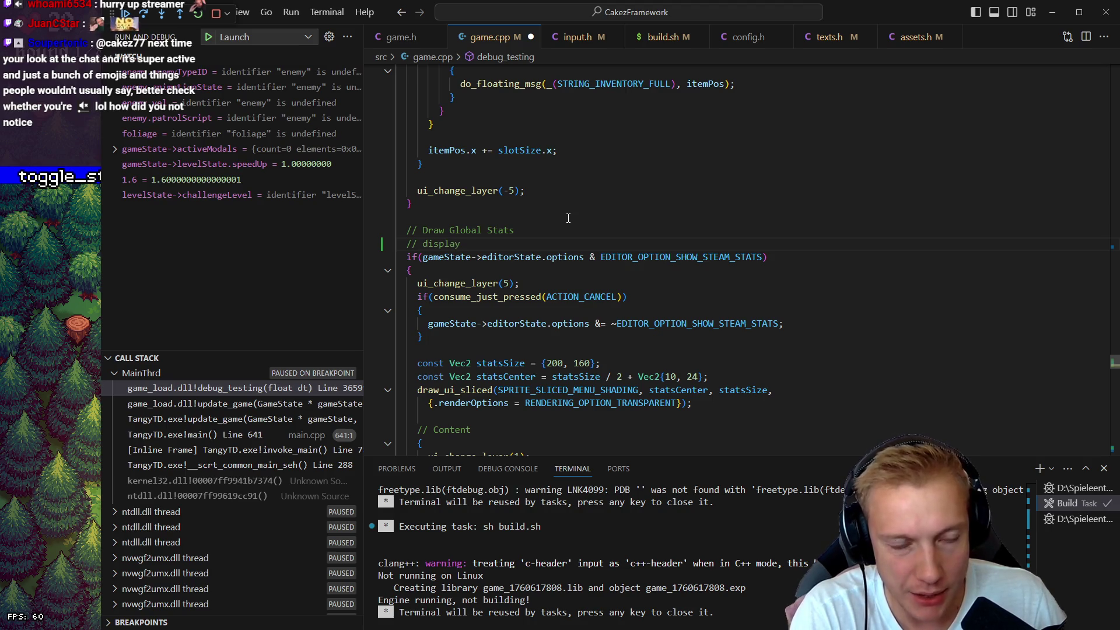
type("m stats")
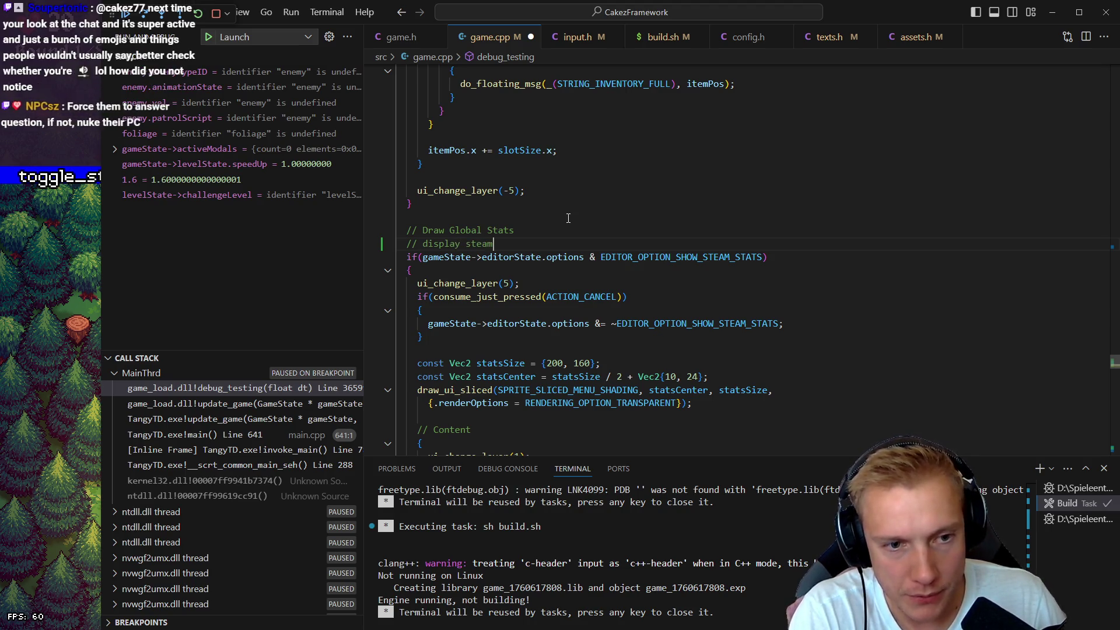
key("Return")
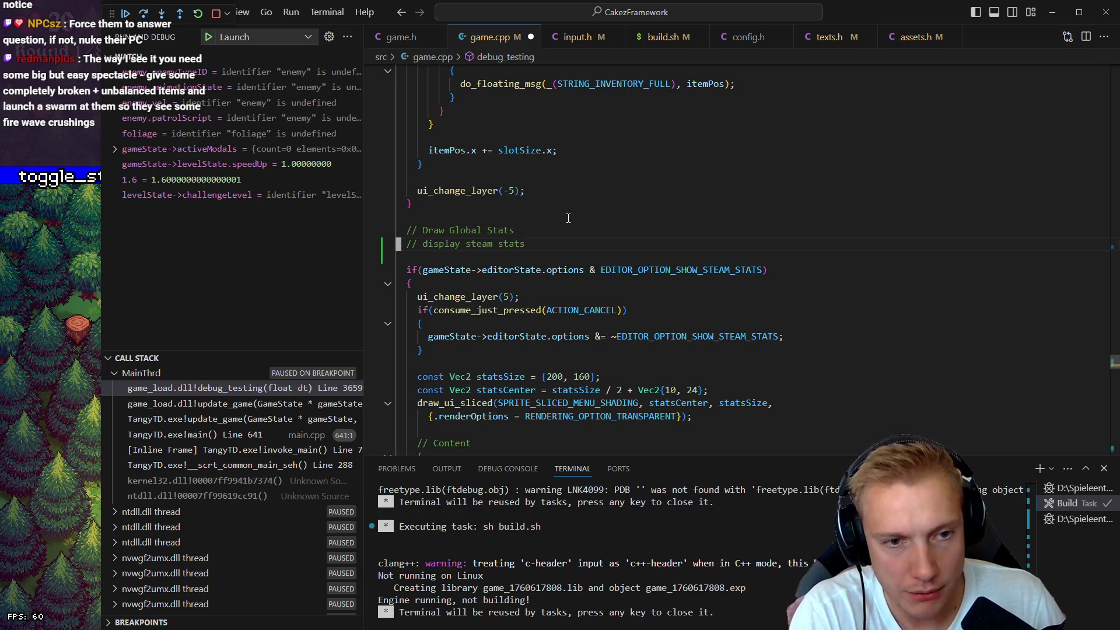
key("BackSpace")
type("display_stea")
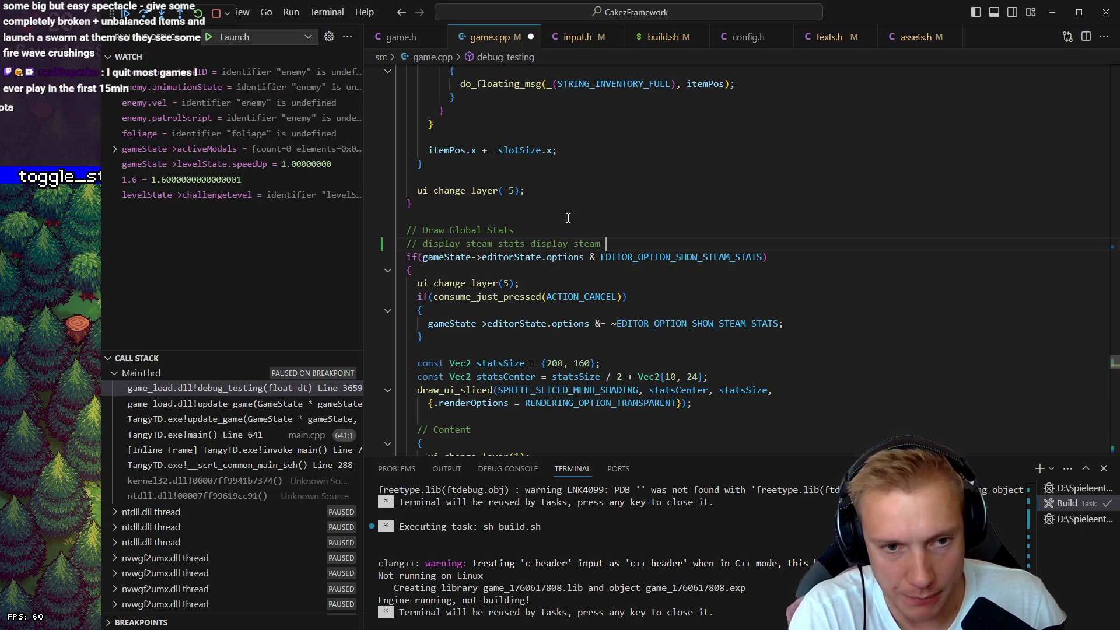
- Extend the comment with 'display_steam_stats' and restore the if line's indentation
type("m_stats")
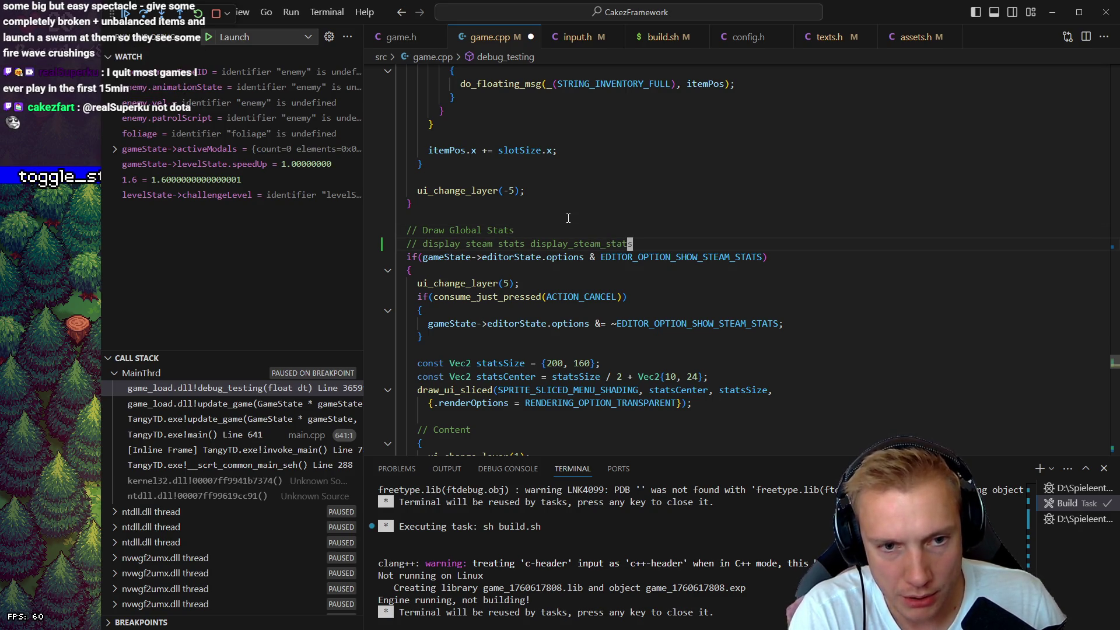
key("Down")
key("Home")
key("BackSpace")
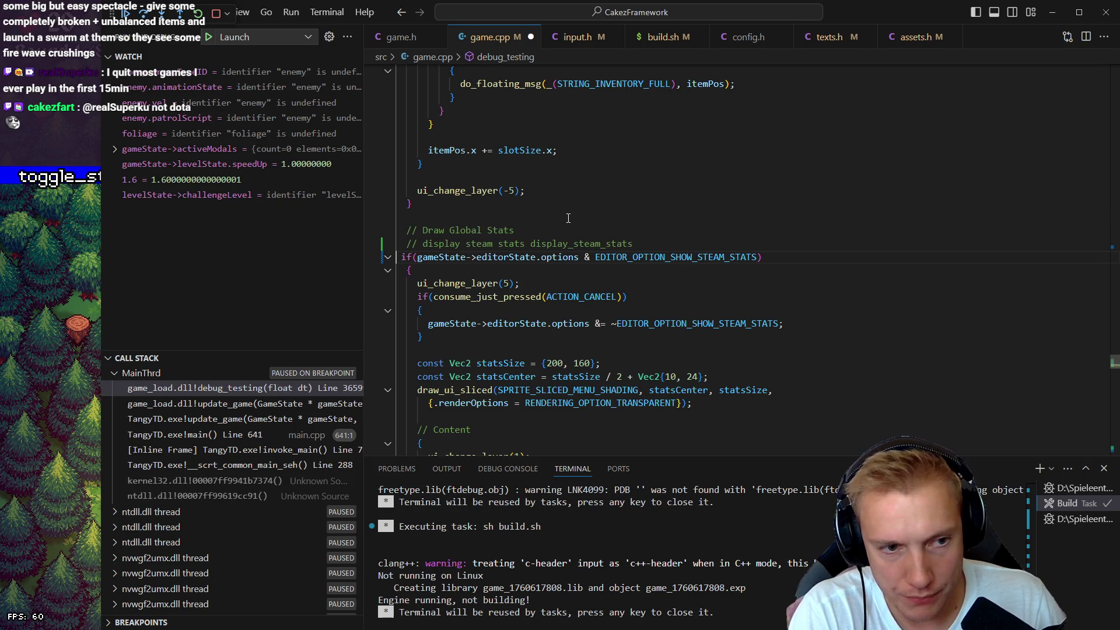
key("Up")
key("Home")
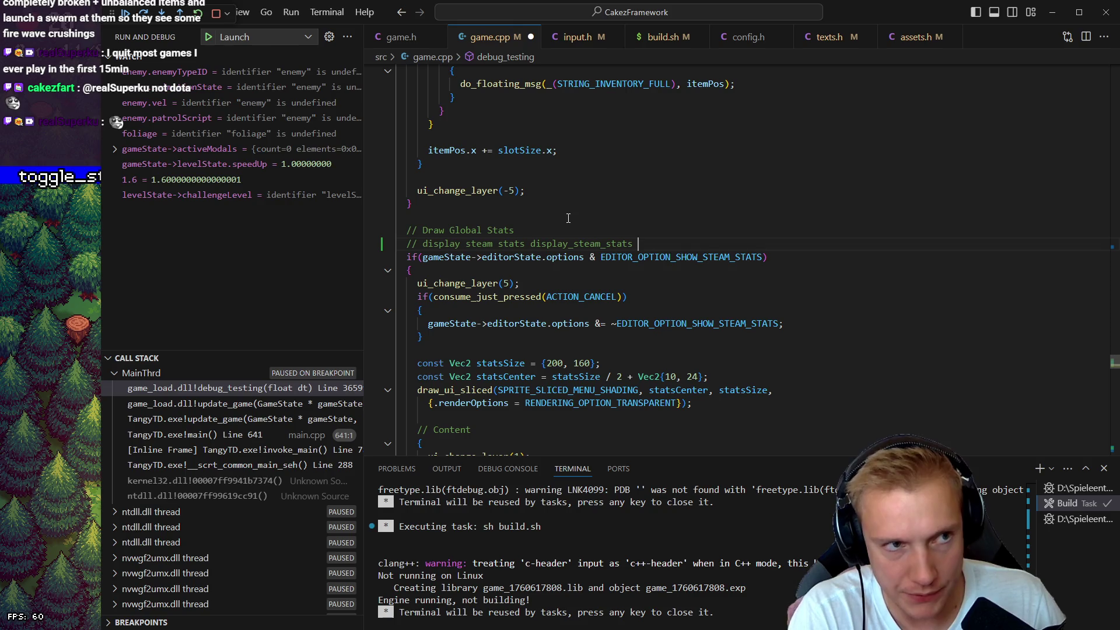
key("ctrl+shift+f")
- Locate the new display steam stats comment and return the cursor to it
type("display stea")
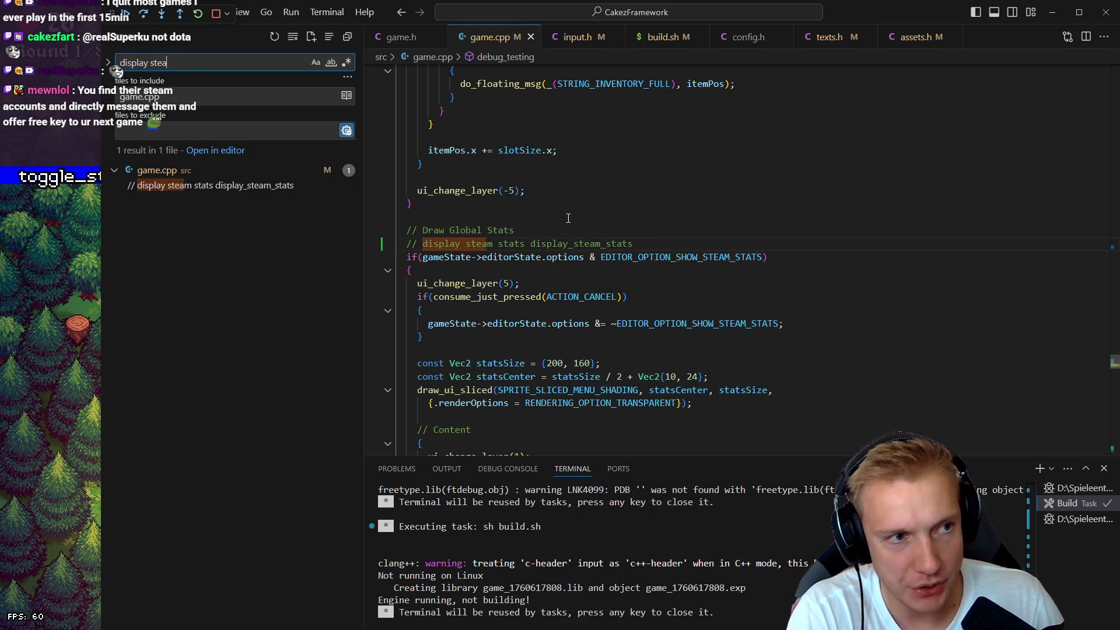
key("Down")
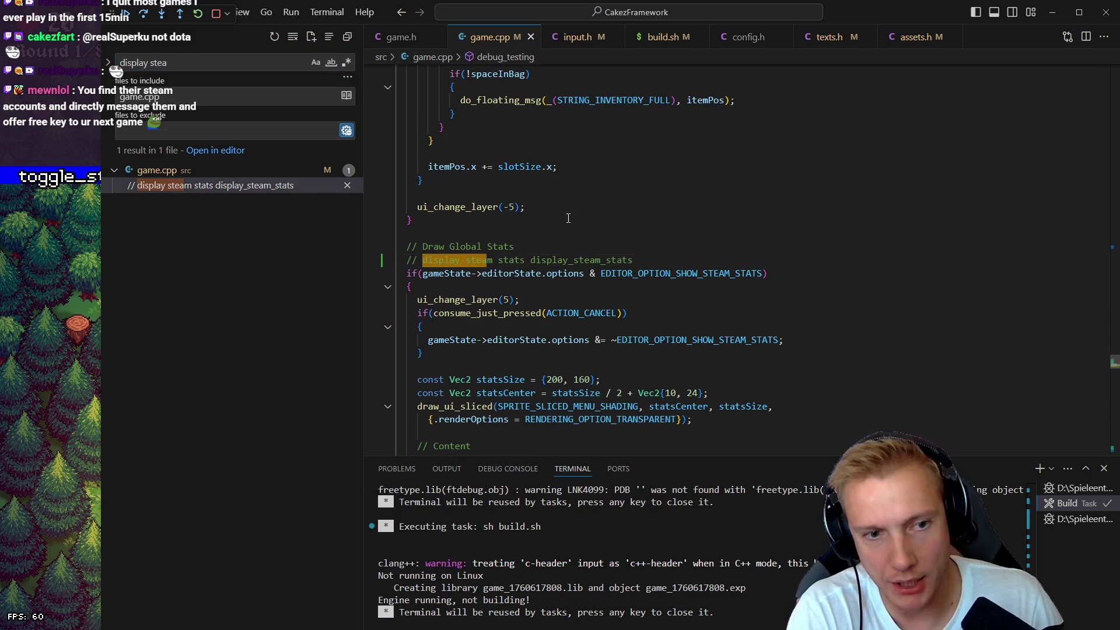
key("Down")
key("shift+v")
key("j")
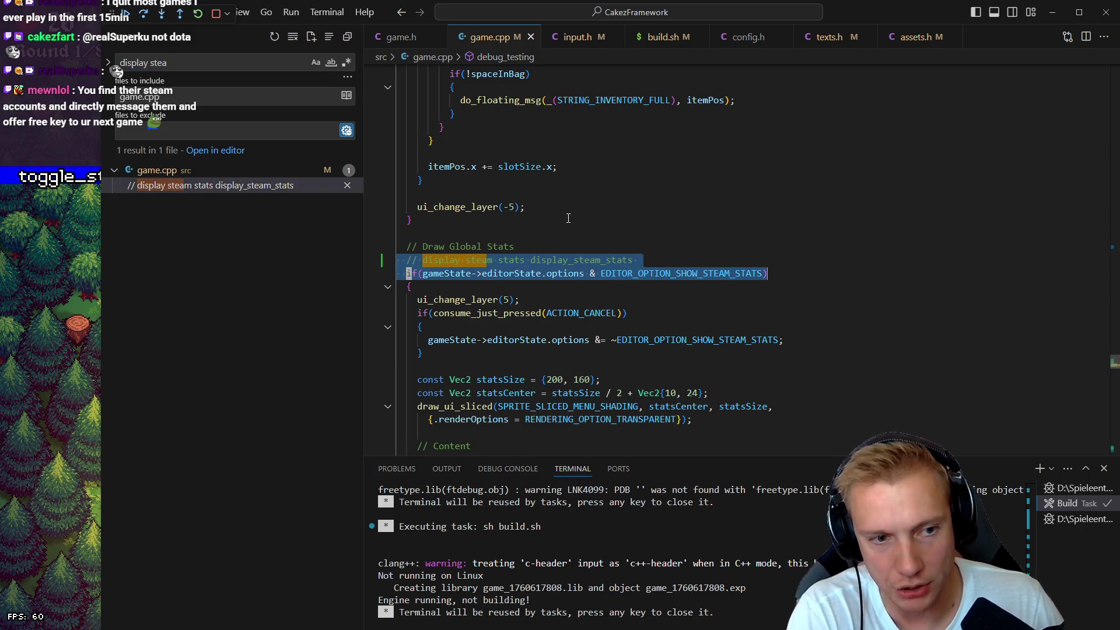
key("k")
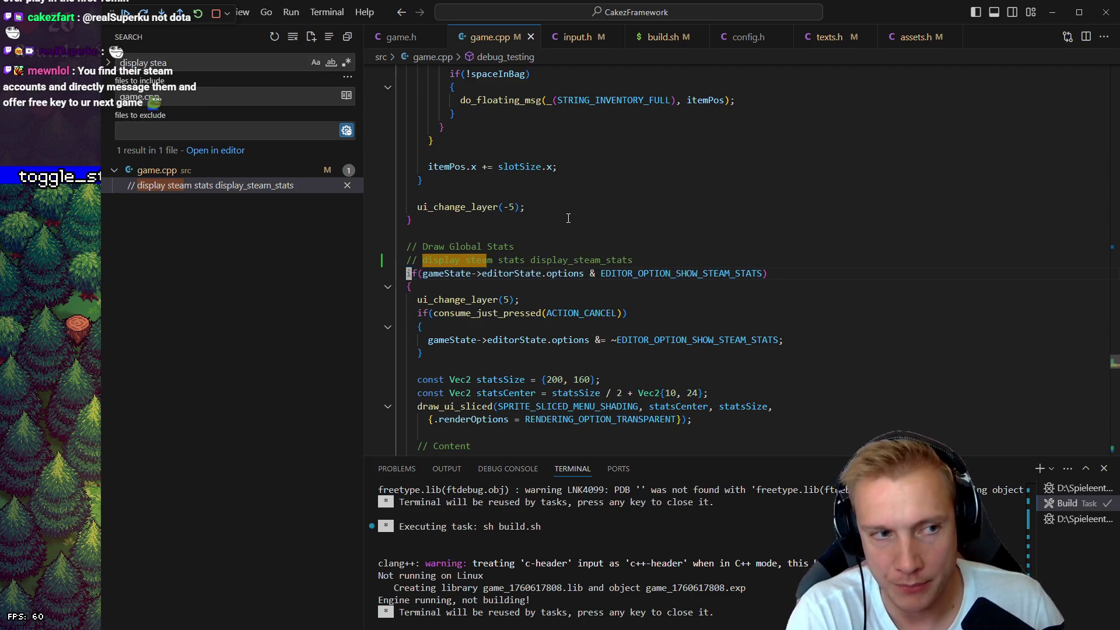
key("j")
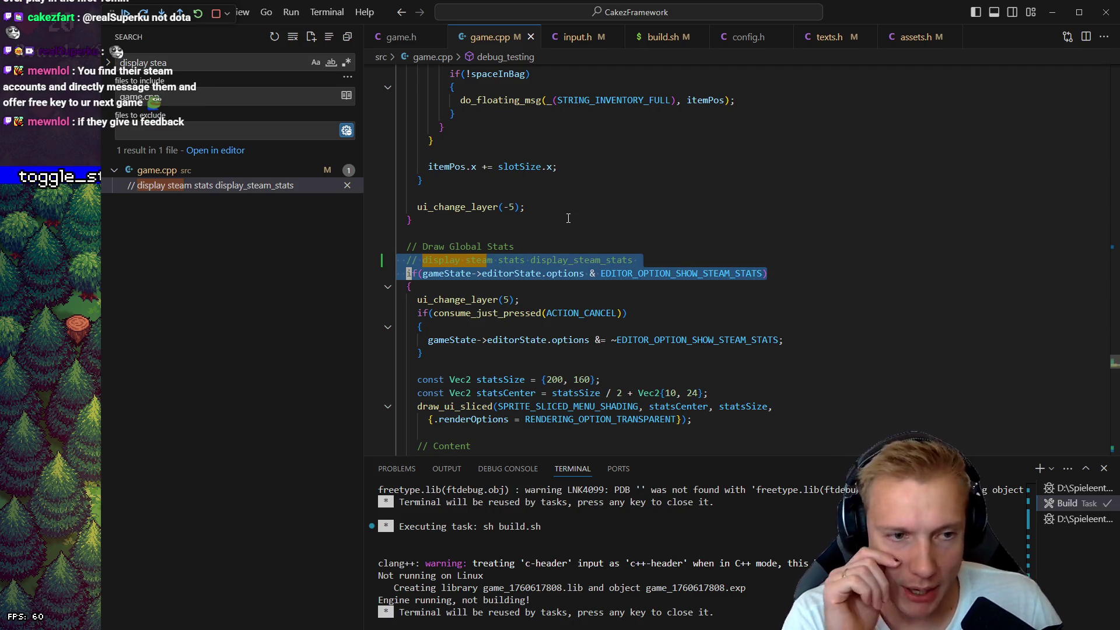
key("Escape")
key("Escape")
key("shift+g")
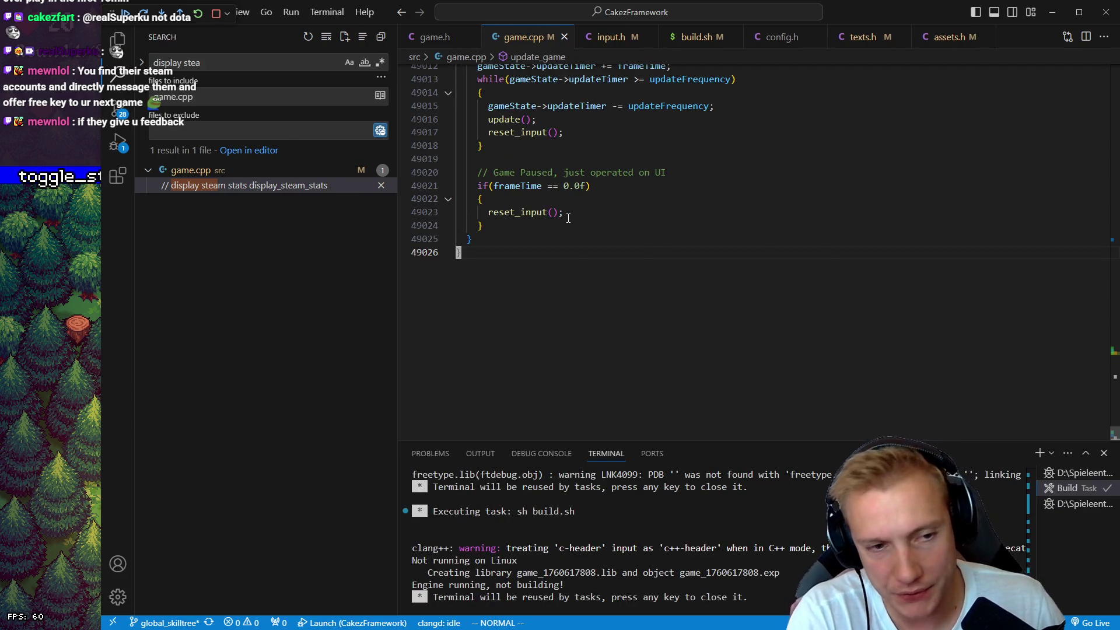
key("ctrl+o")
- Move 'Draw Global Stats' into the display steam stats comment and delete the empty line
key("shift+v")
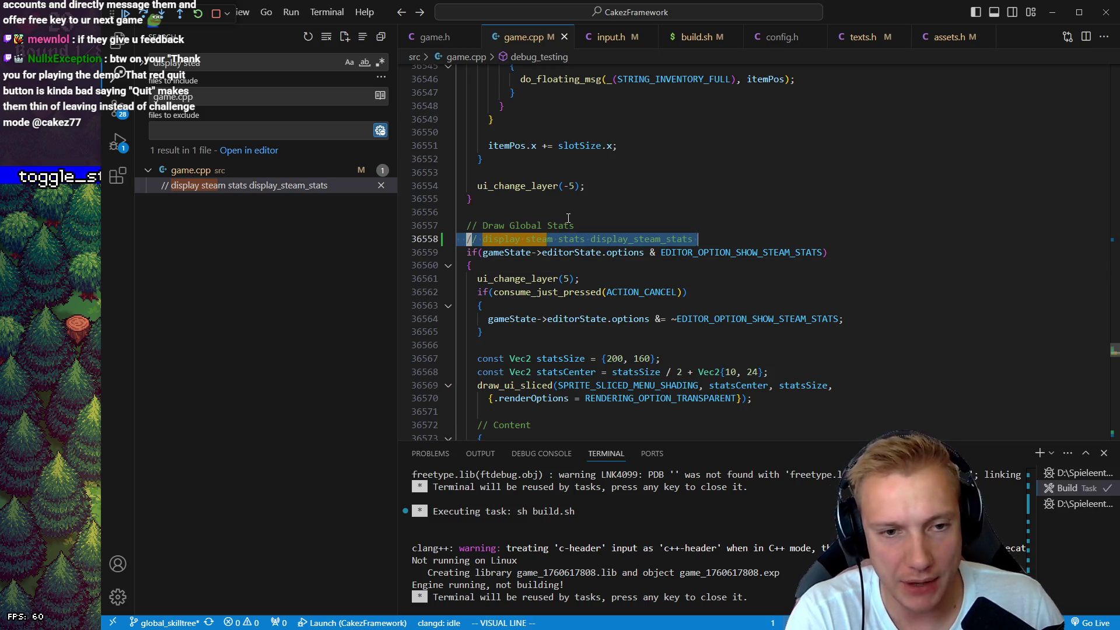
key("v")
key("k")
key("j")
key("l")
key("l")
key("k")
key("l")
key("e")
key("e")
key("e")
key("d")
type("jPa")
key("Escape")
key("k")
key("d")
key("d")
- Save game.cpp and start a new build of the game
key("ctrl+s")
key("j")
key("k")
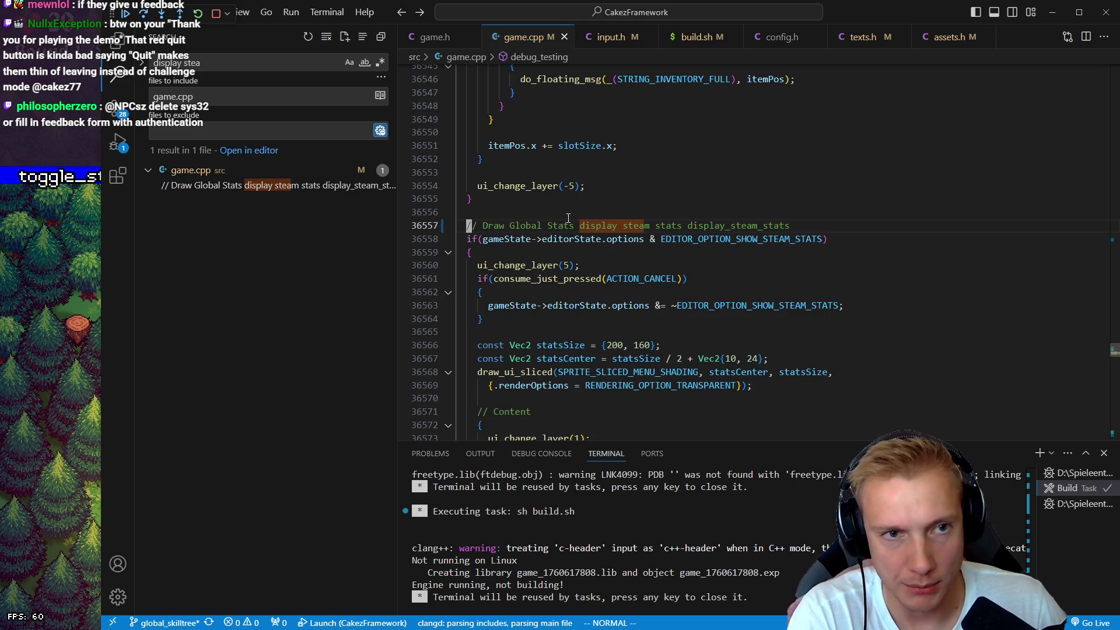
key("ctrl+shift+b")
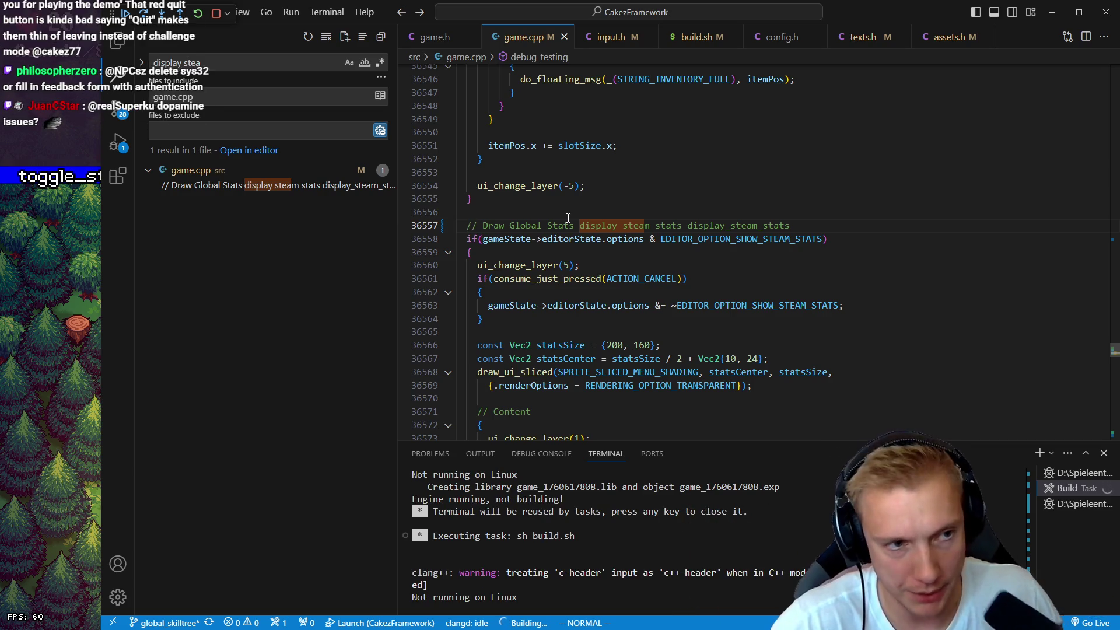
- Search the file for 'thank' and find the quit button's do_menu_btn call with SPRITE_MAIN_MENU_QUIT_TEXT_EN
left_click(544, 238)
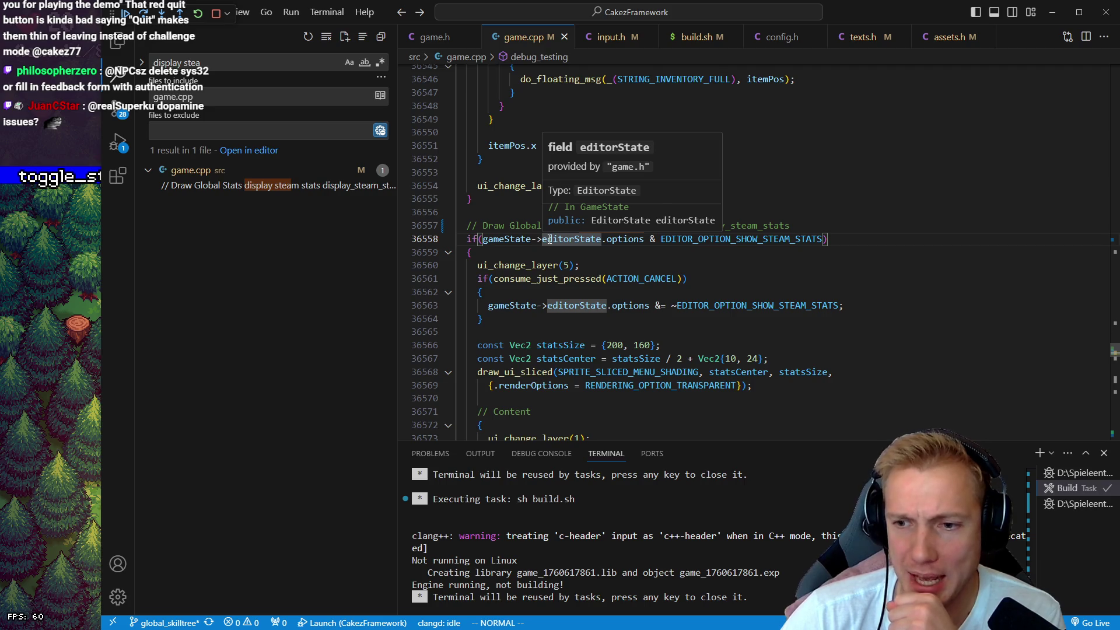
left_click(620, 238)
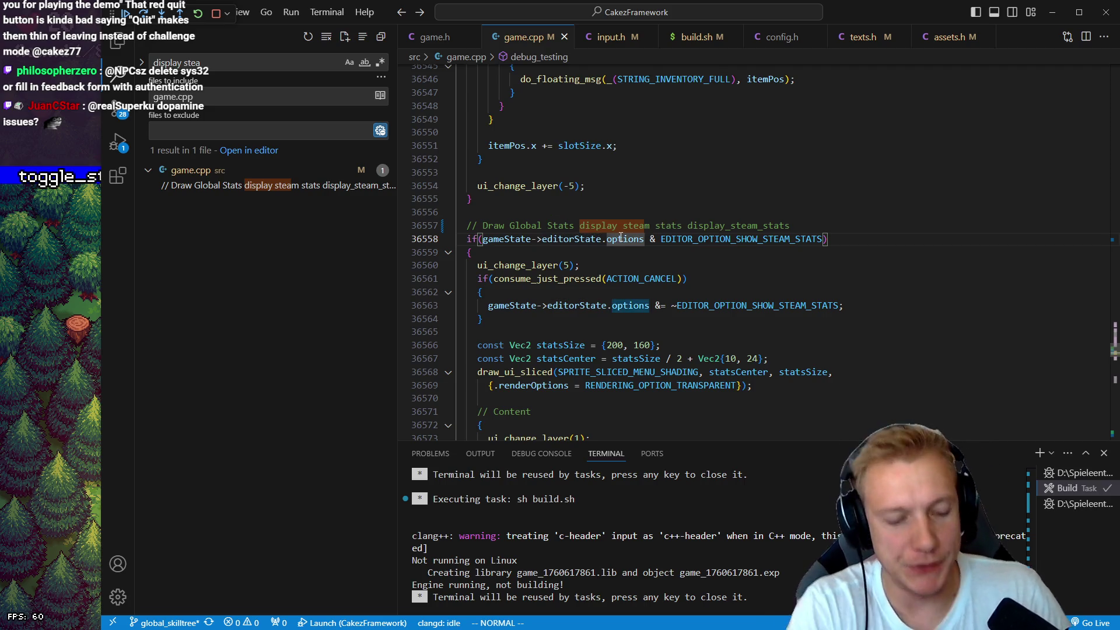
key("slash")
type("thank")
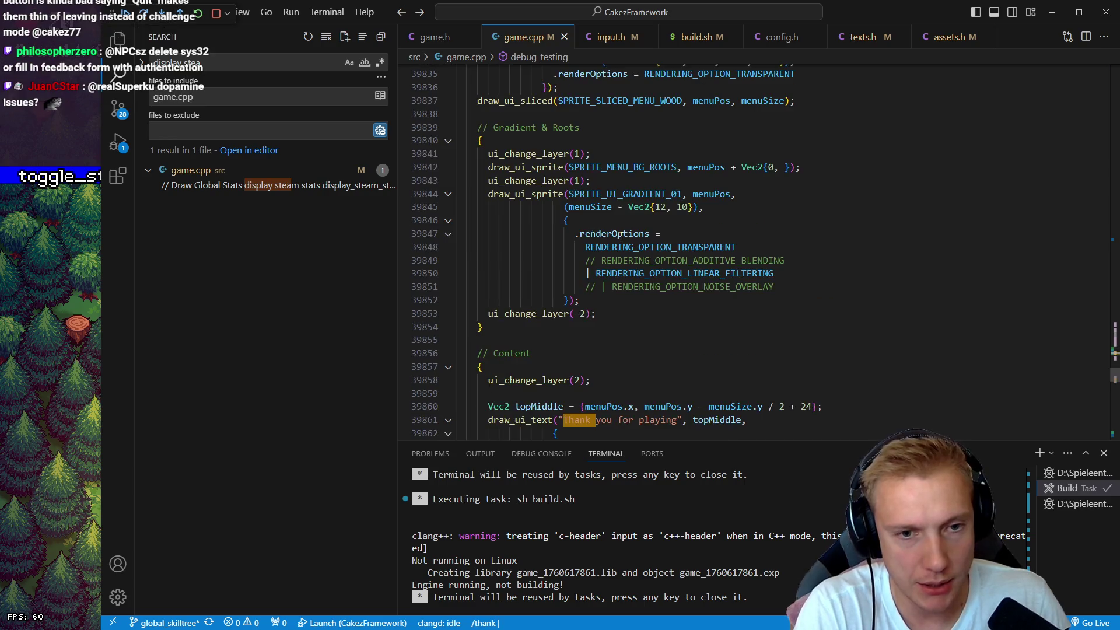
key("Return")
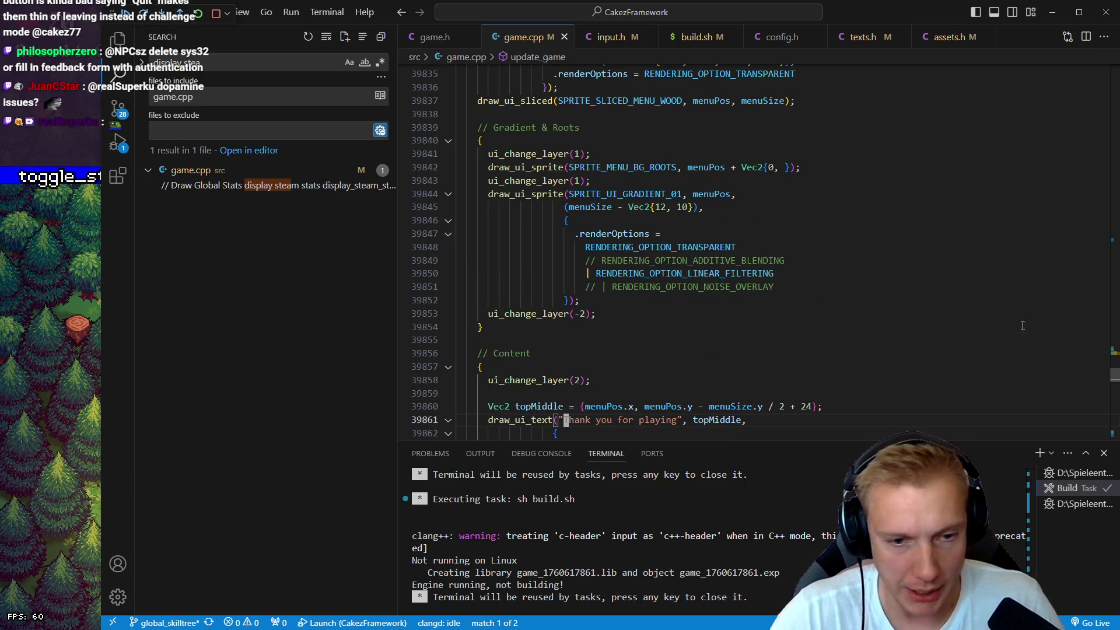
scroll(1022, 325, "down", 15)
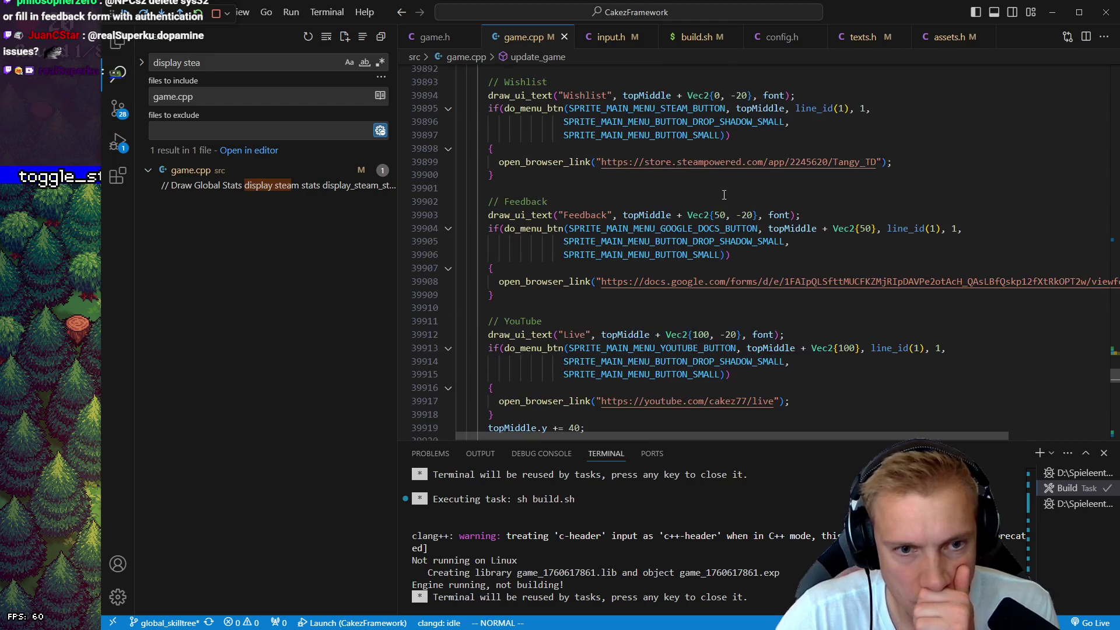
scroll(724, 195, "down", 8)
scroll(753, 202, "down", 5)
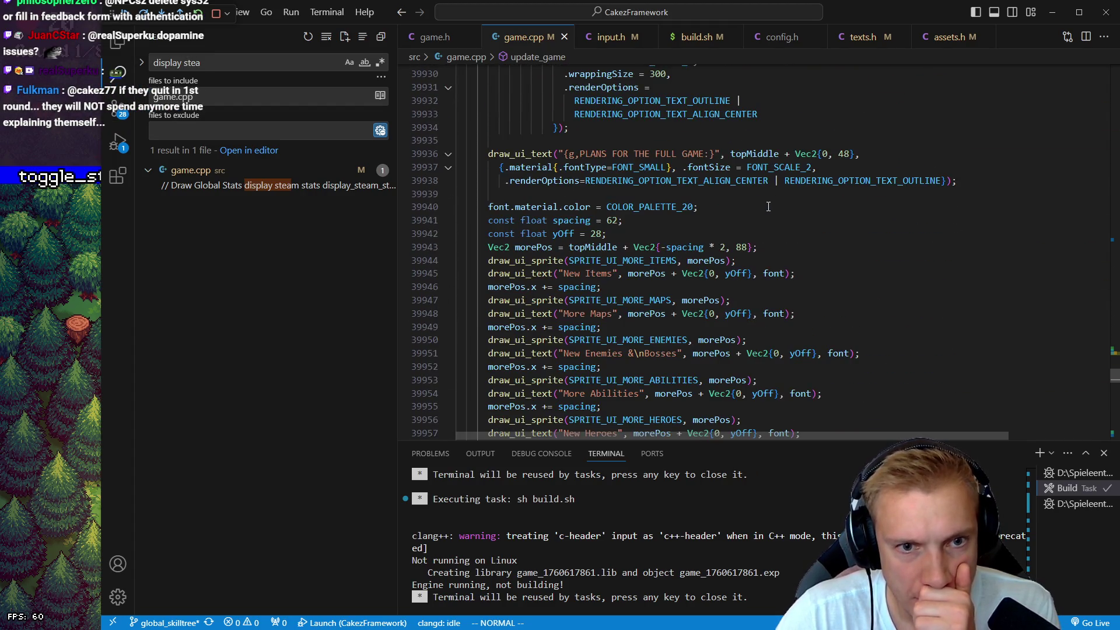
scroll(771, 206, "down", 7)
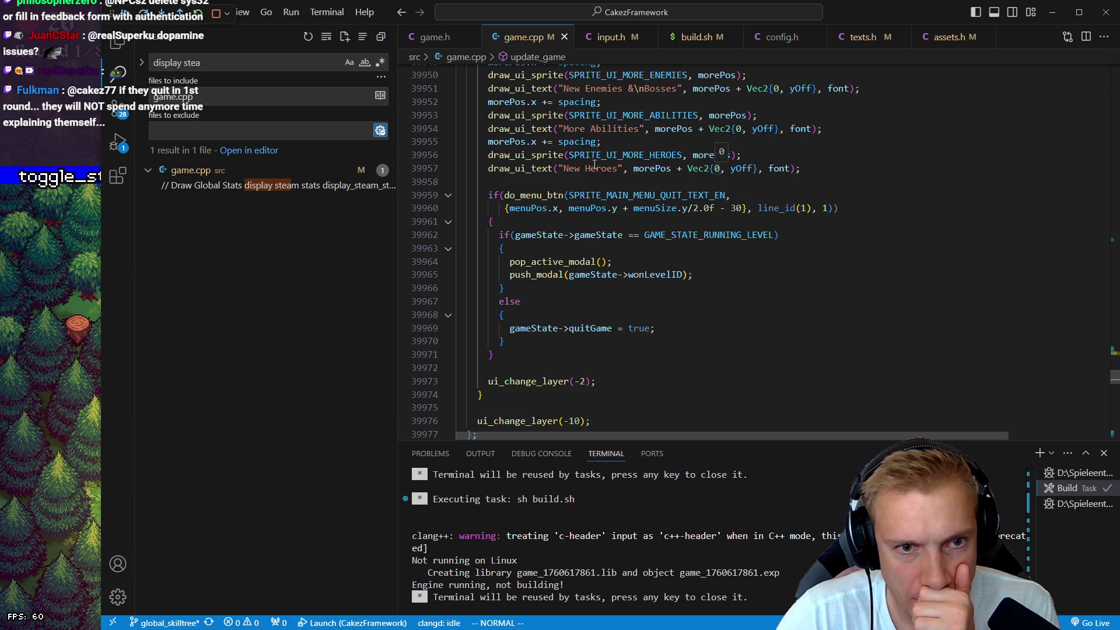
left_click(544, 196)
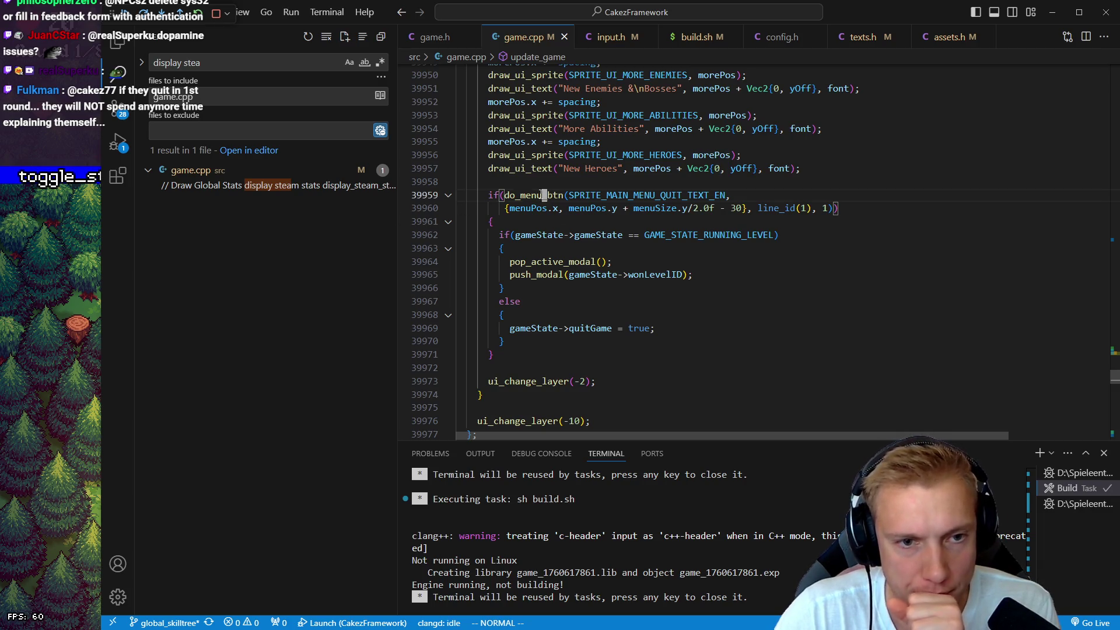
- Switch to Aseprite's texture atlas and pan toward the Start, Options and Quit button sprites
key("alt+Tab")
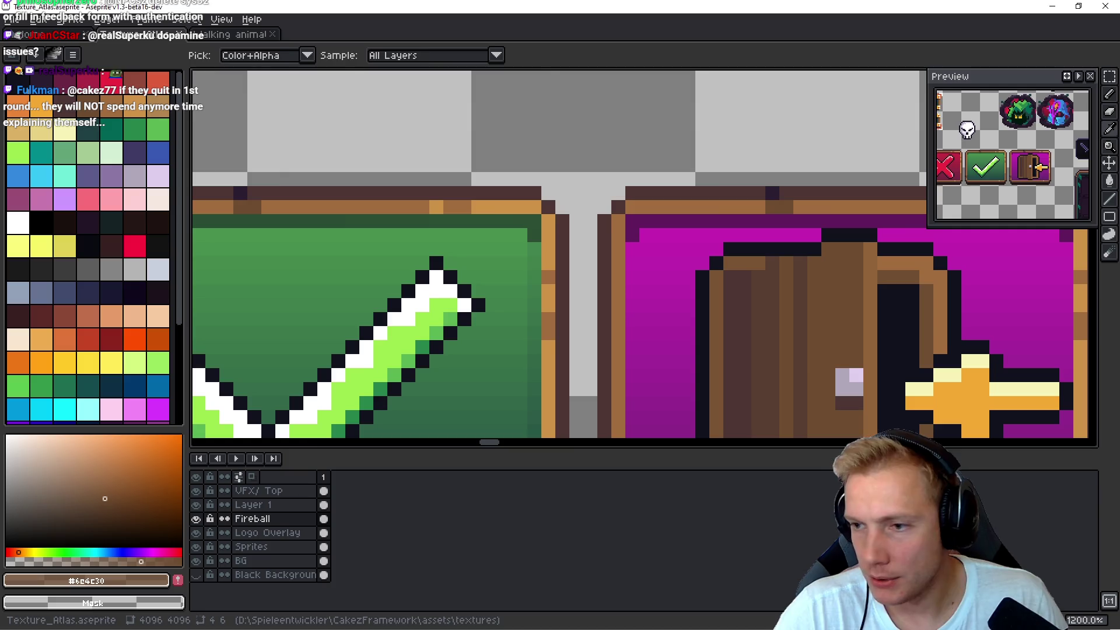
scroll(769, 340, "down", 5)
scroll(769, 340, "up", 3)
mouse_move(768, 340)
left_mouse_down()
mouse_move(646, 119)
mouse_move(608, 351)
mouse_move(581, 323)
left_mouse_up()
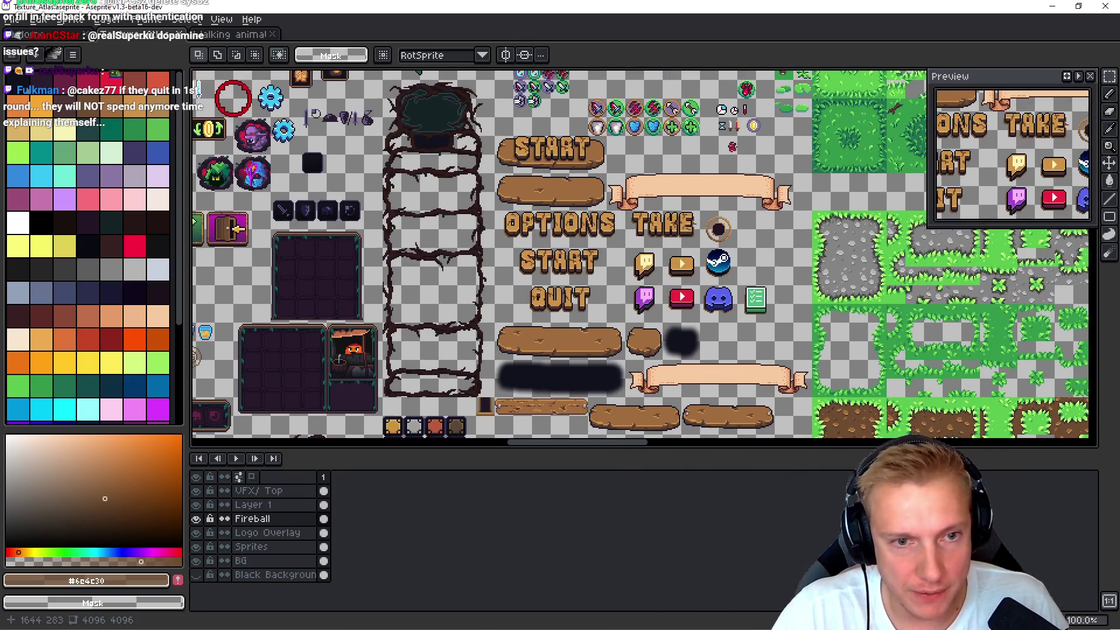
- Zoom and pan to the CONTINUE lettering and marquee-select it
scroll(576, 291, "up", 1)
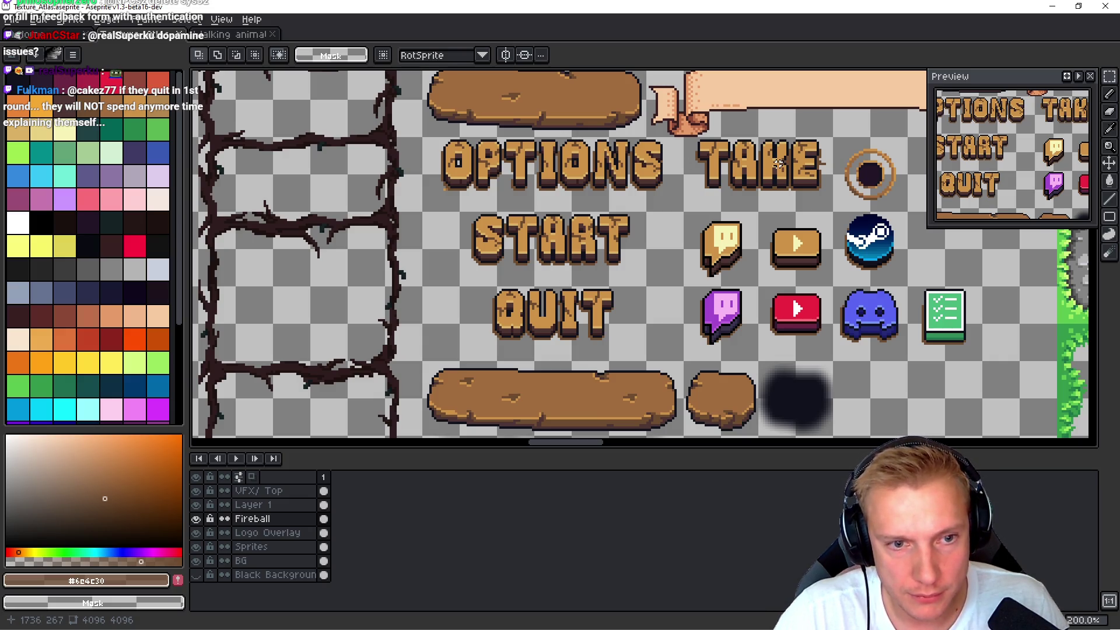
left_click_drag(778, 164, 780, 6)
left_click_drag(561, 286, 588, 72)
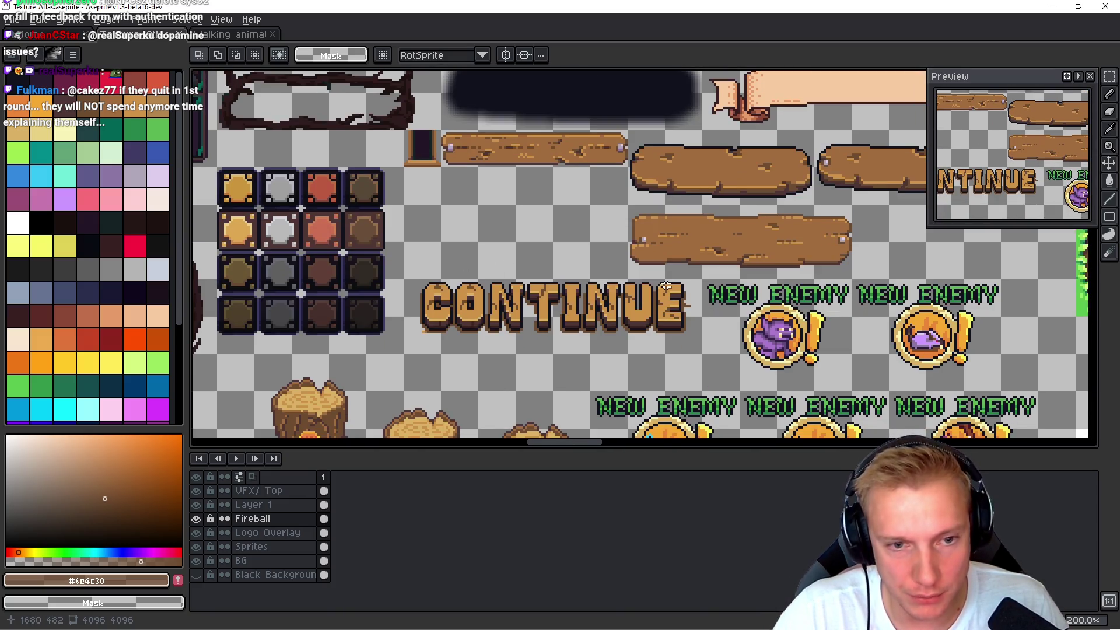
mouse_move(433, 352)
left_mouse_down()
mouse_move(347, 571)
mouse_move(444, 352)
left_mouse_up()
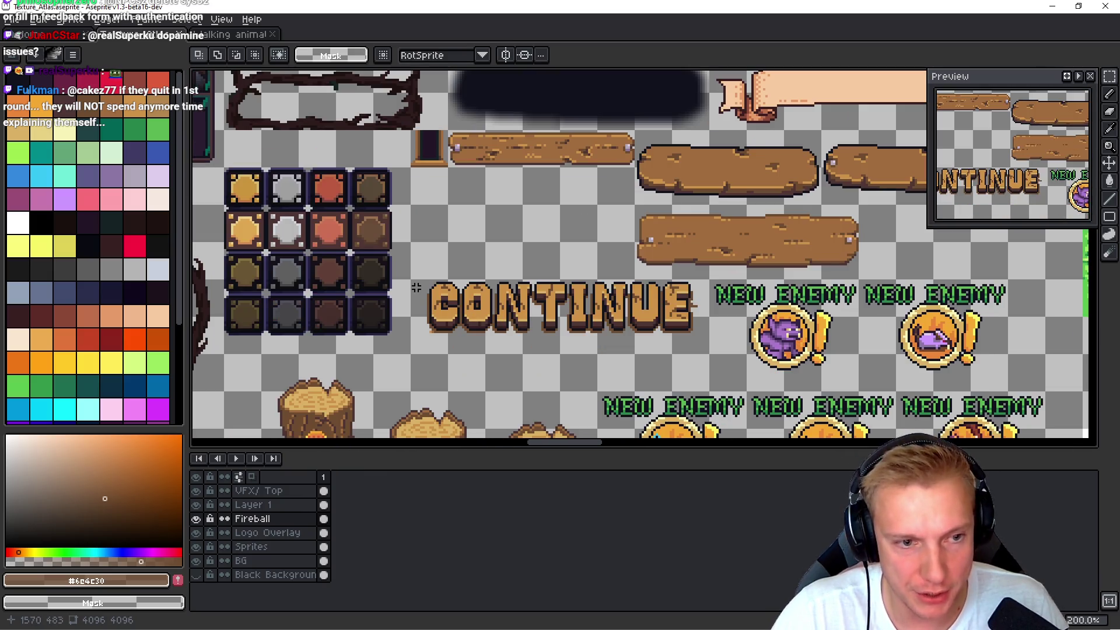
left_click_drag(411, 280, 712, 357)
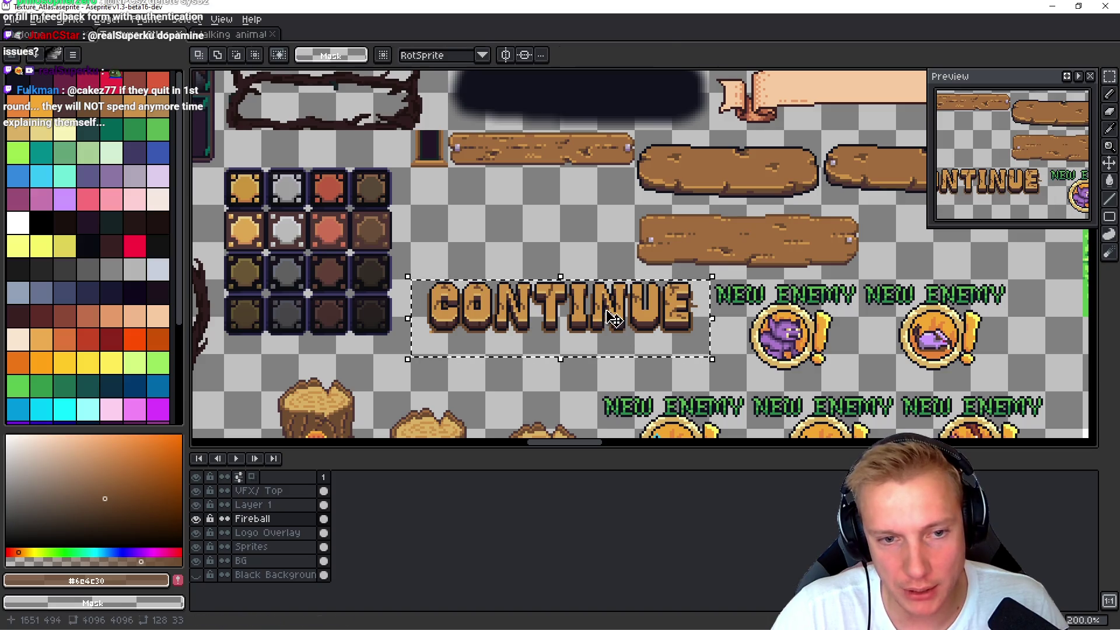
- Move the CONTINUE selection onto the wooden board on the Sprites layer, then undo the move
left_click(610, 316)
left_click_drag(610, 318, 610, 322)
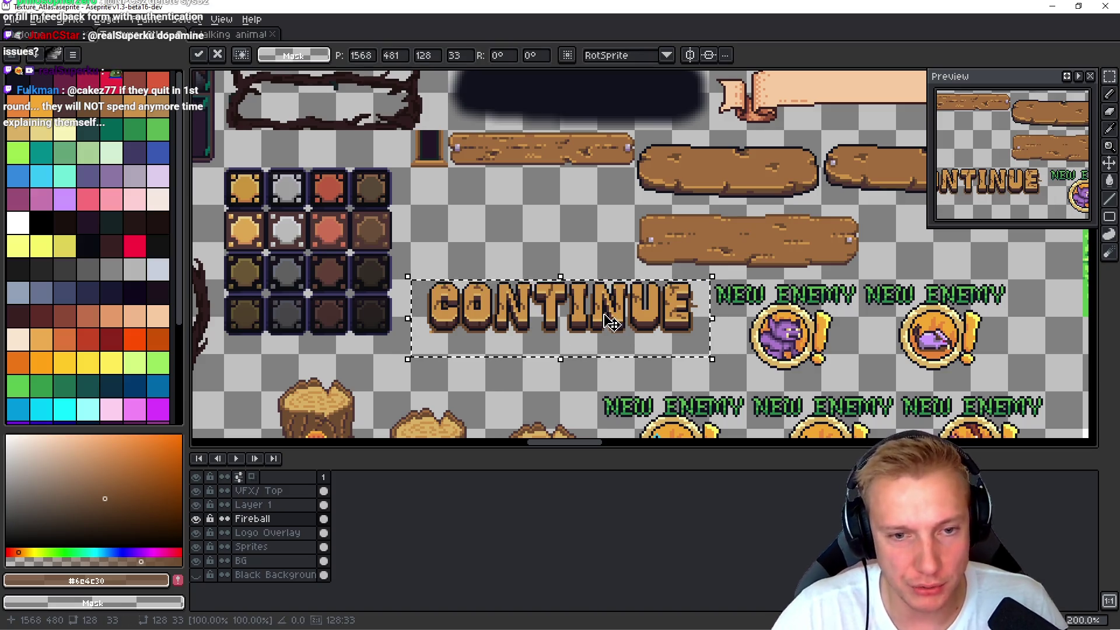
left_click(269, 546)
scroll(554, 366, "up", 2)
mouse_move(554, 365)
left_mouse_down()
mouse_move(569, 96)
mouse_move(575, 143)
left_mouse_up()
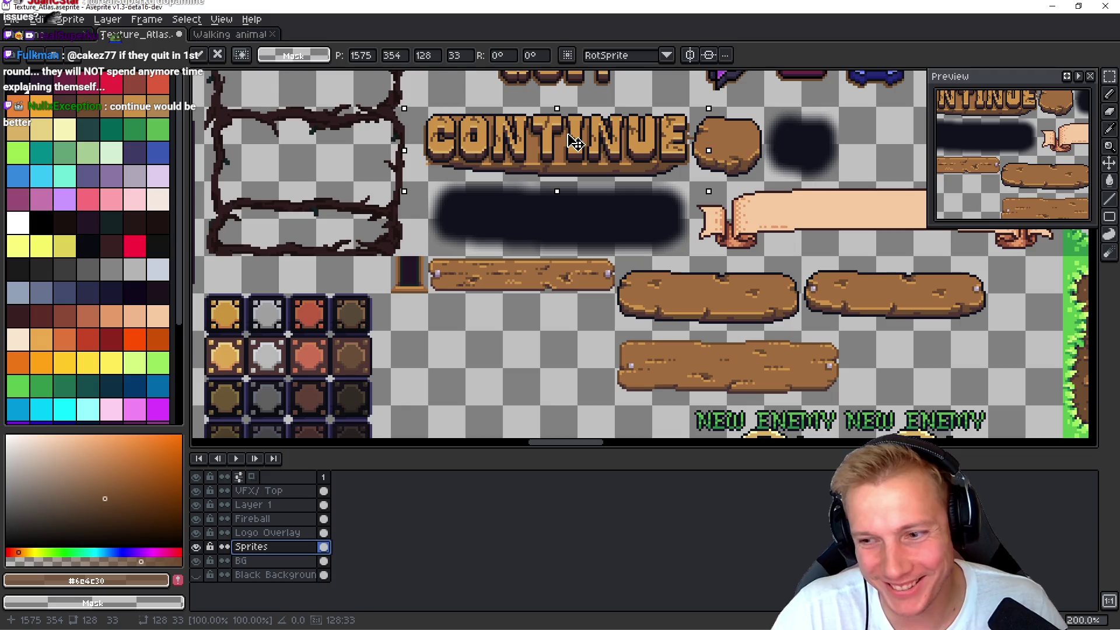
left_click_drag(575, 142, 583, 133)
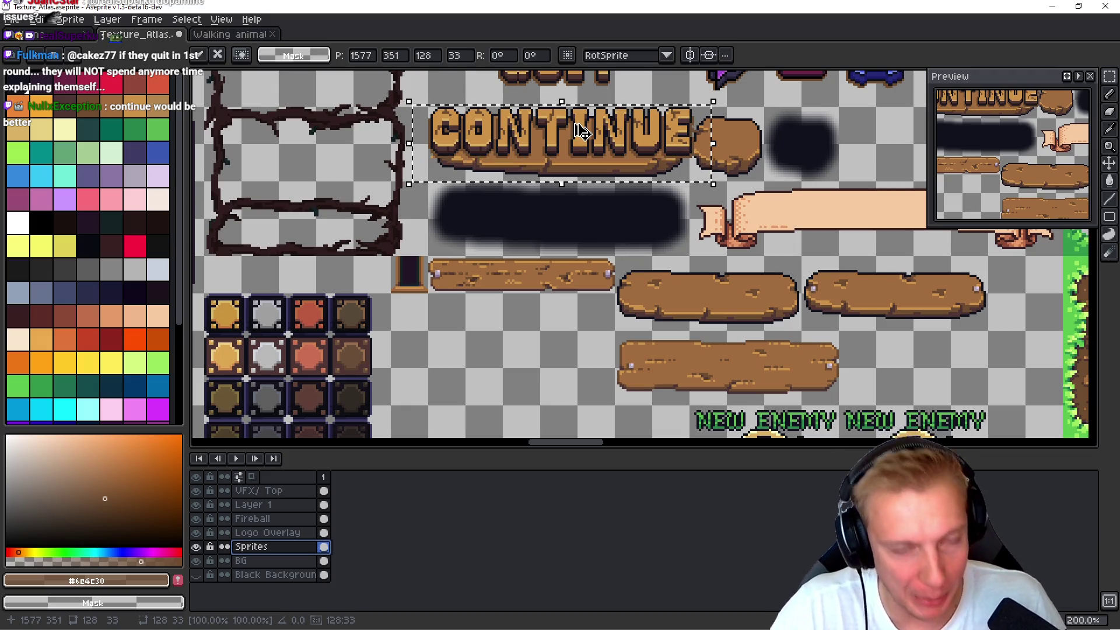
key("ctrl+z")
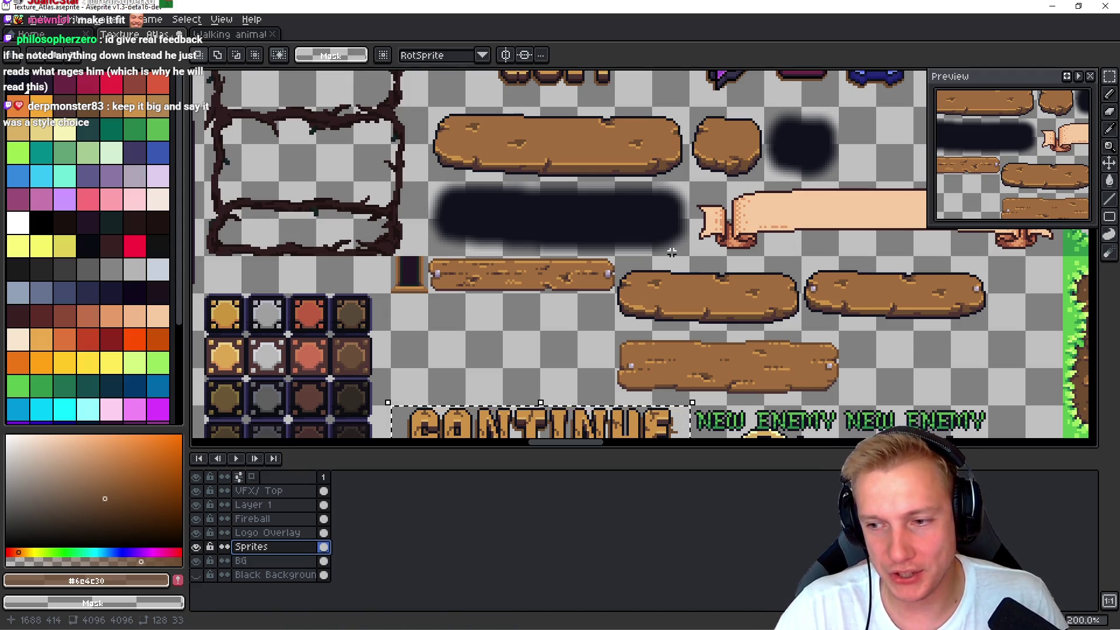
mouse_move(671, 251)
left_mouse_down()
mouse_move(563, 170)
mouse_move(446, 175)
mouse_move(405, 217)
mouse_move(522, 227)
mouse_move(533, 307)
left_mouse_up()
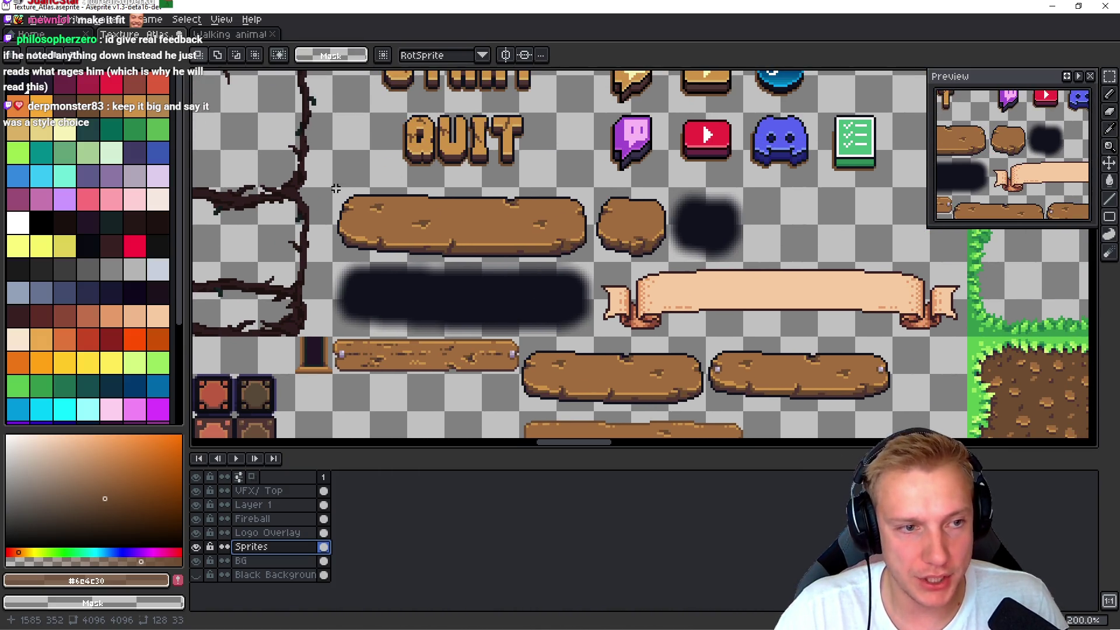
left_click_drag(331, 189, 590, 336)
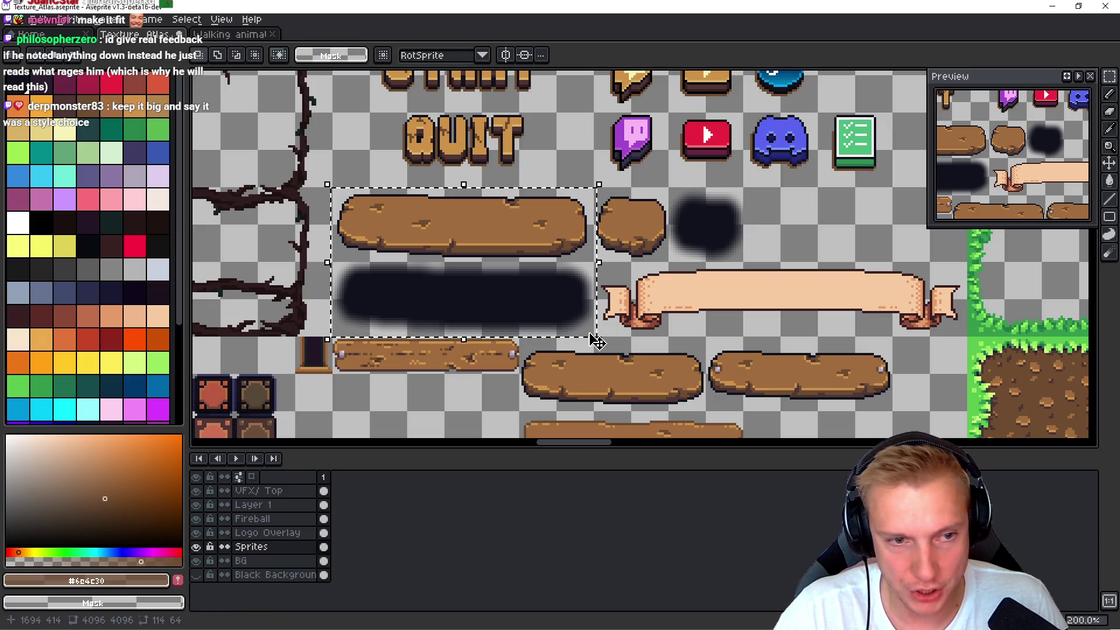
scroll(462, 290, "up", 4)
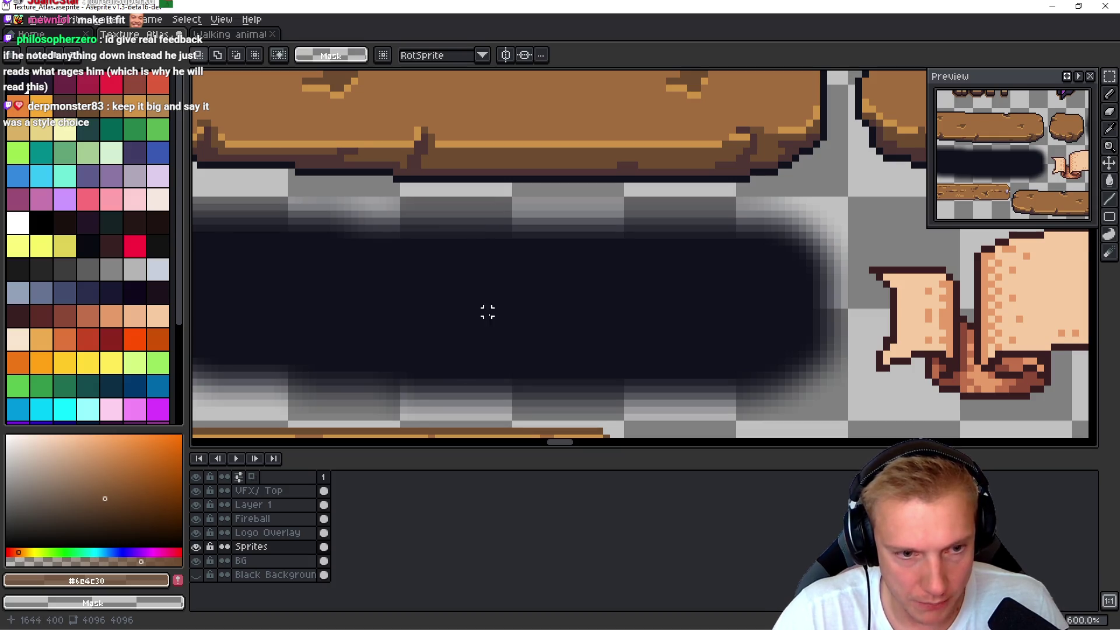
scroll(487, 314, "down", 4)
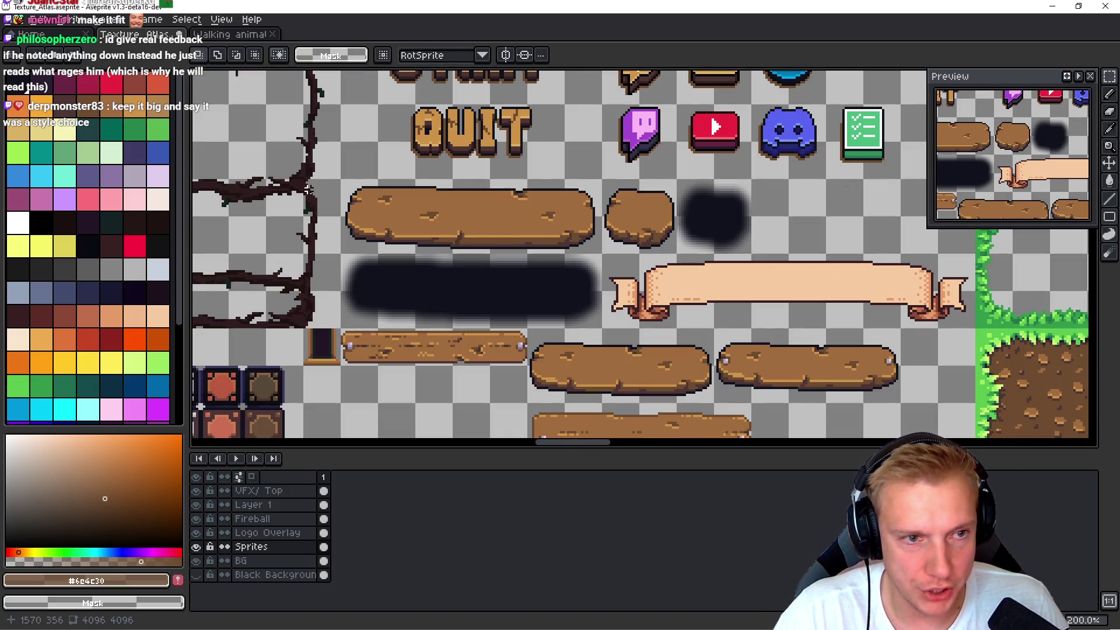
mouse_move(341, 180)
left_mouse_down()
mouse_move(507, 312)
mouse_move(604, 331)
left_mouse_up()
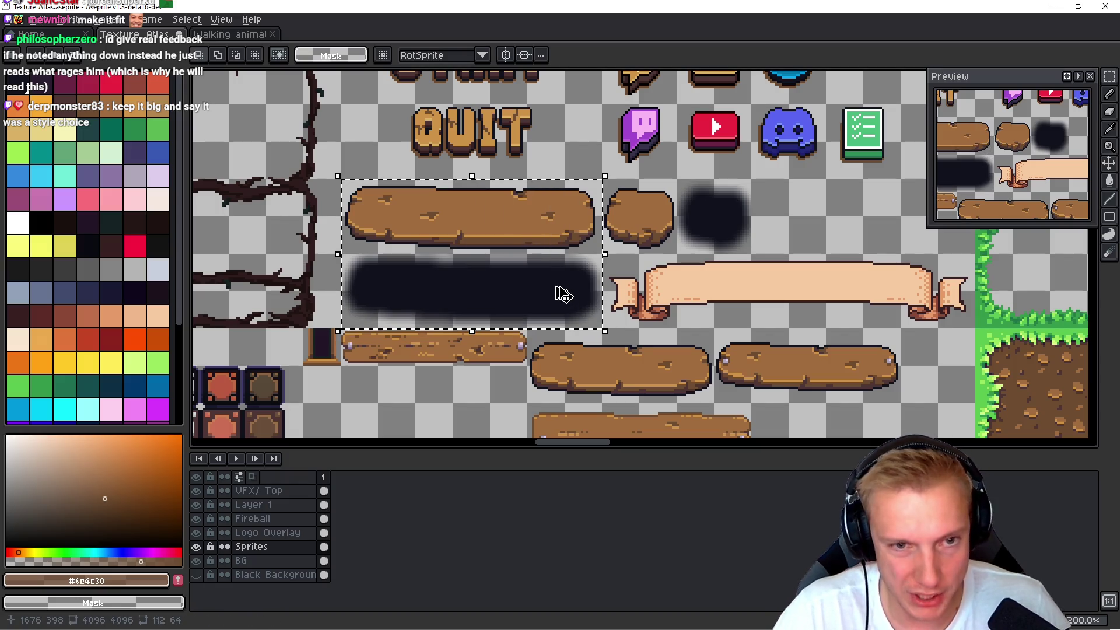
scroll(508, 317, "down", 5)
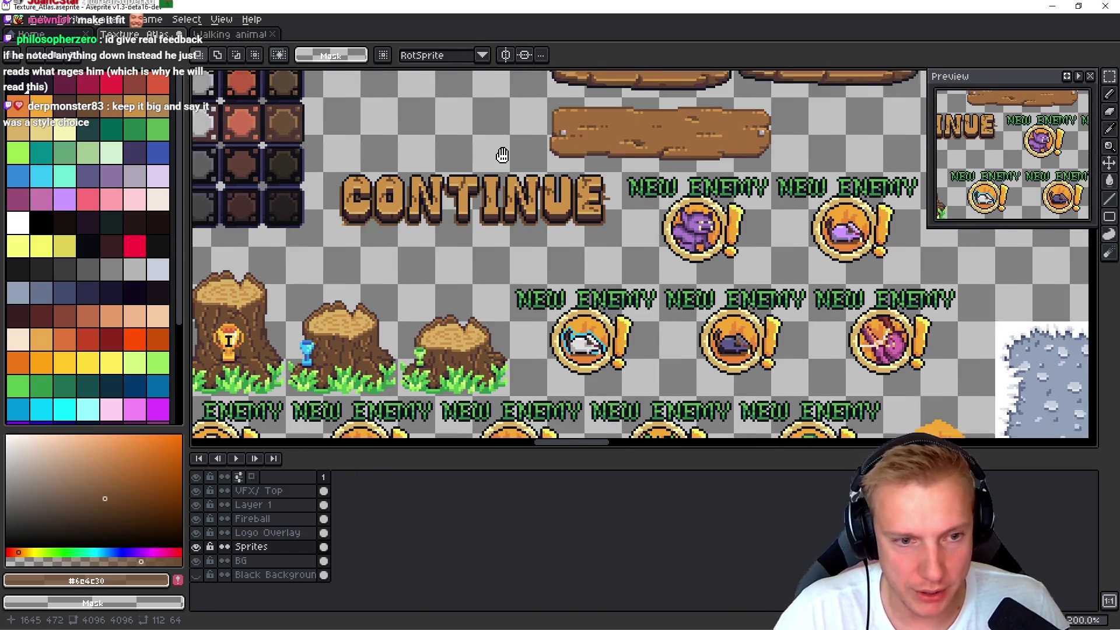
mouse_move(502, 154)
left_mouse_down()
mouse_move(472, 275)
mouse_move(421, 241)
mouse_move(420, 260)
mouse_move(332, 177)
mouse_move(240, 160)
left_mouse_up()
mouse_move(899, 181)
left_mouse_down()
mouse_move(636, 188)
mouse_move(676, 99)
mouse_move(699, 6)
left_mouse_up()
scroll(636, 188, "down", 3)
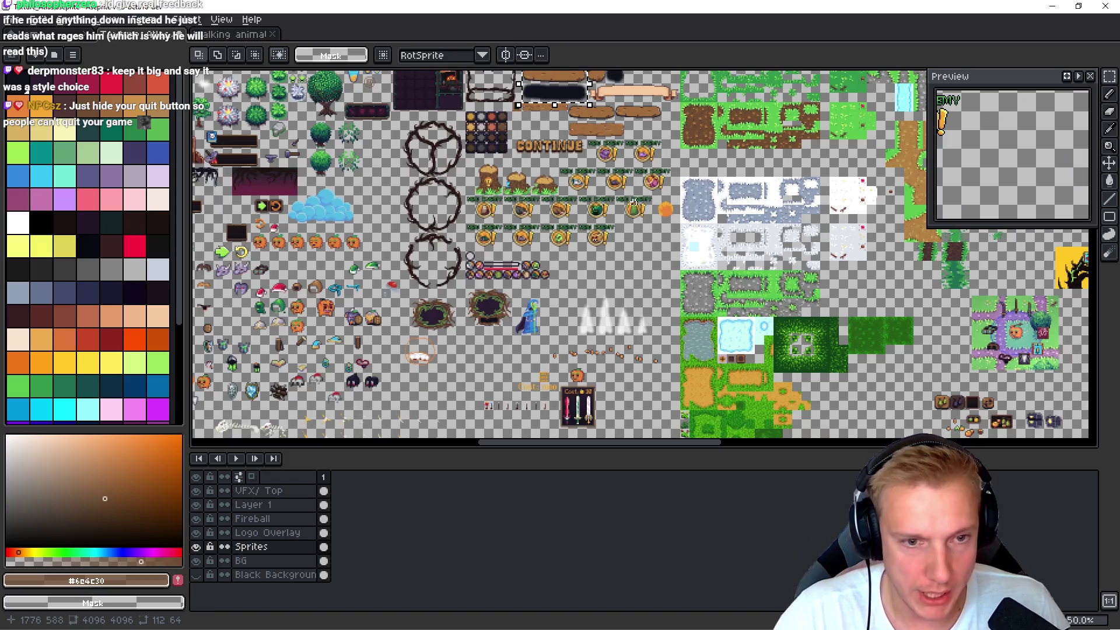
- Bring the sword cost card into view, select it and undo an attempted move
mouse_move(580, 298)
left_mouse_down()
mouse_move(634, 190)
mouse_move(698, 181)
left_mouse_up()
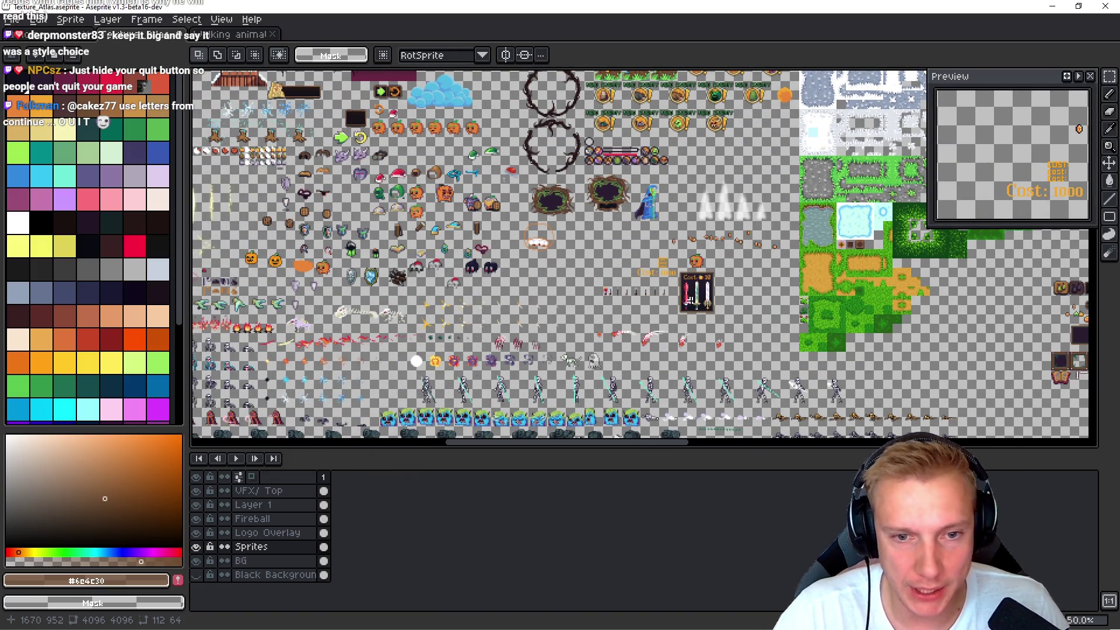
scroll(583, 274, "right", 3)
scroll(583, 275, "down", 1)
scroll(602, 254, "up", 1)
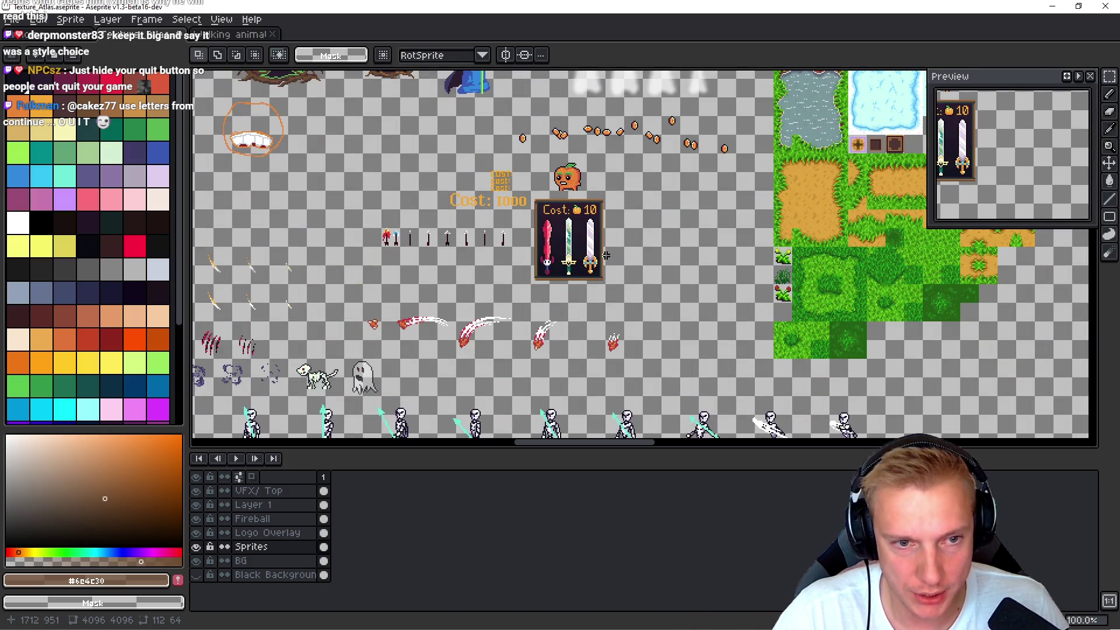
scroll(454, 304, "right", 1)
scroll(454, 305, "up", 1)
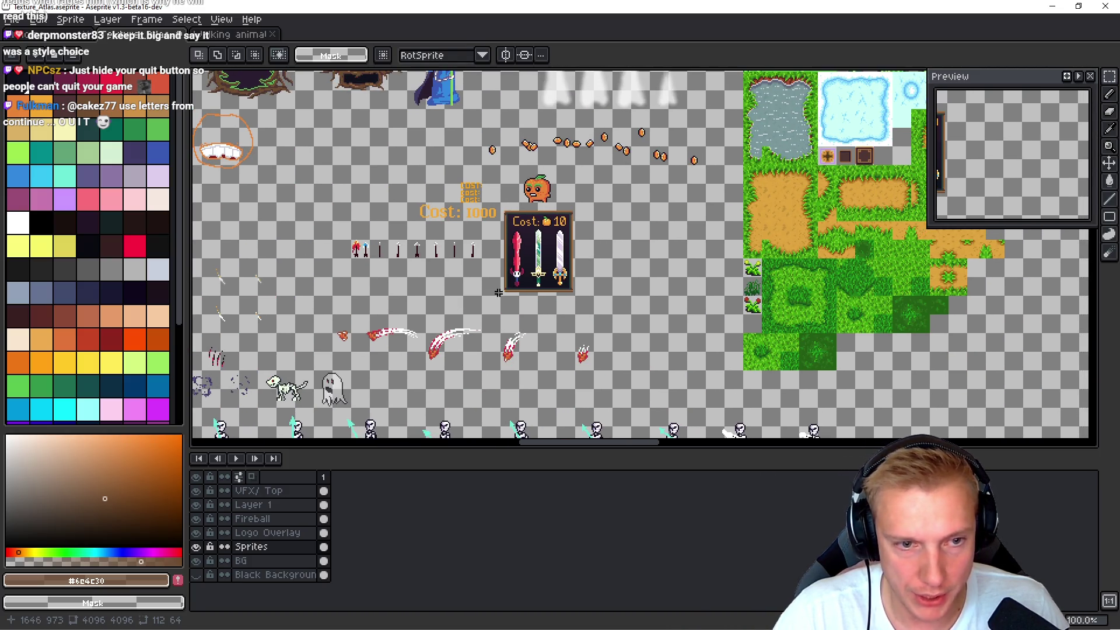
scroll(508, 299, "up", 2)
scroll(507, 298, "down", 1)
scroll(501, 301, "right", 1)
scroll(502, 301, "up", 1)
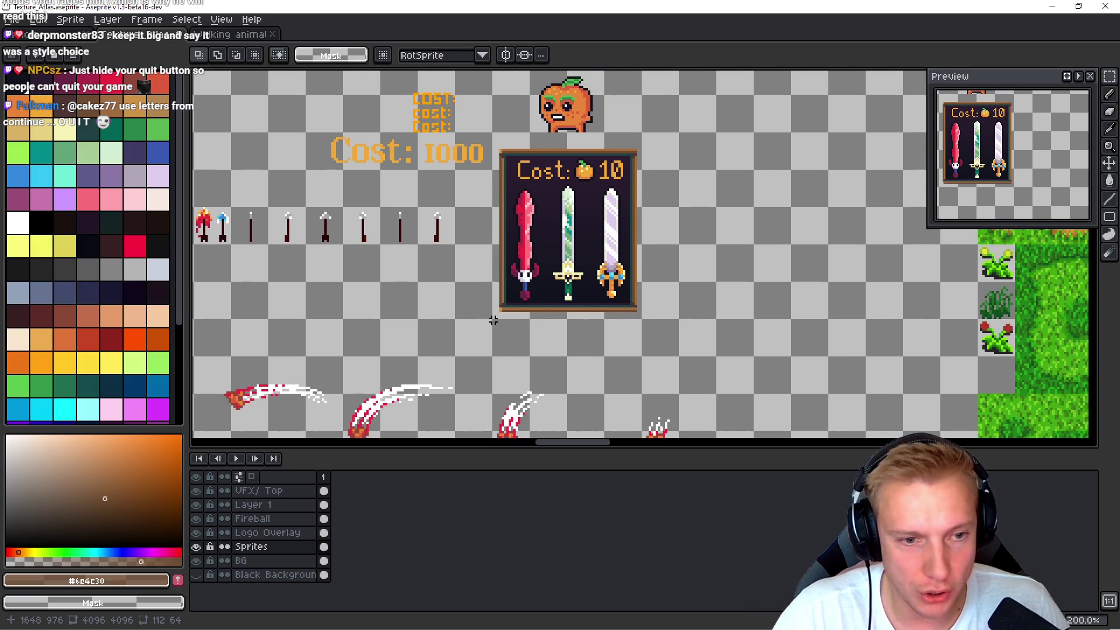
mouse_move(492, 318)
left_mouse_down()
mouse_move(616, 150)
mouse_move(652, 134)
left_mouse_up()
mouse_move(559, 228)
left_mouse_down()
mouse_move(700, 230)
mouse_move(551, 230)
mouse_move(1073, 309)
mouse_move(574, 234)
mouse_move(445, 233)
mouse_move(648, 271)
left_mouse_up()
key("ctrl+z")
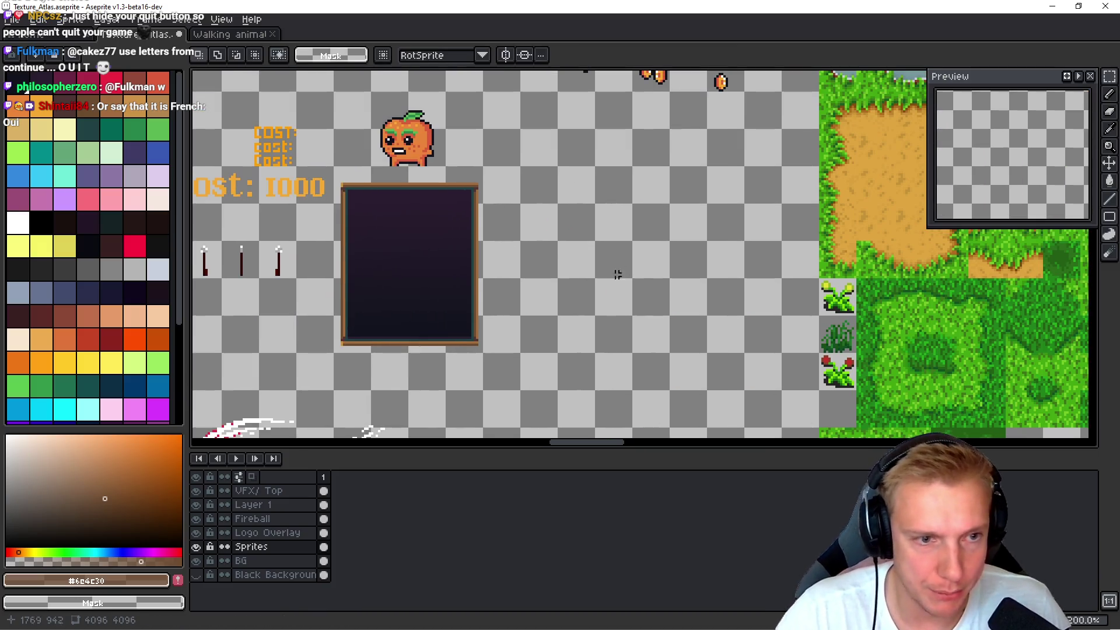
- Delete the dark card panel, paste the wooden plank and shadow in its place, and reselect them
left_click_drag(328, 355, 528, 175)
key("Delete")
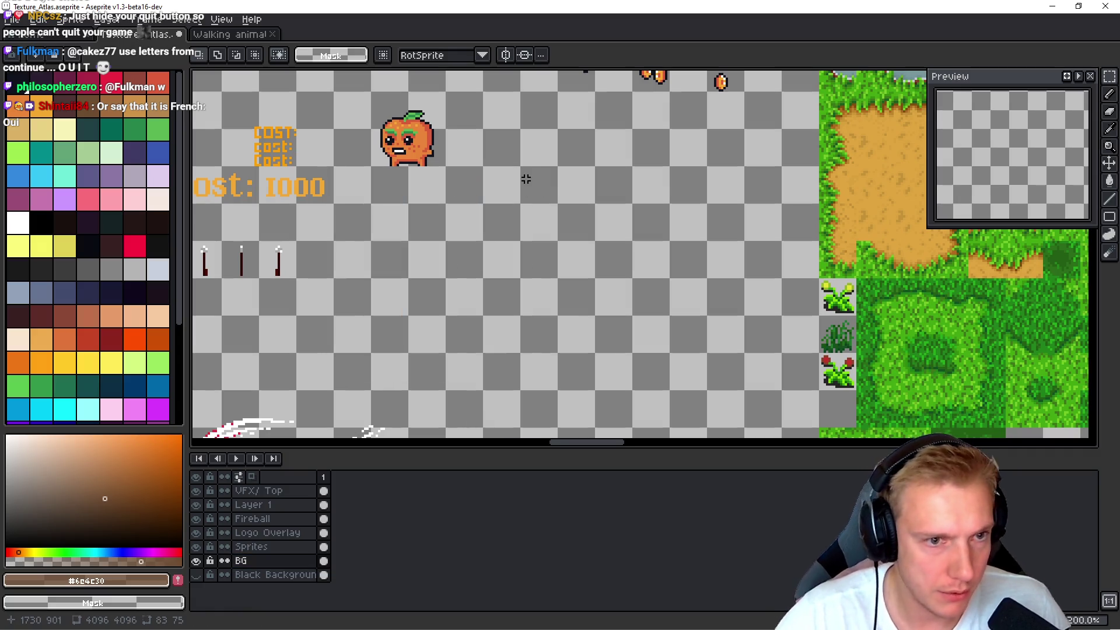
key("ctrl+v")
left_click_drag(431, 239, 585, 249)
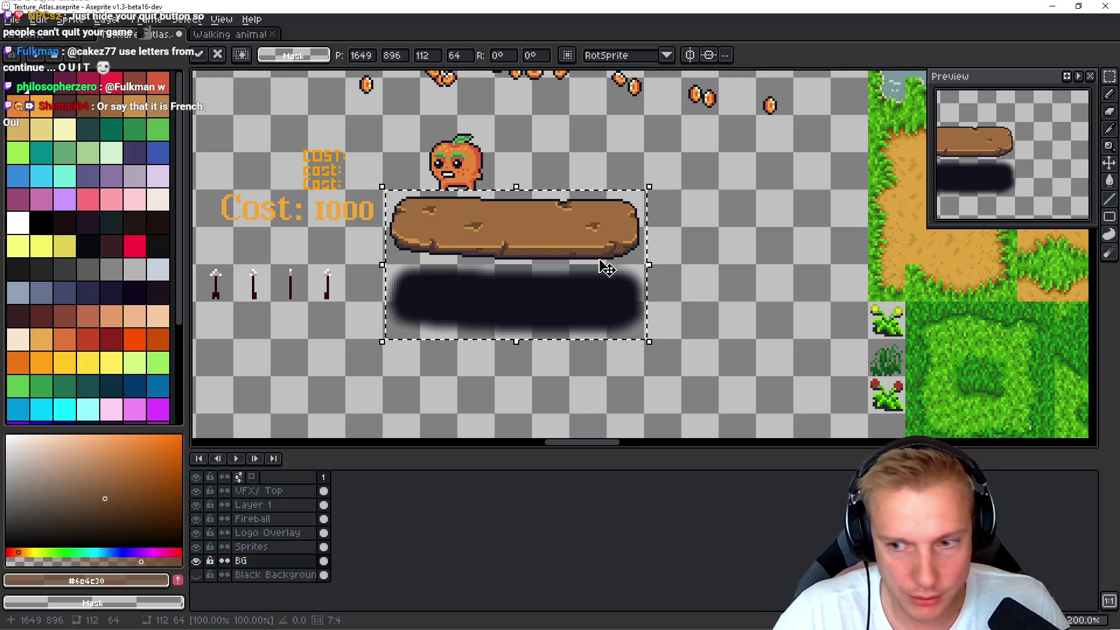
key("ctrl+d")
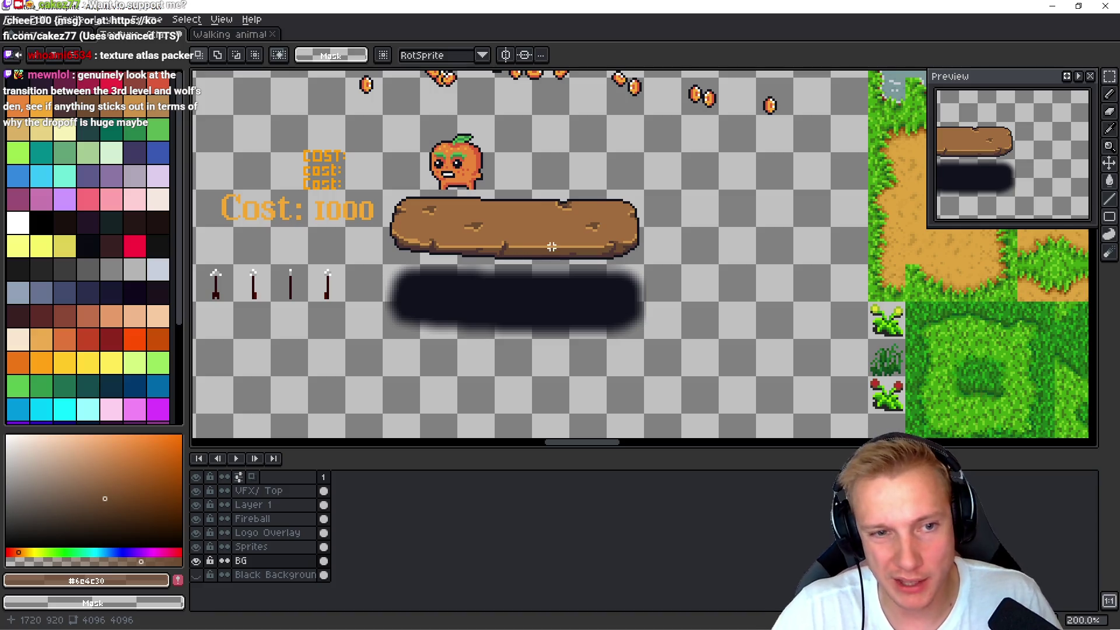
scroll(513, 184, "up", 1)
mouse_move(520, 164)
left_mouse_down()
mouse_move(674, 387)
mouse_move(690, 375)
left_mouse_up()
- Lengthen the plank and its shadow by shifting their right half outward
scroll(712, 357, "up", 2)
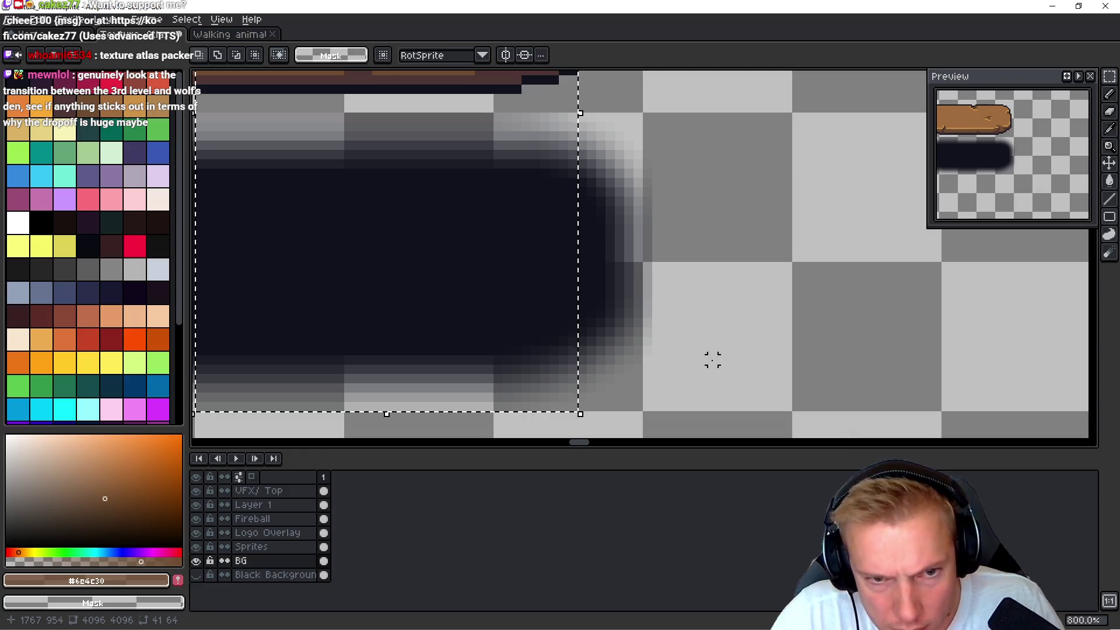
scroll(712, 357, "down", 3)
mouse_move(596, 304)
left_mouse_down()
mouse_move(657, 299)
mouse_move(590, 308)
left_mouse_up()
key("ctrl+d")
mouse_move(466, 151)
left_mouse_down()
mouse_move(600, 212)
mouse_move(678, 377)
left_mouse_up()
left_click_drag(603, 301, 645, 299)
- Save the texture atlas and export it as a sprite sheet
key("ctrl+Tab")
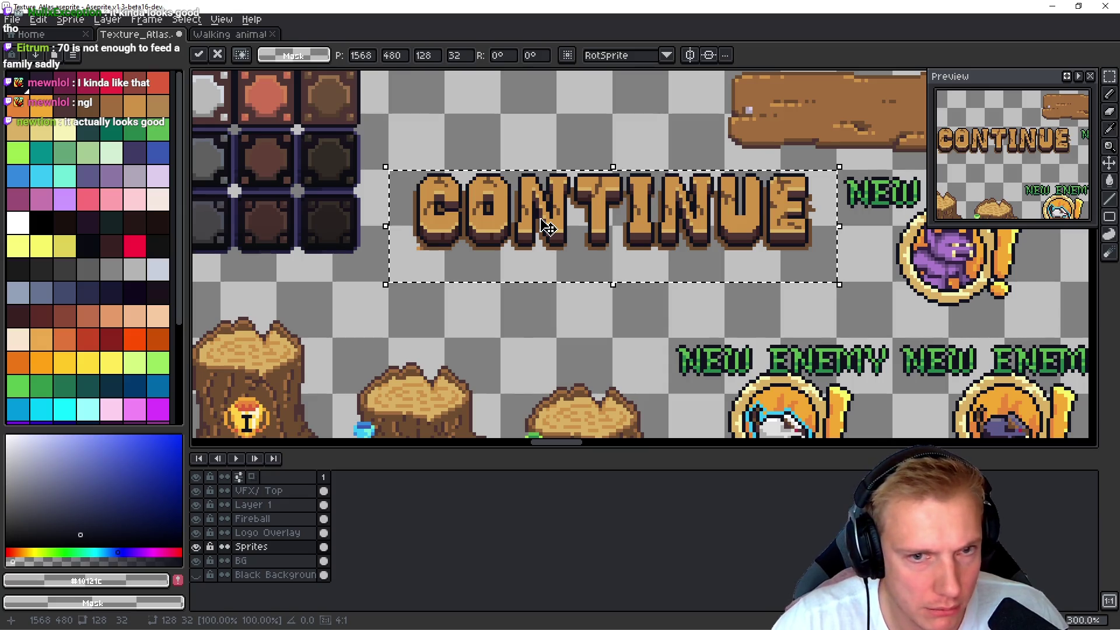
key("ctrl+s")
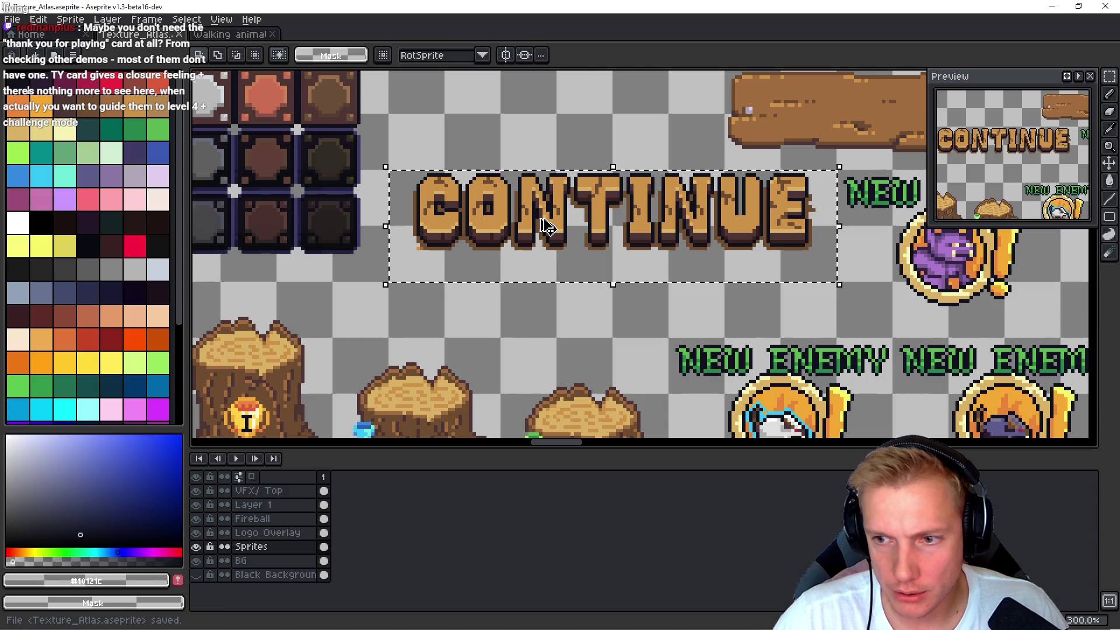
key("ctrl+e")
left_click(999, 220)
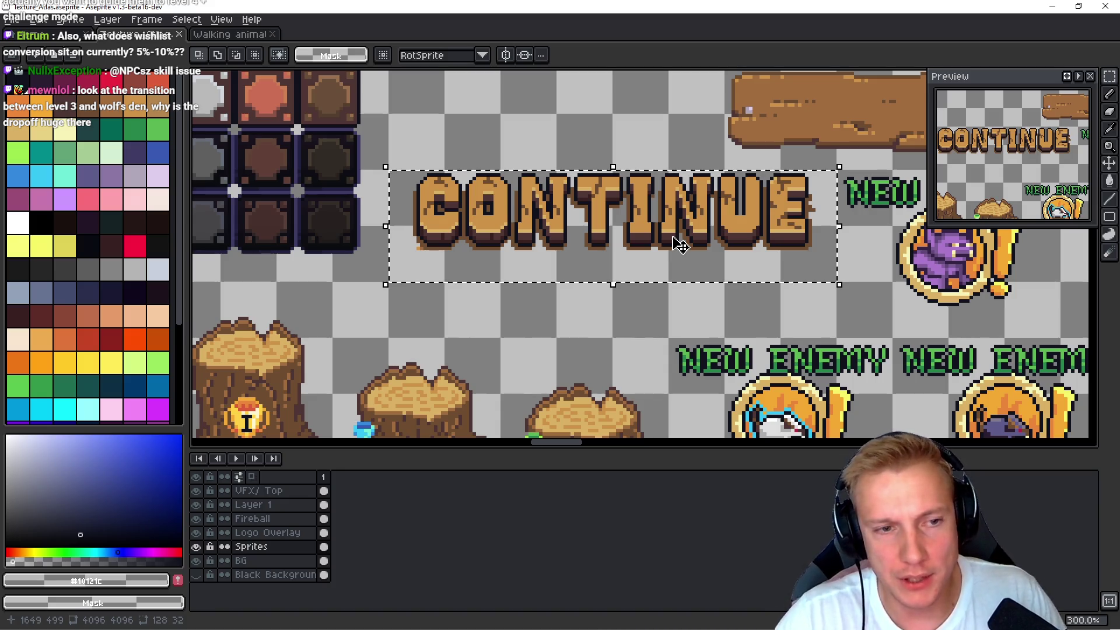
- Save the atlas and re-export the sprite sheet to Texture_Atlas.png
key("ctrl+s")
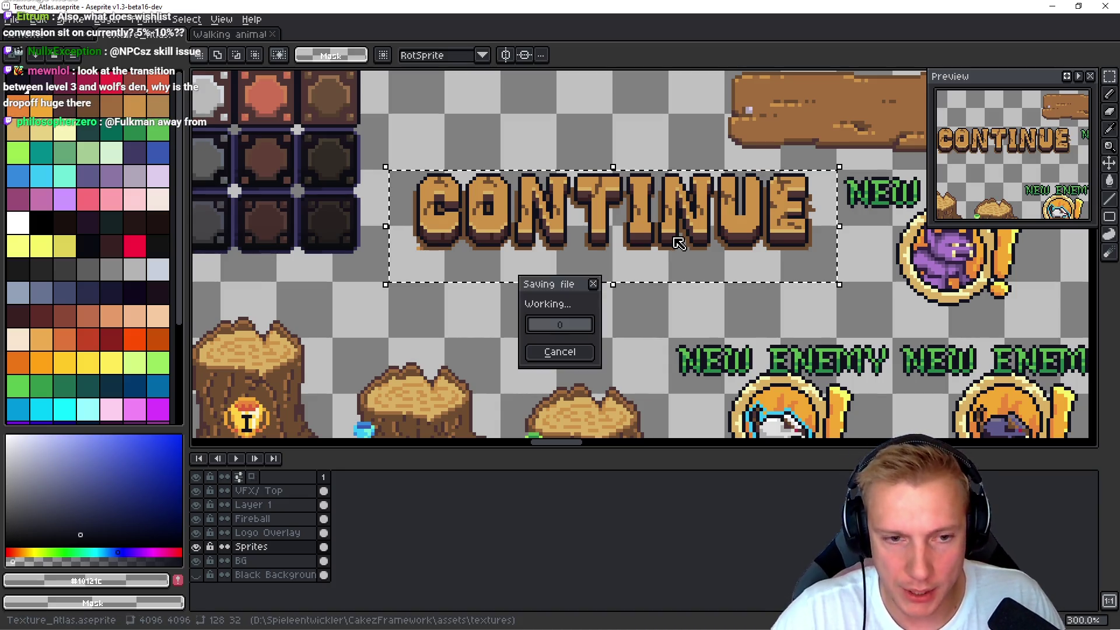
key("ctrl+e")
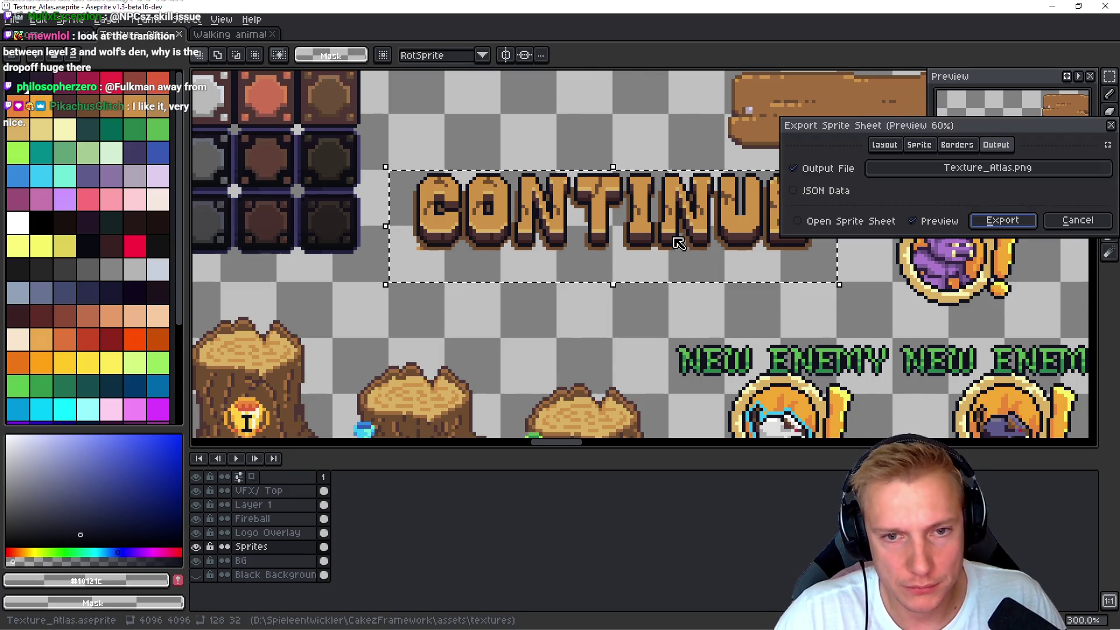
left_click(1002, 221)
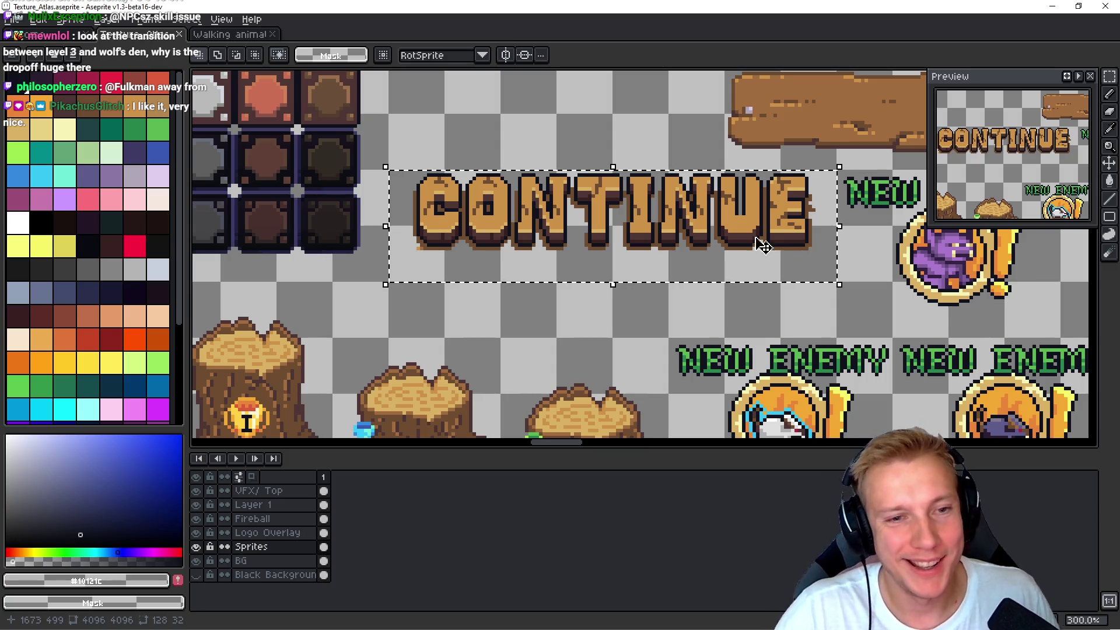
- Select the CONTINUE lettering, clear the selection and save the atlas again
scroll(745, 245, "down", 1)
key("ctrl+d")
scroll(673, 217, "up", 2)
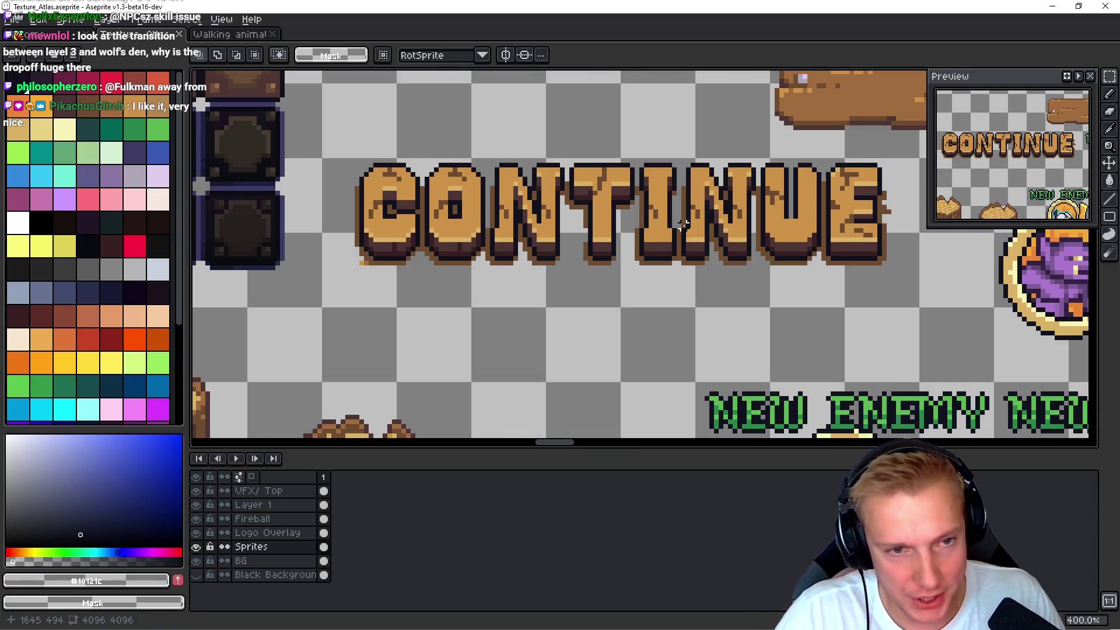
mouse_move(324, 160)
left_mouse_down()
mouse_move(958, 264)
mouse_move(915, 304)
left_mouse_up()
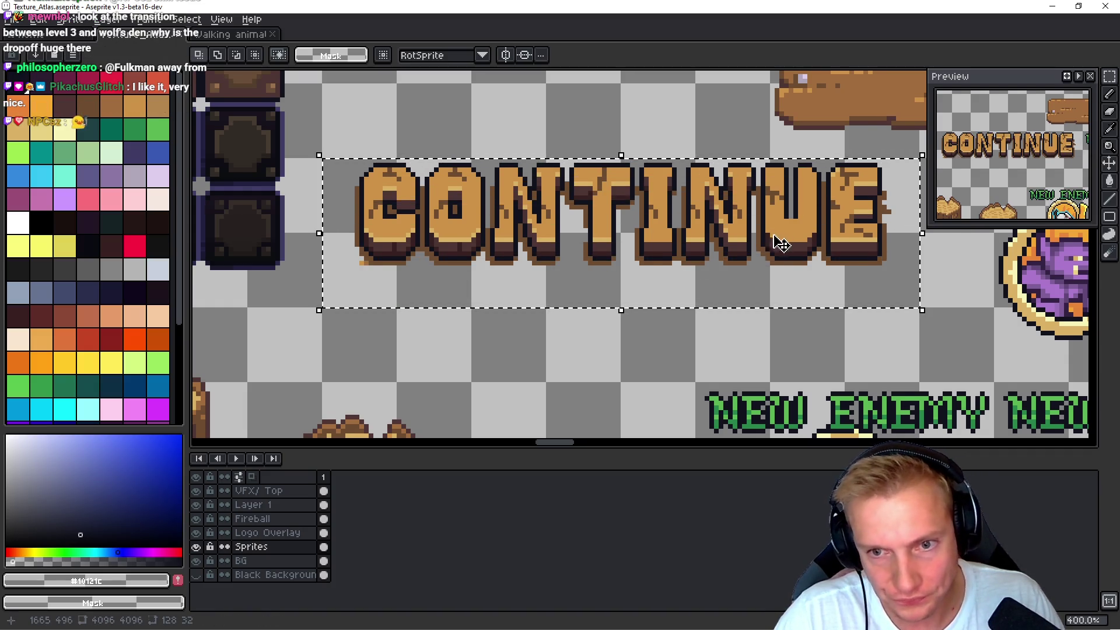
left_click_drag(775, 242, 744, 247)
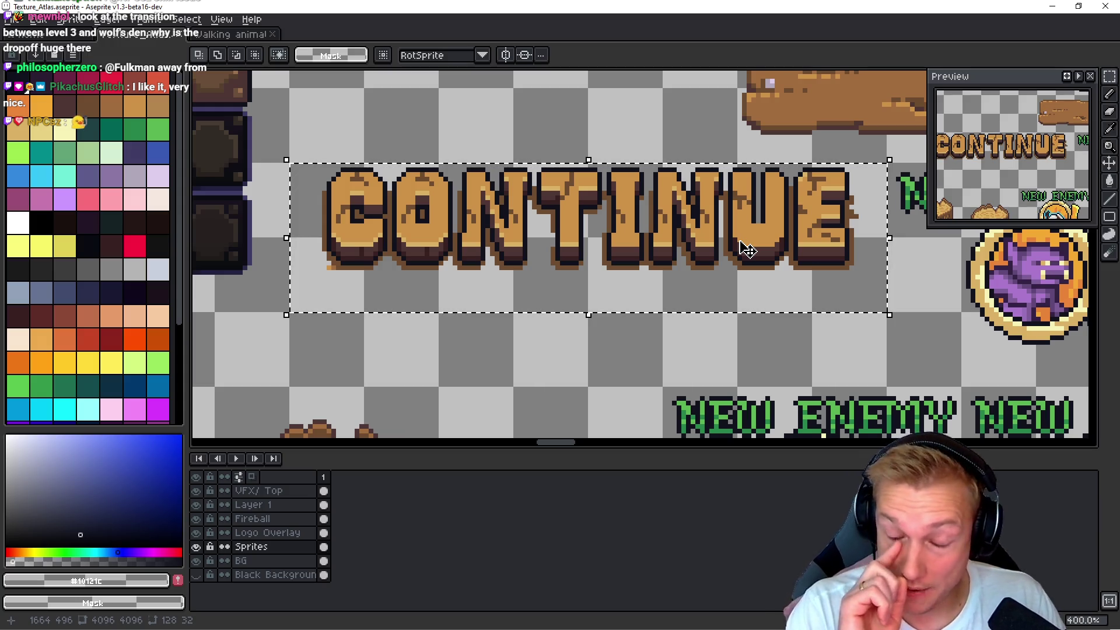
key("ctrl+d")
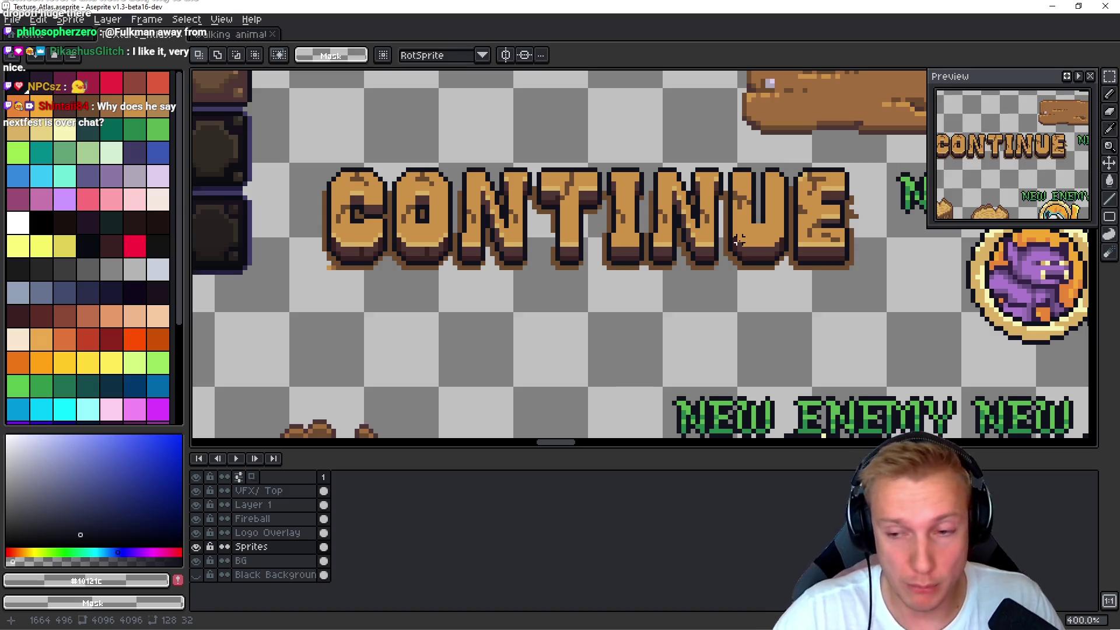
key("ctrl+s")
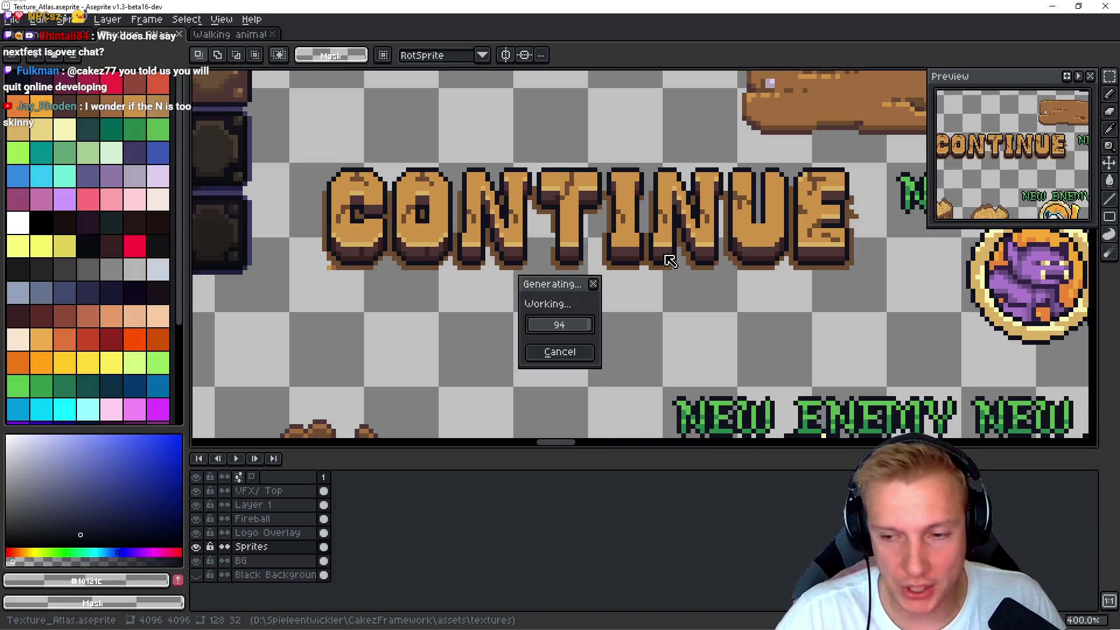
- Return to VS Code at the quit button's do_menu_btn call in game.cpp
key("i")
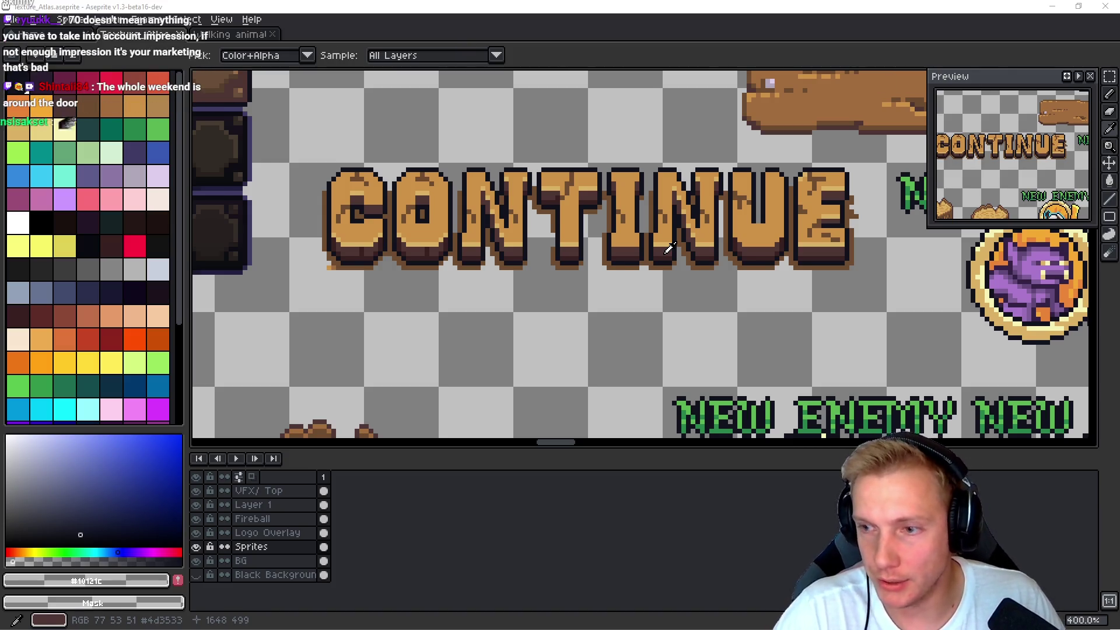
key("alt+Tab")
key("k")
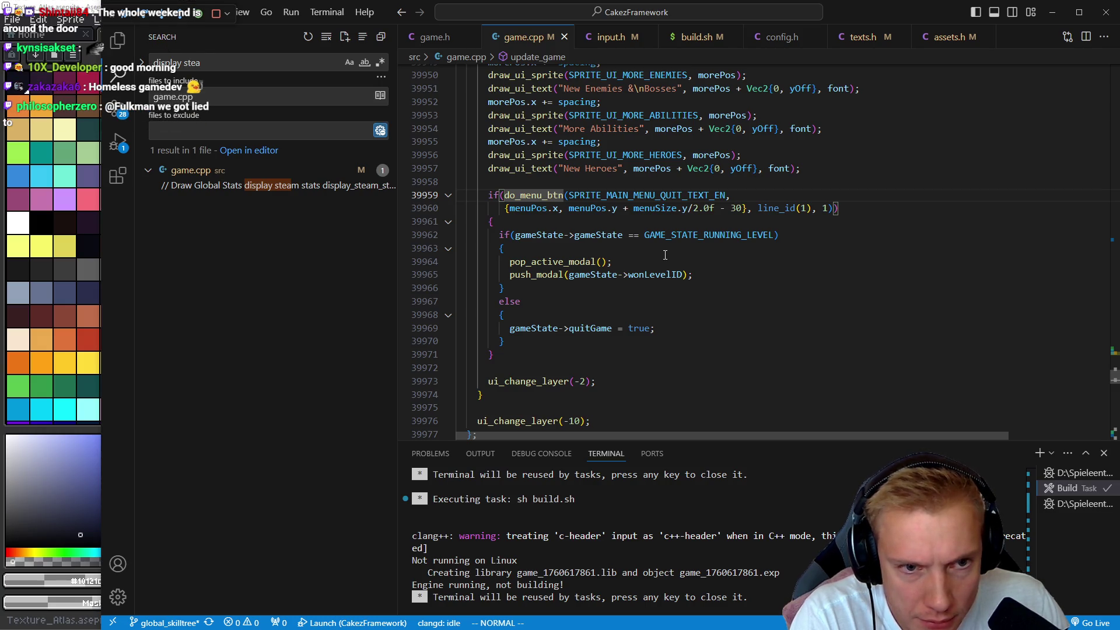
- Jump with gd to the SPRITE_MAIN_MENU_BUTTON_DROP_SHADOW entry in assets.h, undoing a stray insert
key("g")
key("d")
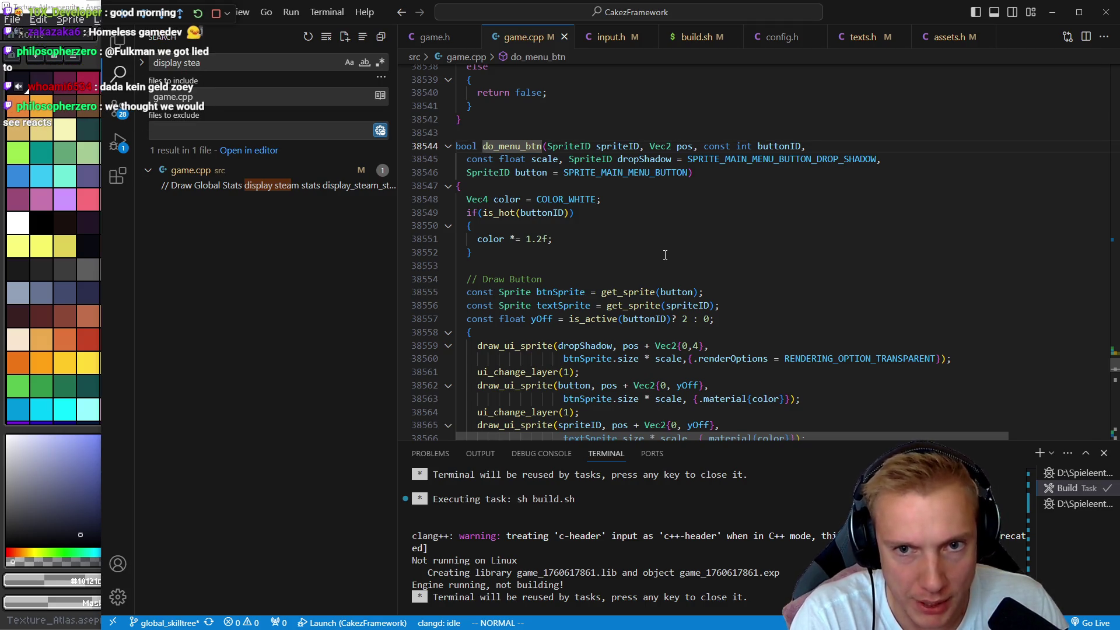
key("ctrl+o")
key("g")
key("d")
key("j")
key("dollar")
type("gd")
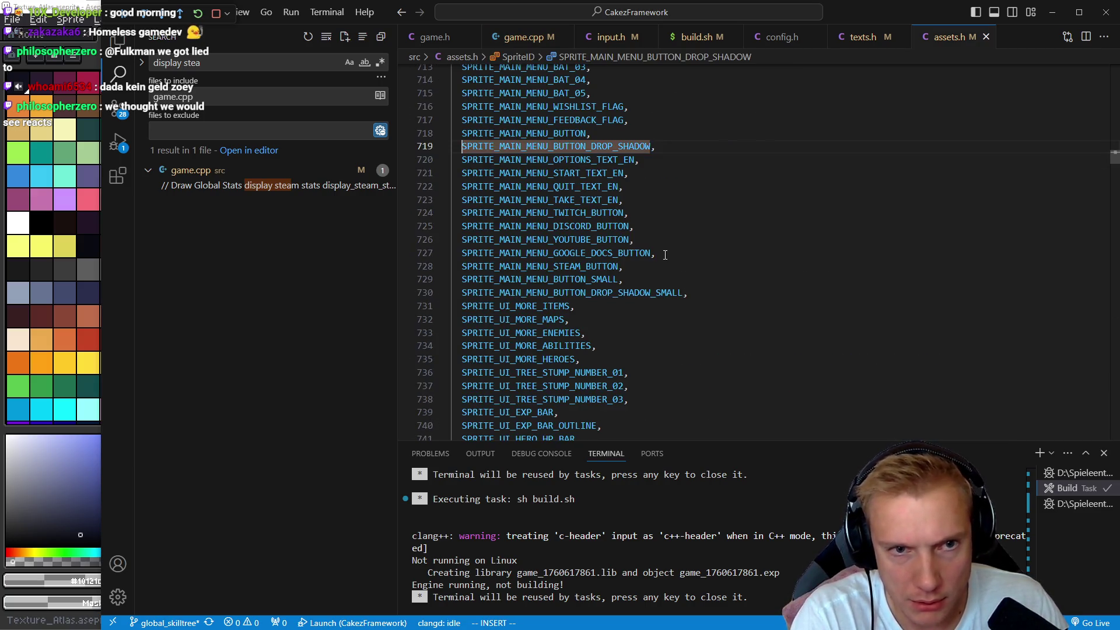
type("iYp")
key("Escape")
key("u")
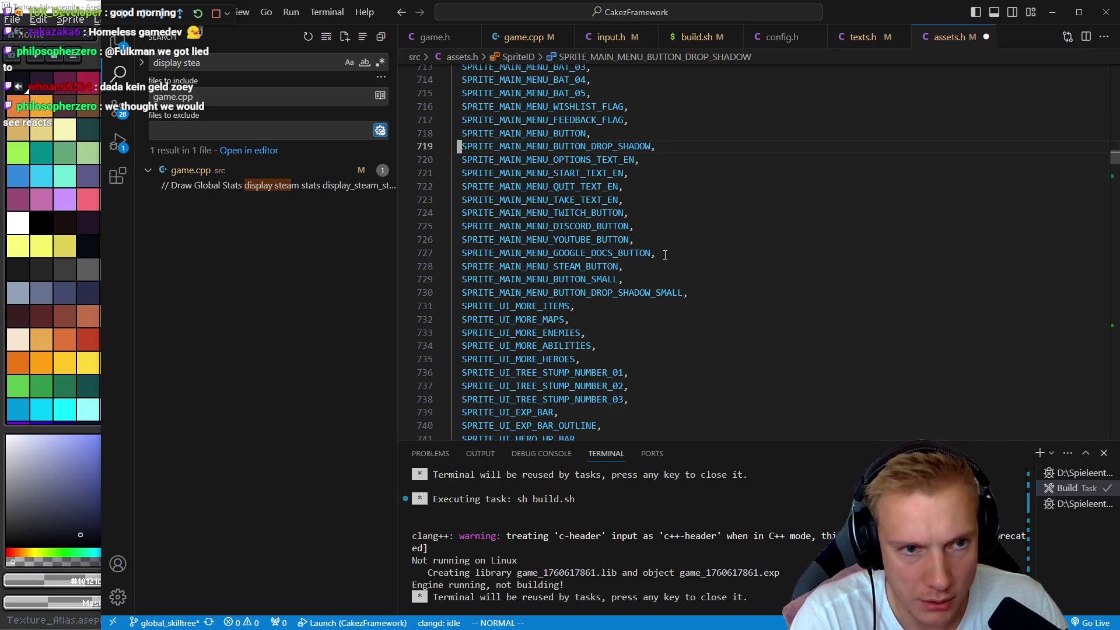
- Duplicate the drop shadow entry below itself and append an underscore to the copy's name
key("Y")
key("p")
key("dollar")
type("i_")
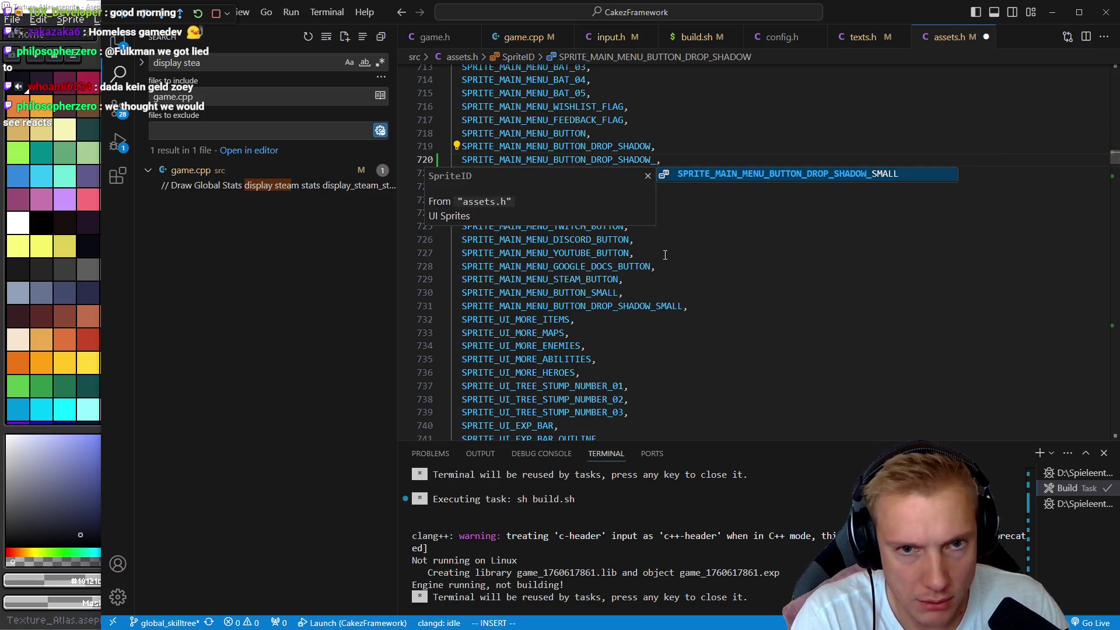
key("alt+Tab")
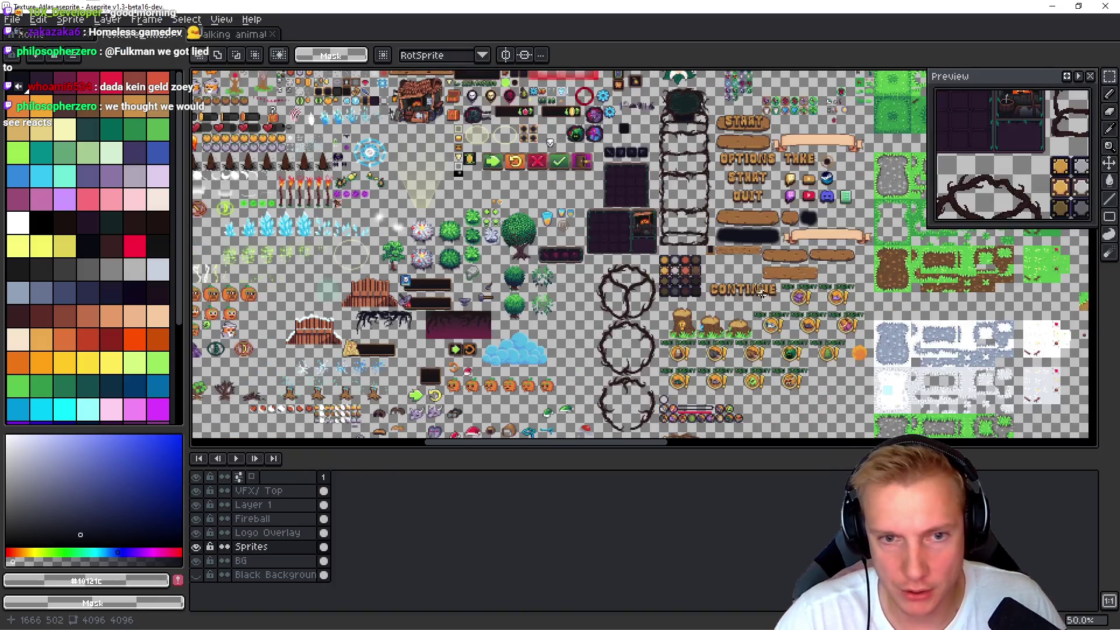
- Marquee-select the plank's dark drop shadow to read its 128×32 size, then return to VS Code
scroll(527, 217, "up", 3)
left_click_drag(527, 217, 425, 250)
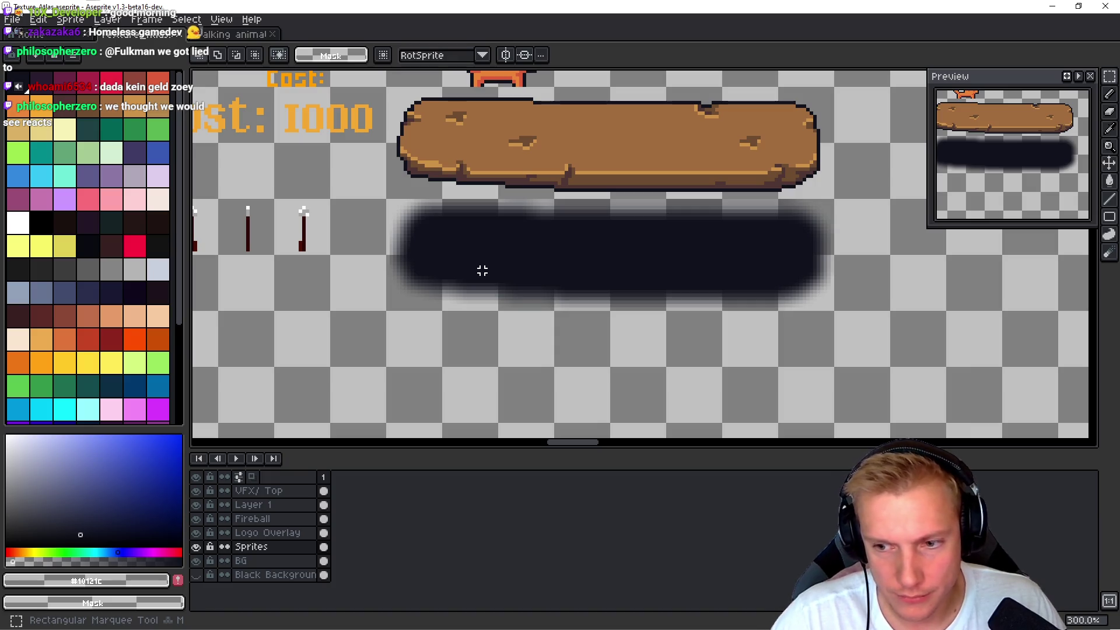
mouse_move(386, 202)
left_mouse_down()
mouse_move(838, 294)
mouse_move(837, 313)
left_mouse_up()
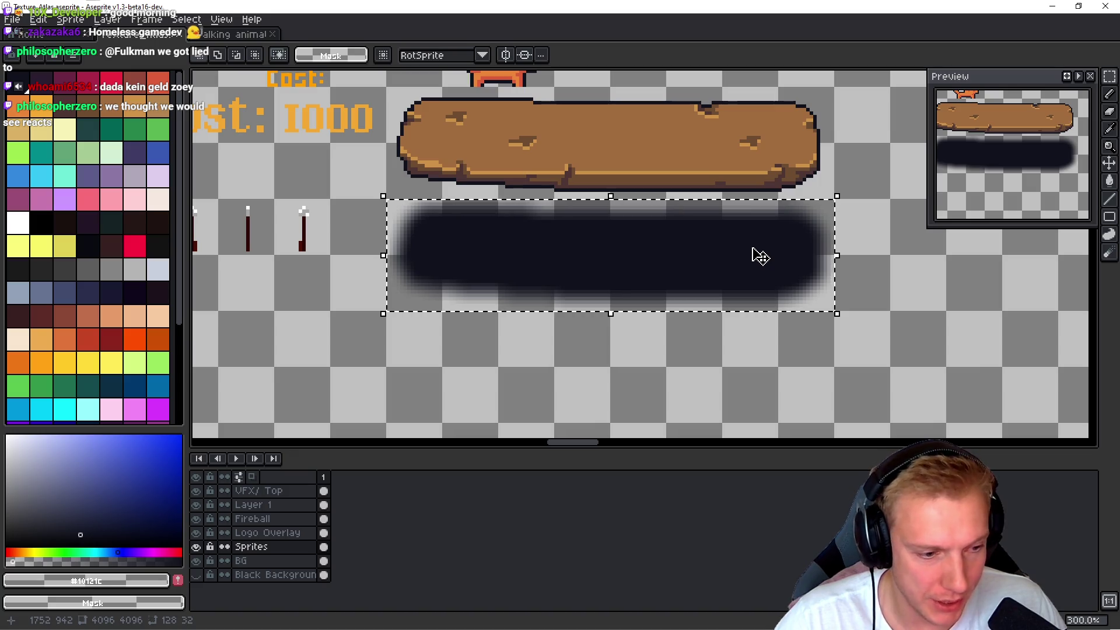
key("alt+Tab")
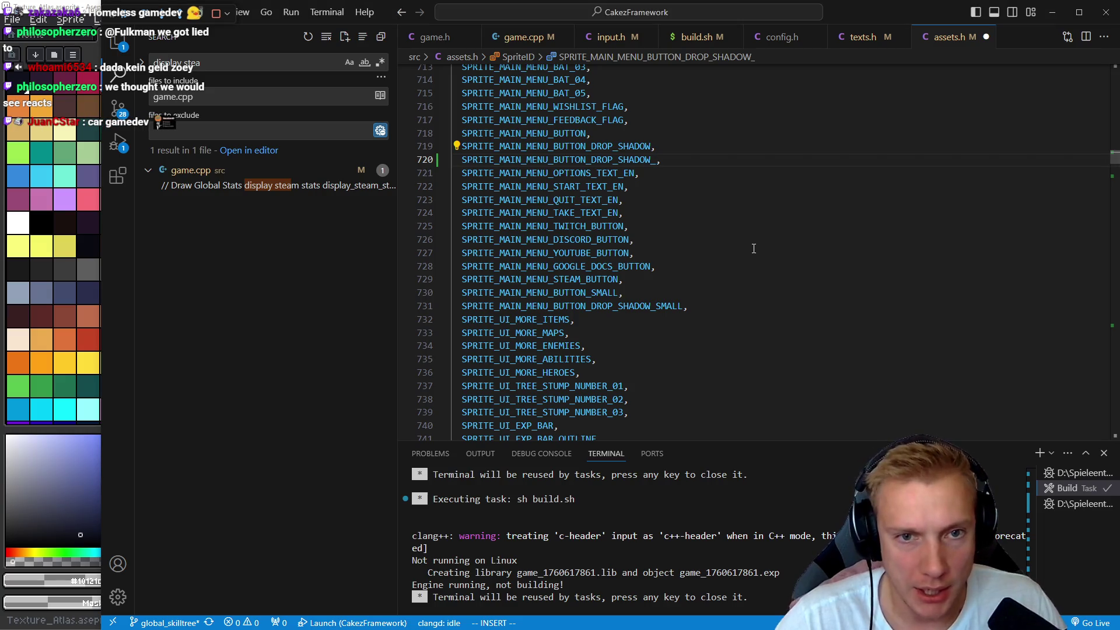
- Finish the entry as SPRITE_MAIN_MENU_BUTTON_DROP_SHADOW_128, save assets.h, and open the SteamDB browser tab
type("128")
key("Escape")
key("ctrl+s")
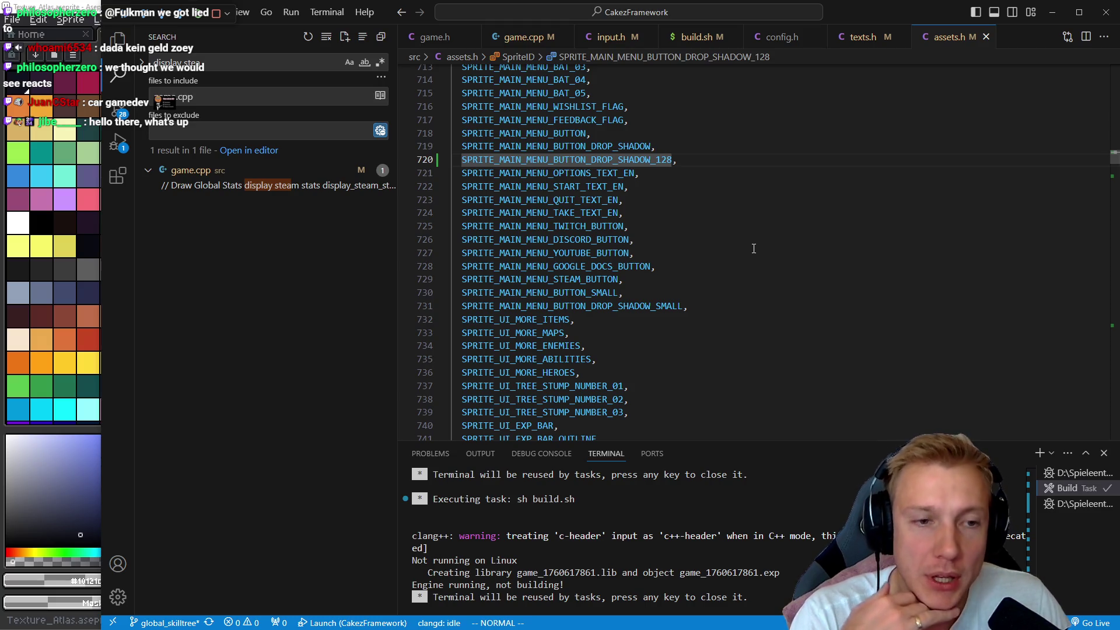
key("alt+Tab")
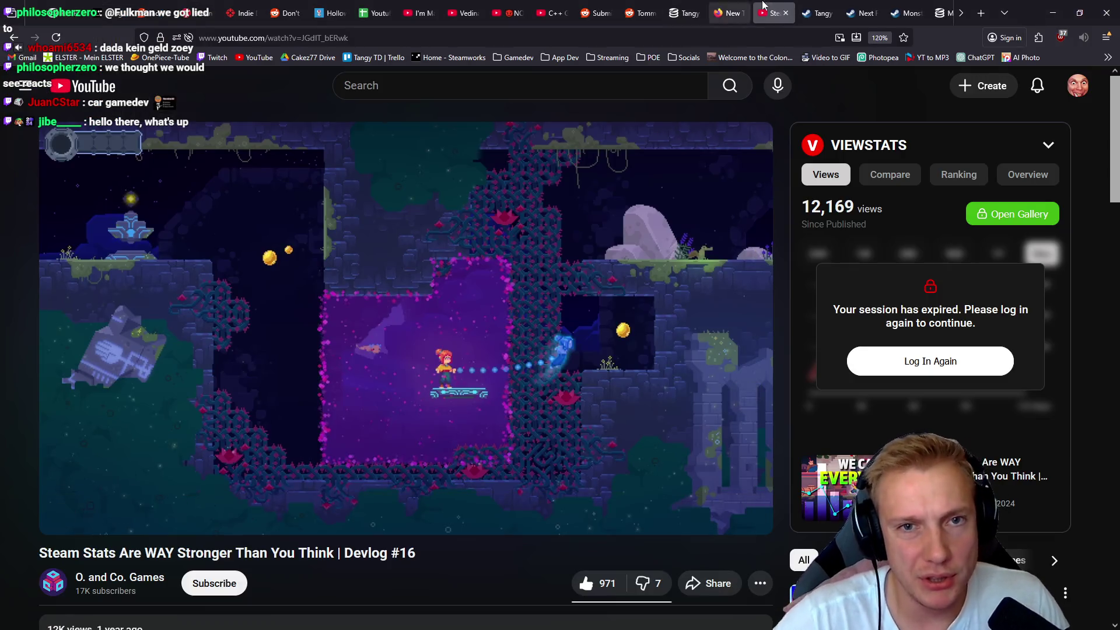
left_click(685, 13)
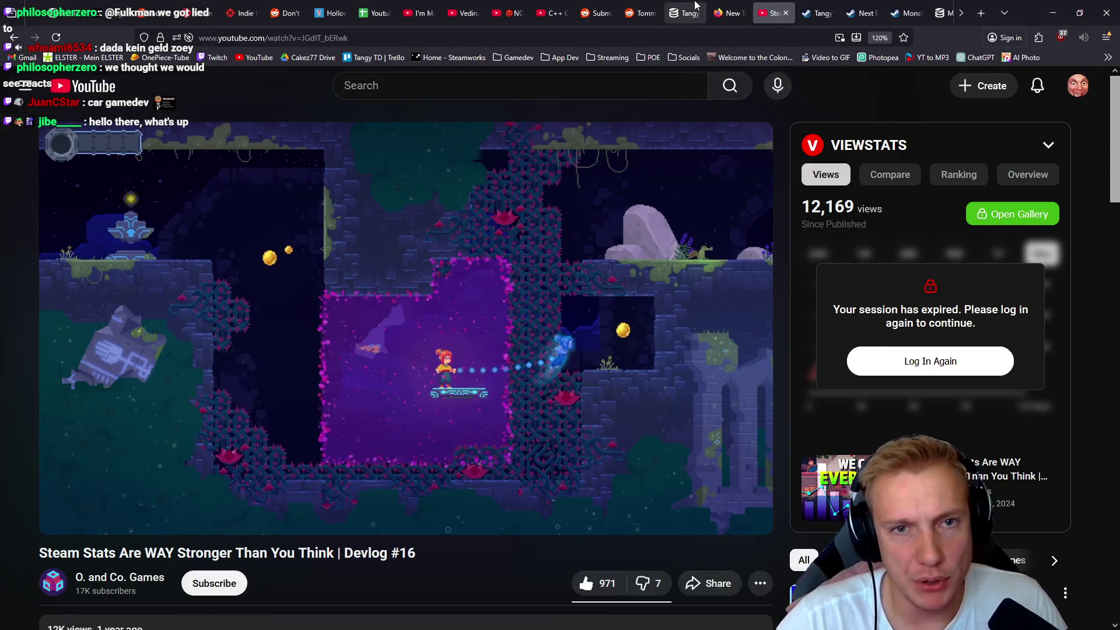
- Reload Tangy TD's SteamDB charts and highlight the 10 players-right-now figure
key("F5")
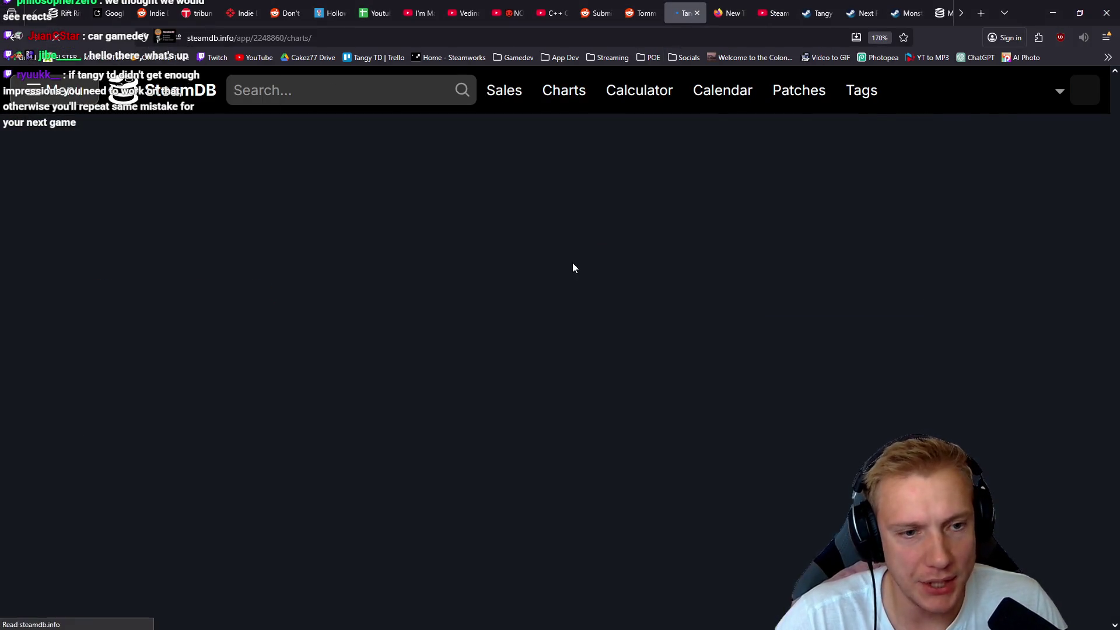
scroll(572, 268, "down", 3)
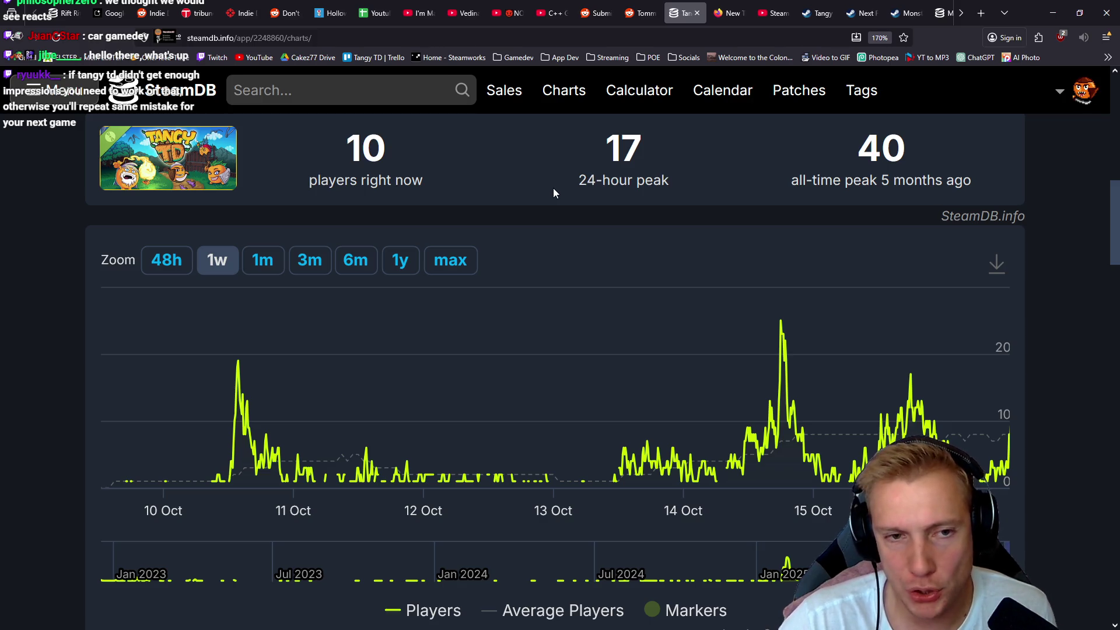
scroll(534, 207, "up", 2)
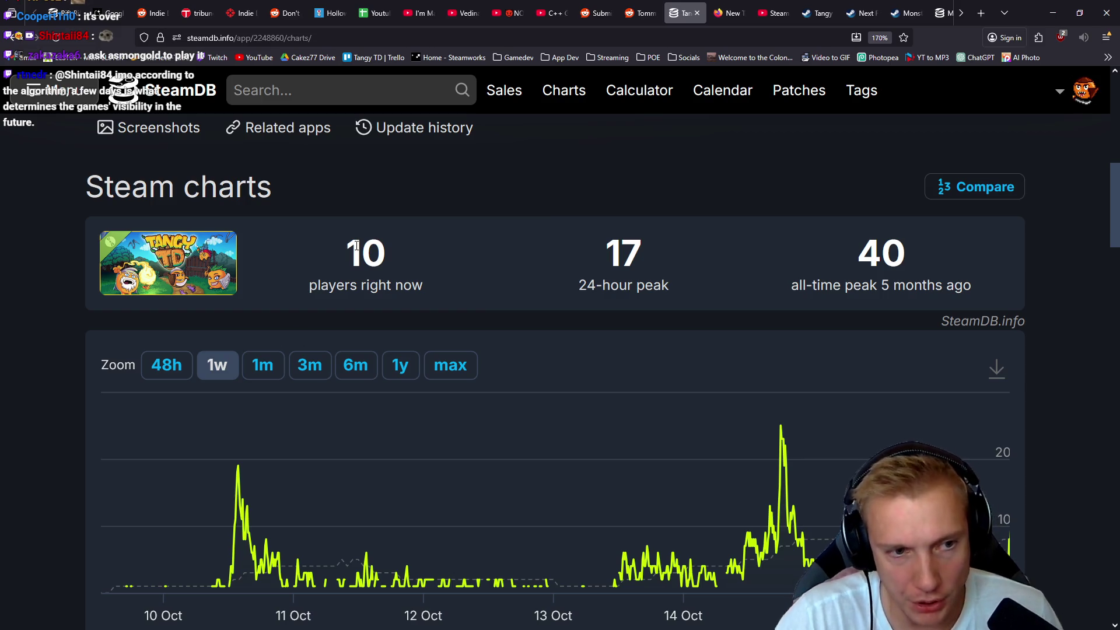
left_click_drag(390, 250, 328, 256)
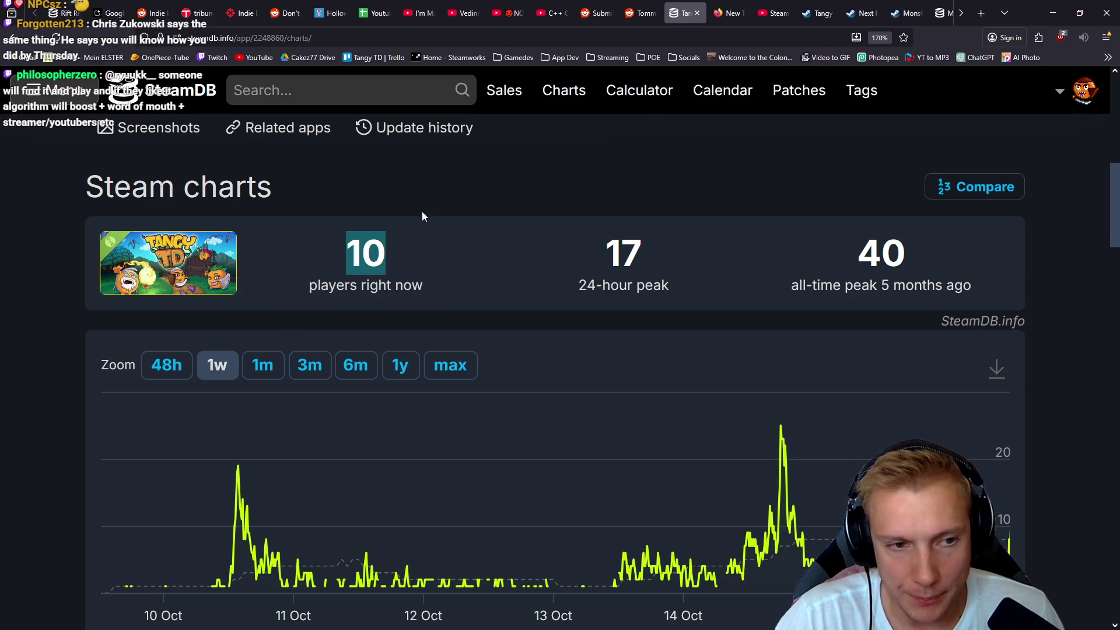
left_click(384, 204)
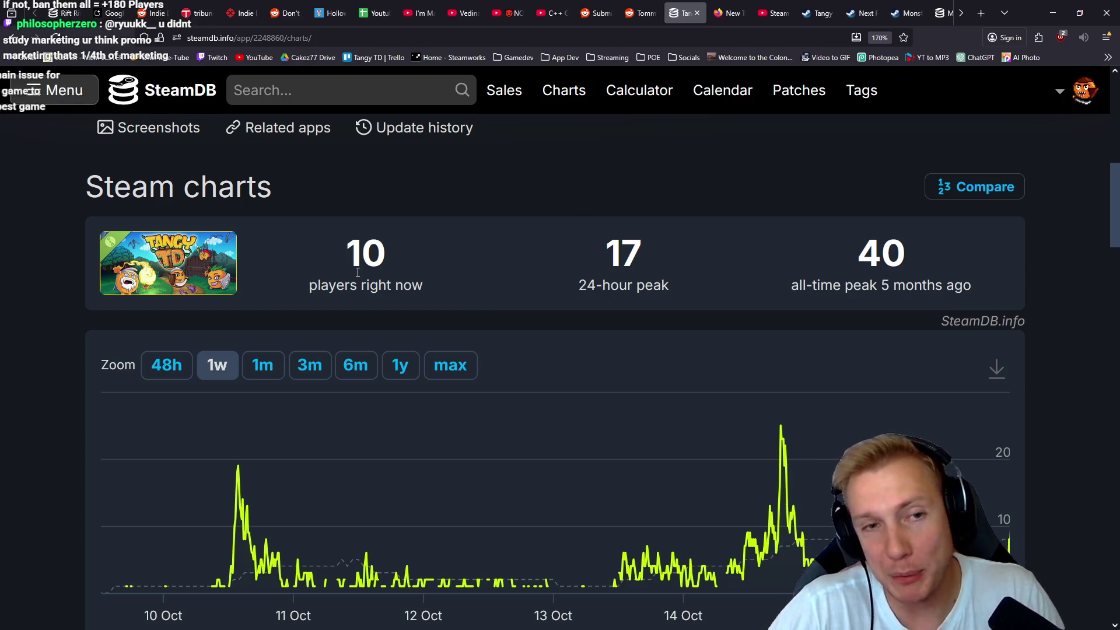
- Search YouTube for 'tangy td' and open the Tangy TD - Topic channel
left_click(766, 9)
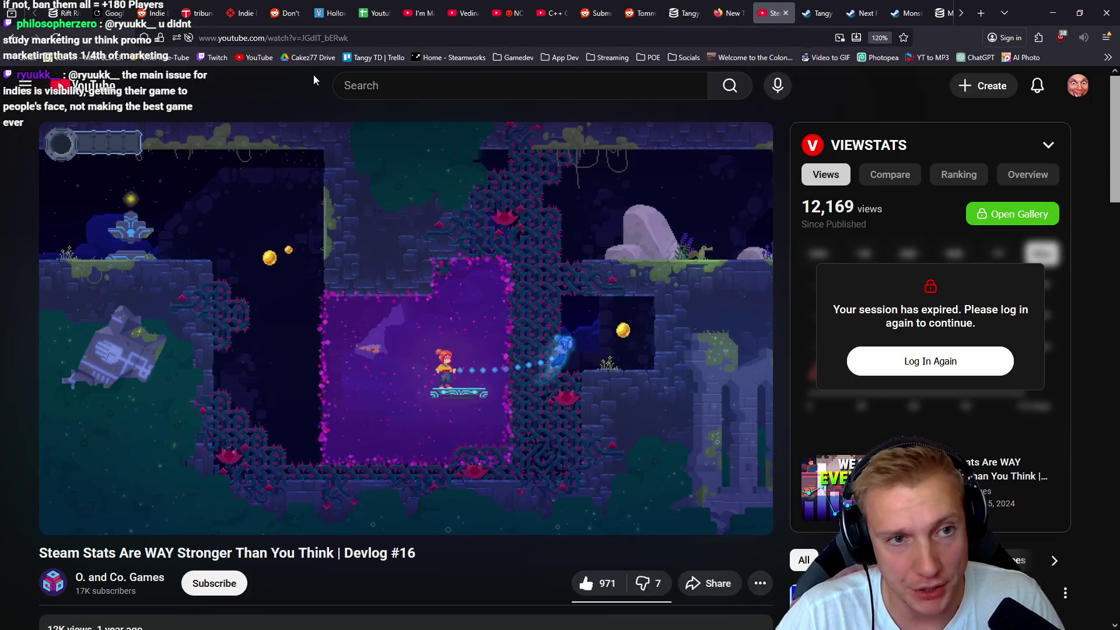
left_click(409, 82)
type("tangy td")
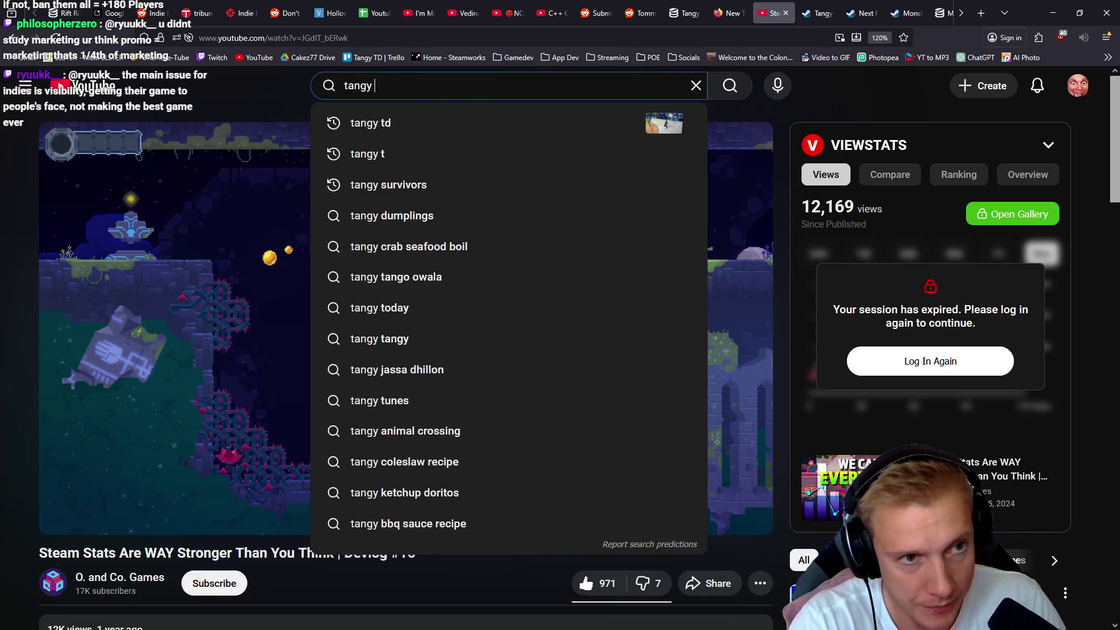
key("Return")
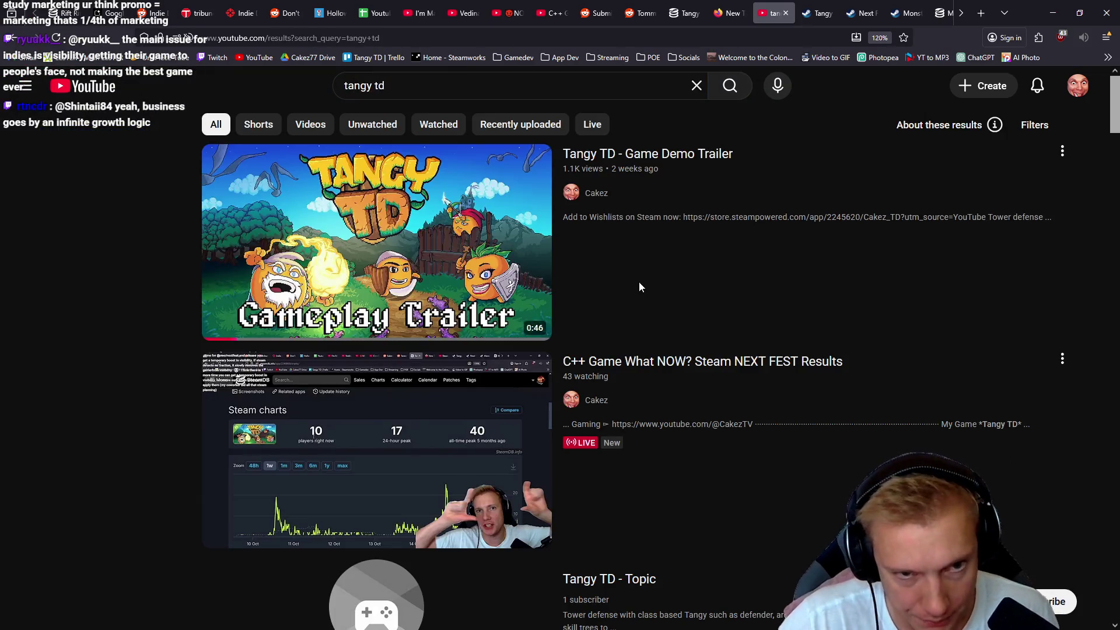
scroll(439, 388, "down", 3)
left_click(449, 376)
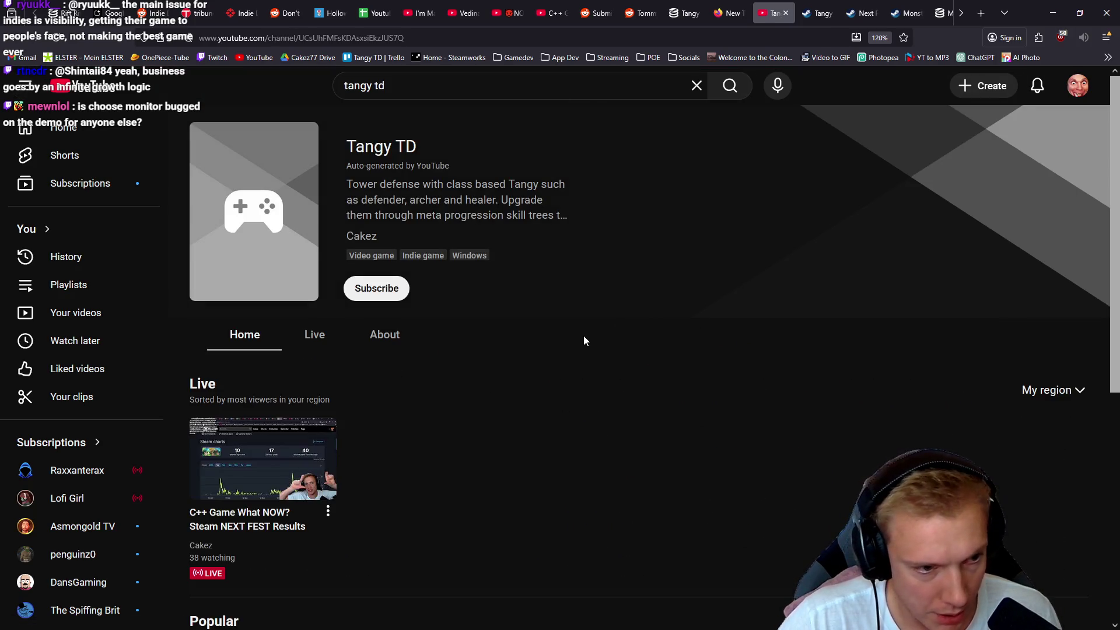
- Go back to the SteamDB charts tab and return to VS Code's assets.h
scroll(583, 340, "down", 5)
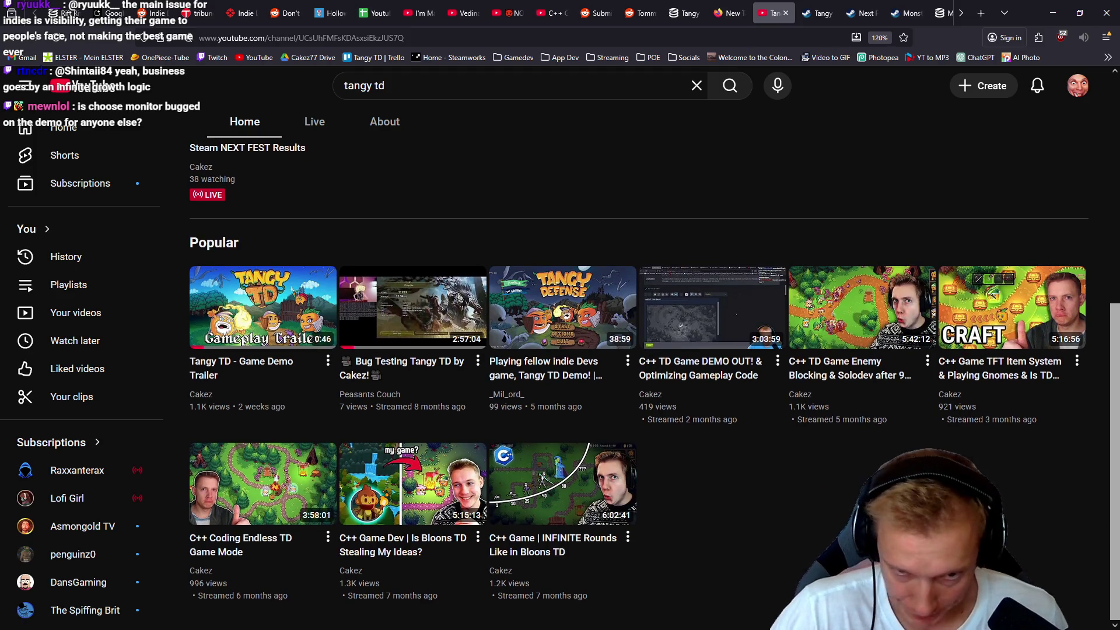
scroll(782, 474, "up", 5)
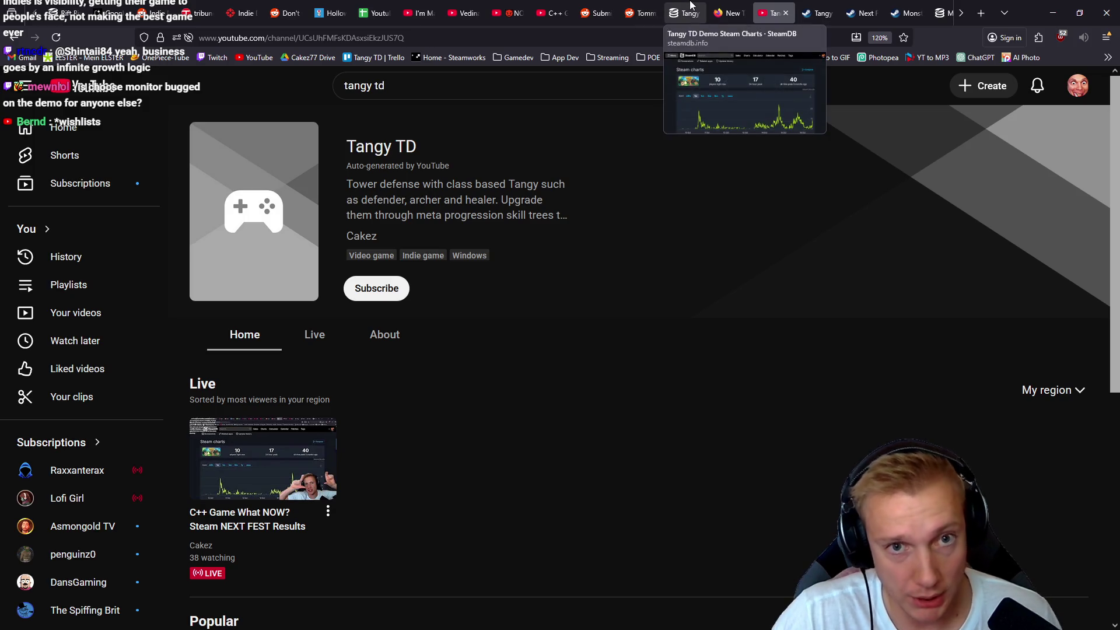
left_click(690, 8)
key("alt+Tab")
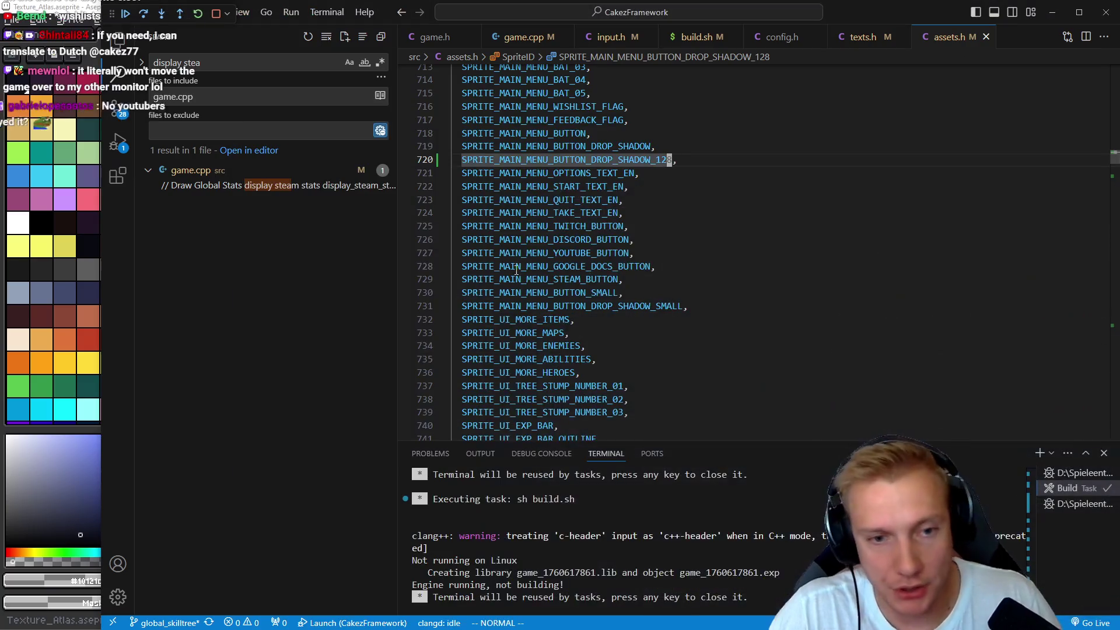
- Search assets.h for button_drop_shadow to find the drop shadow entry in the sprite table
left_click(636, 160)
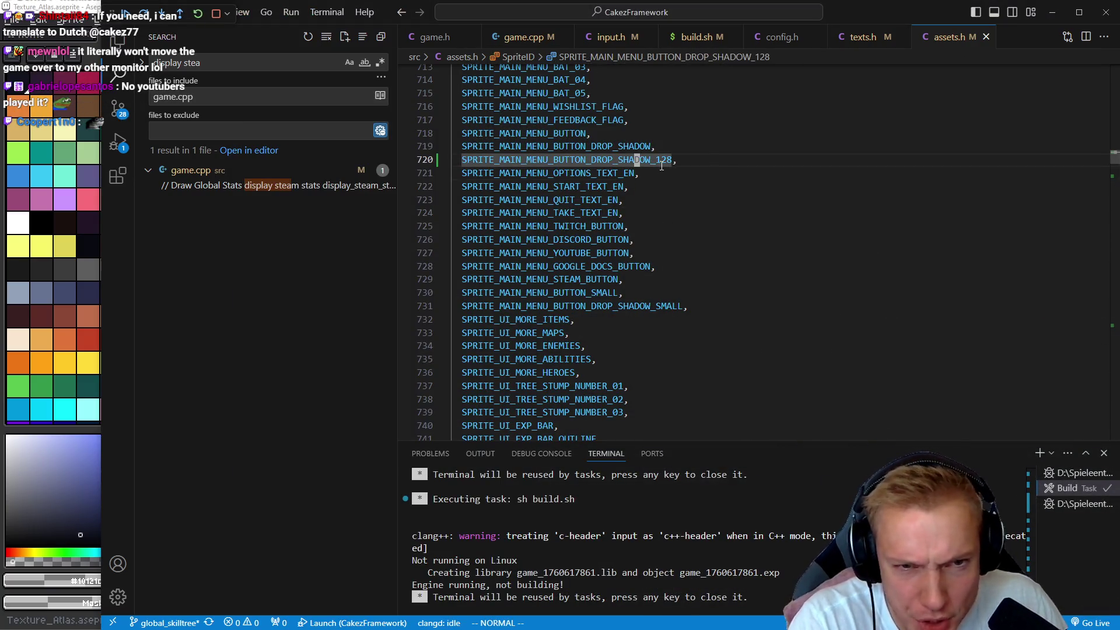
key("ctrl+o")
key("F12")
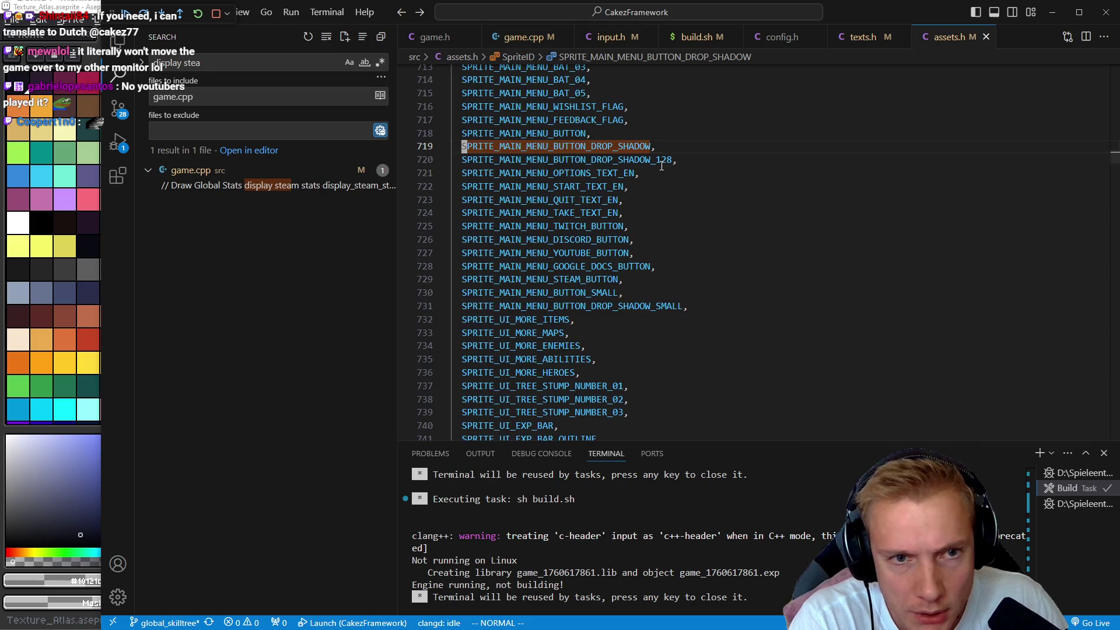
type("/button_")
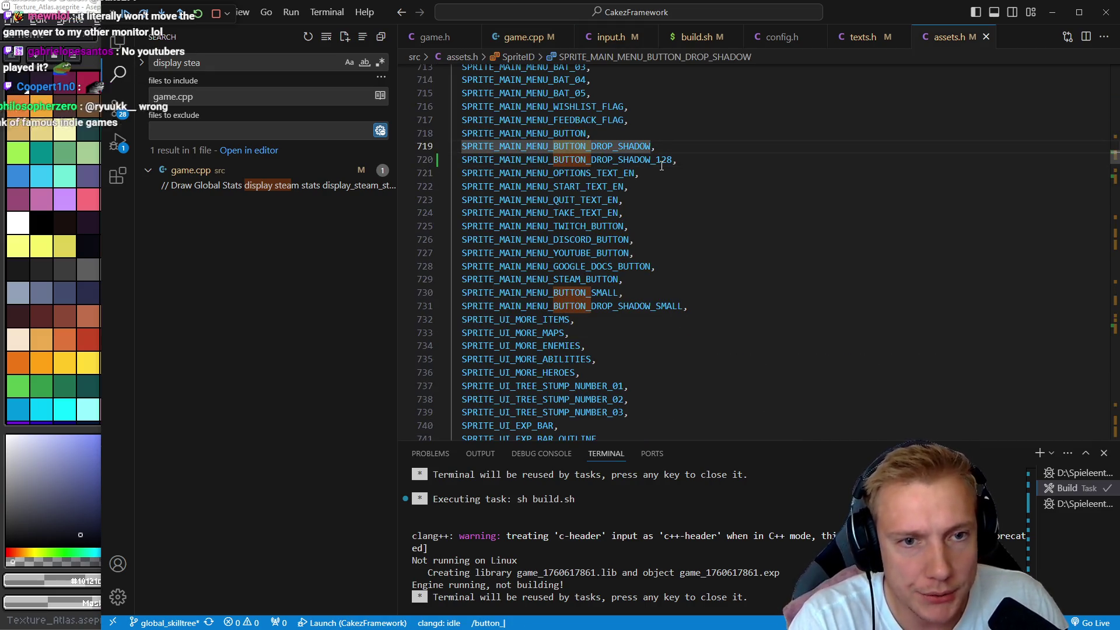
type("drop_shadow")
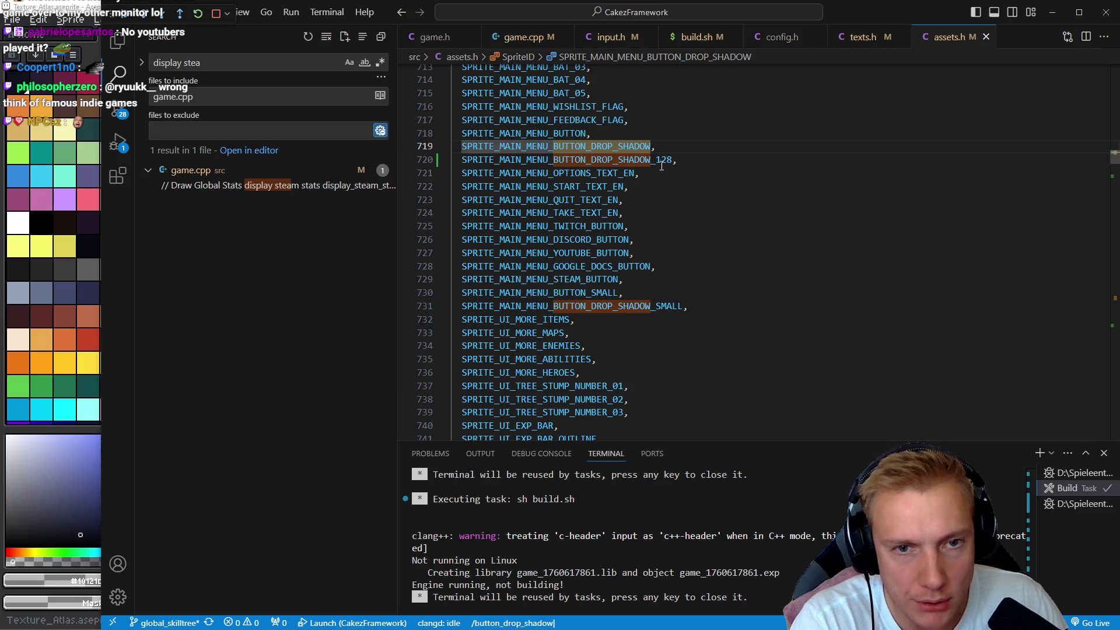
key("Return")
key("n")
key("n")
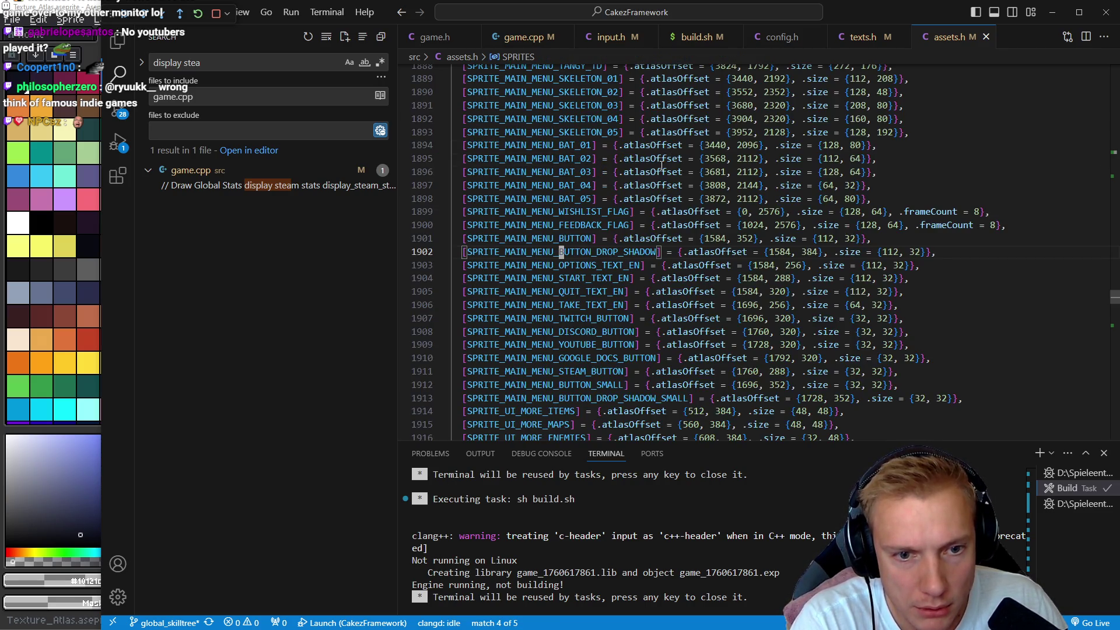
key("n")
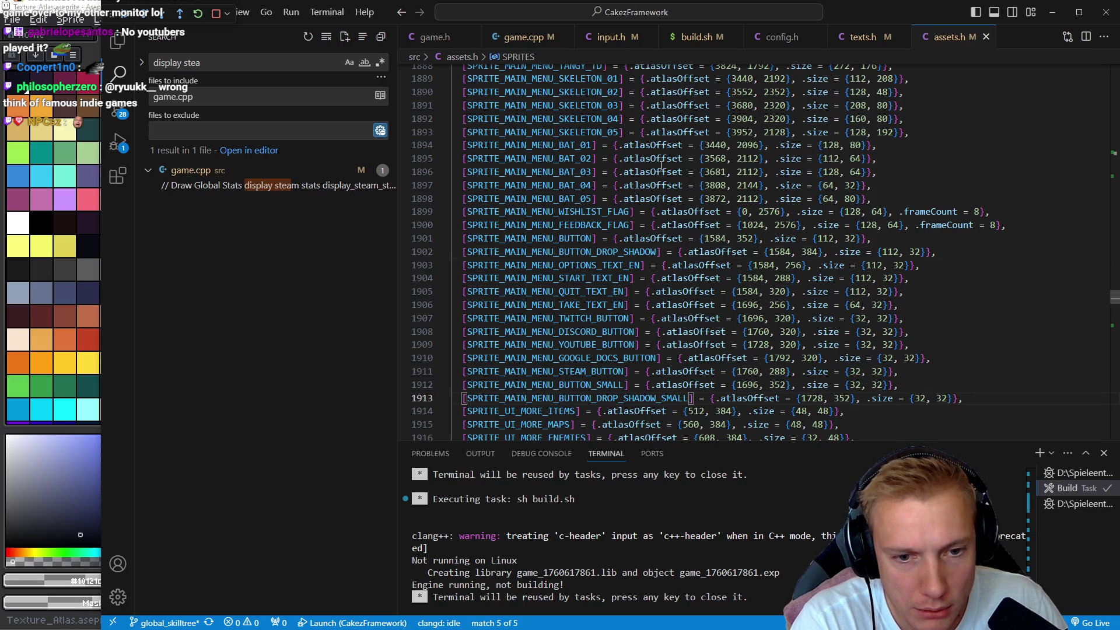
key("N")
- Duplicate the drop shadow table line and rename the copy SPRITE_MAIN_MENU_BUTTON_DROP_SHADOW_128
key("y")
key("y")
key("p")
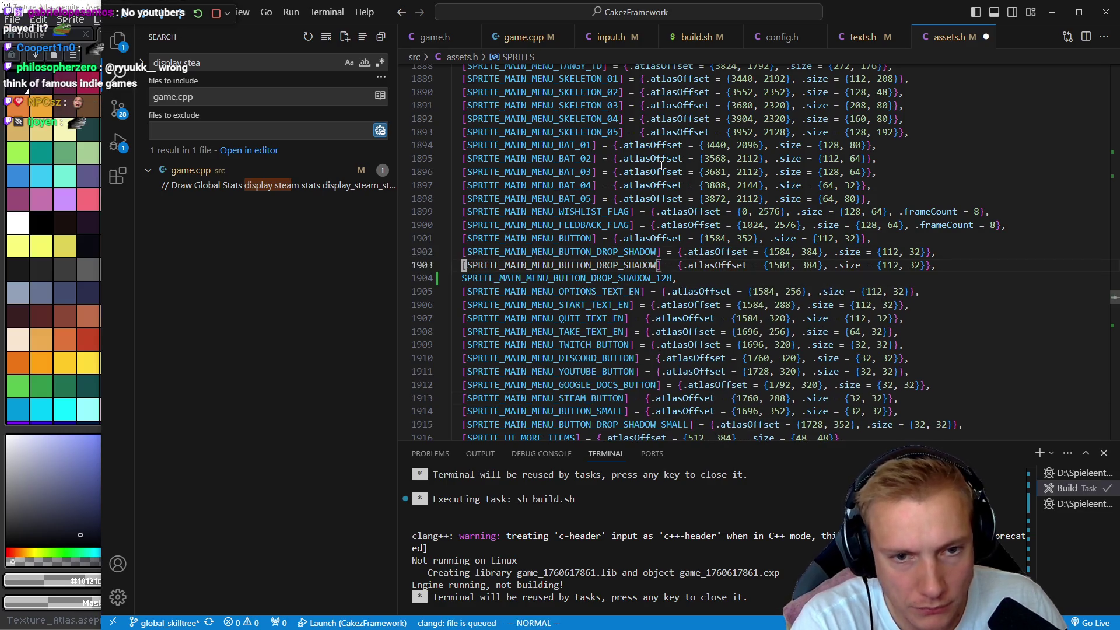
key("j")
key("d")
key("i")
key("w")
key("k")
key("v")
key("i")
key("bracketleft")
key("p")
key("j")
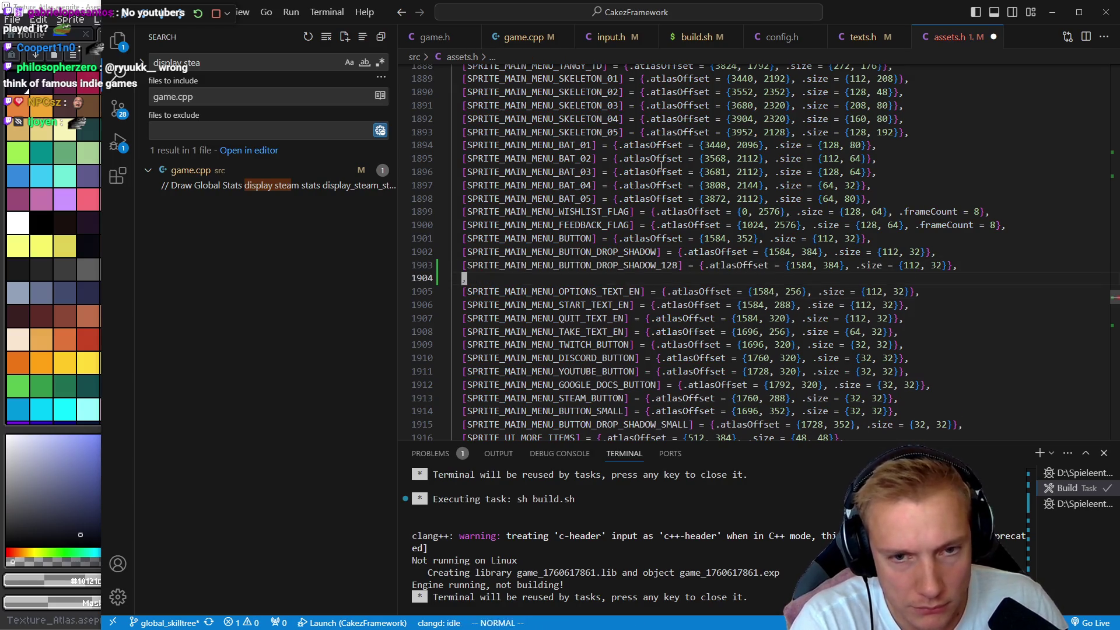
key("d")
key("d")
key("k")
- Set the new entry's size to {128, 32}, save assets.h, and pause stream notifications
key("b")
type("bciw128")
key("Escape")
key("ctrl+s")
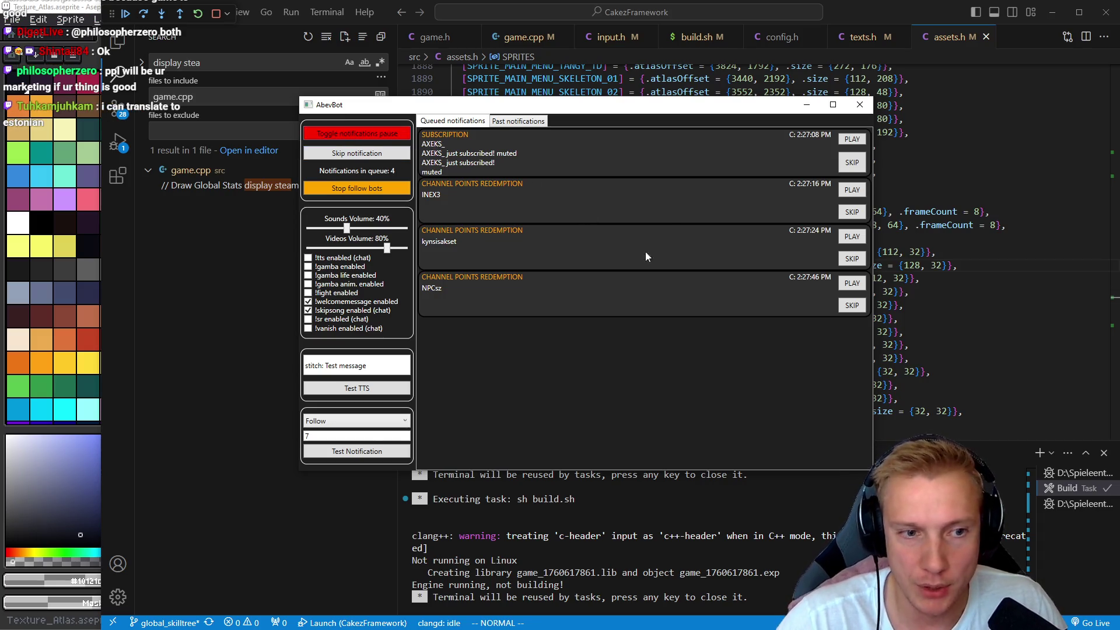
left_click(336, 140)
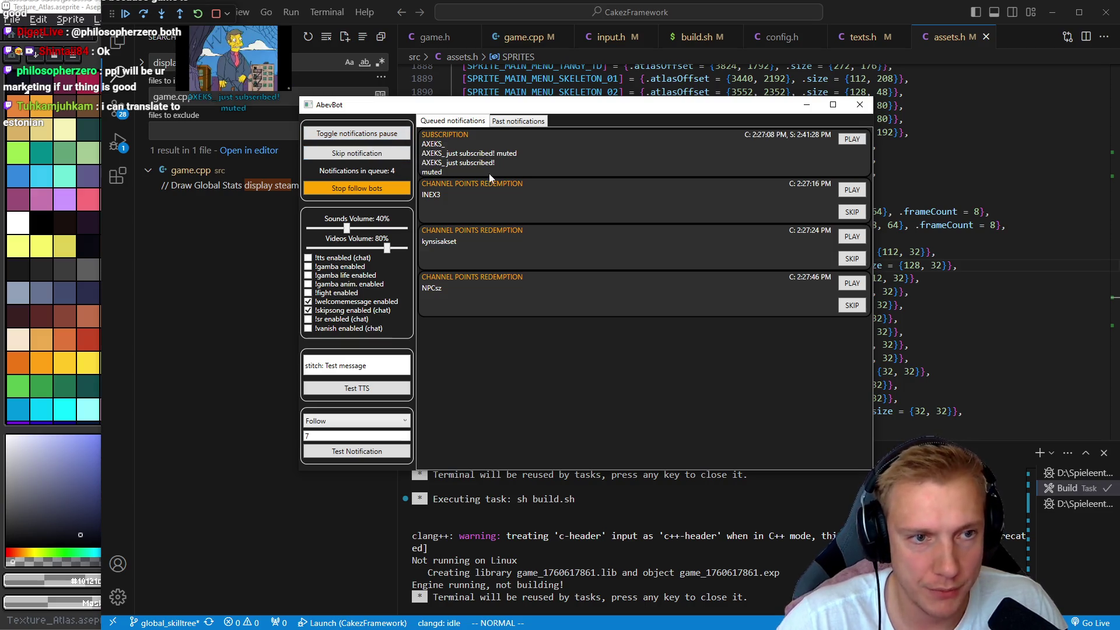
left_click(946, 267)
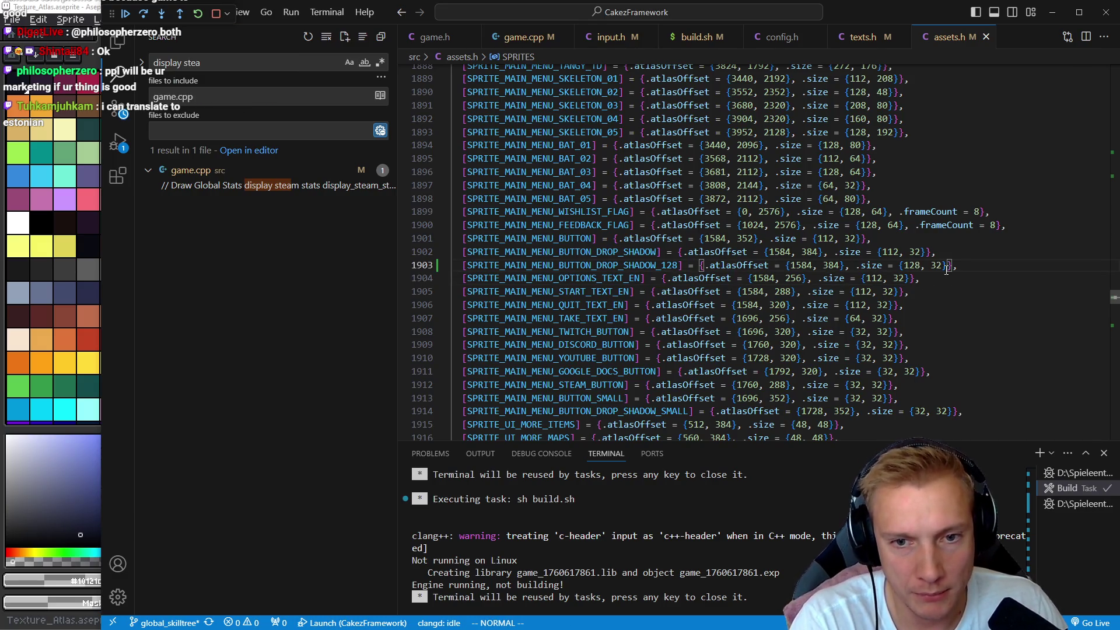
- Clear the new entry's atlas offset and look up the sprite's position in the Aseprite atlas
key("h")
key("h")
key("h")
key("b")
key("b")
key("b")
key("c")
key("i")
key("braceleft")
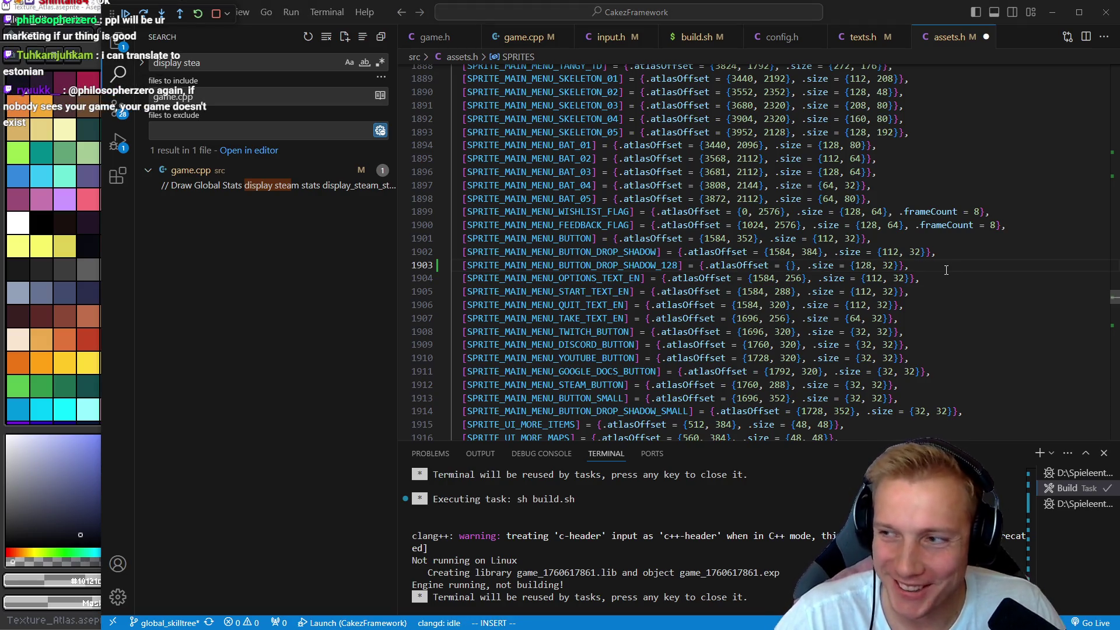
key("alt+Tab")
scroll(480, 210, "up", 5)
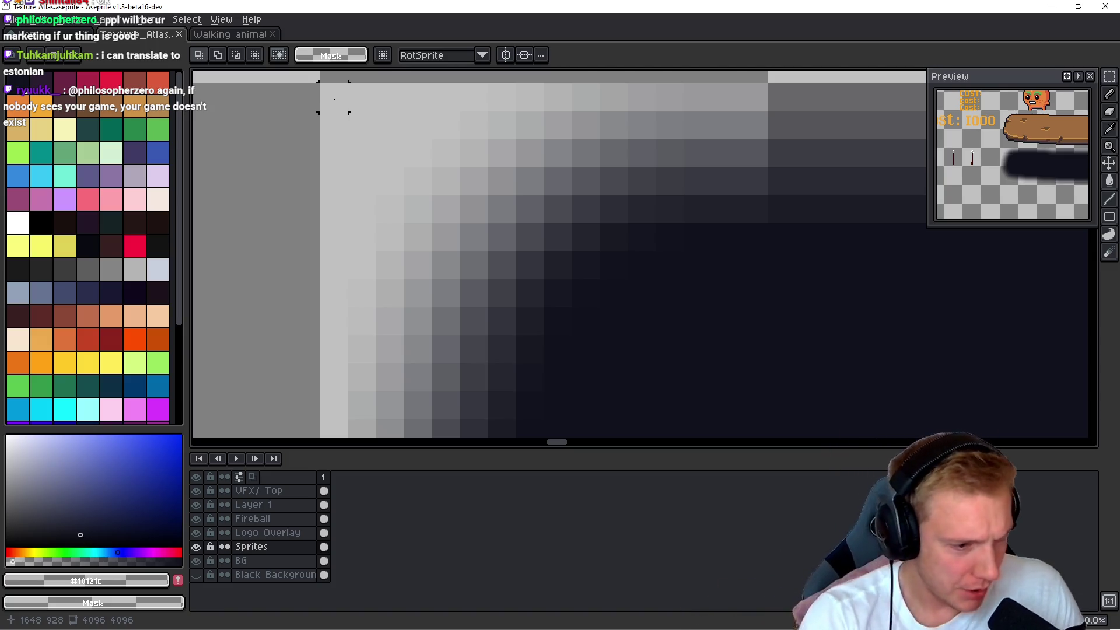
key("alt+Tab")
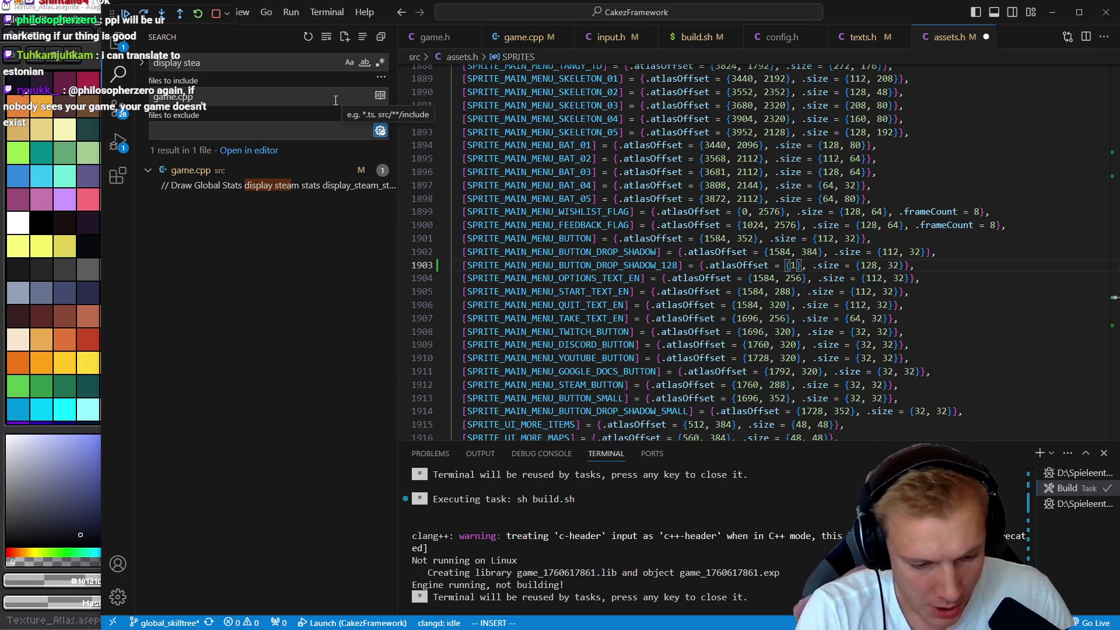
- Enter atlas offset 1648, 928 for the DROP_SHADOW_128 entry
type("648,")
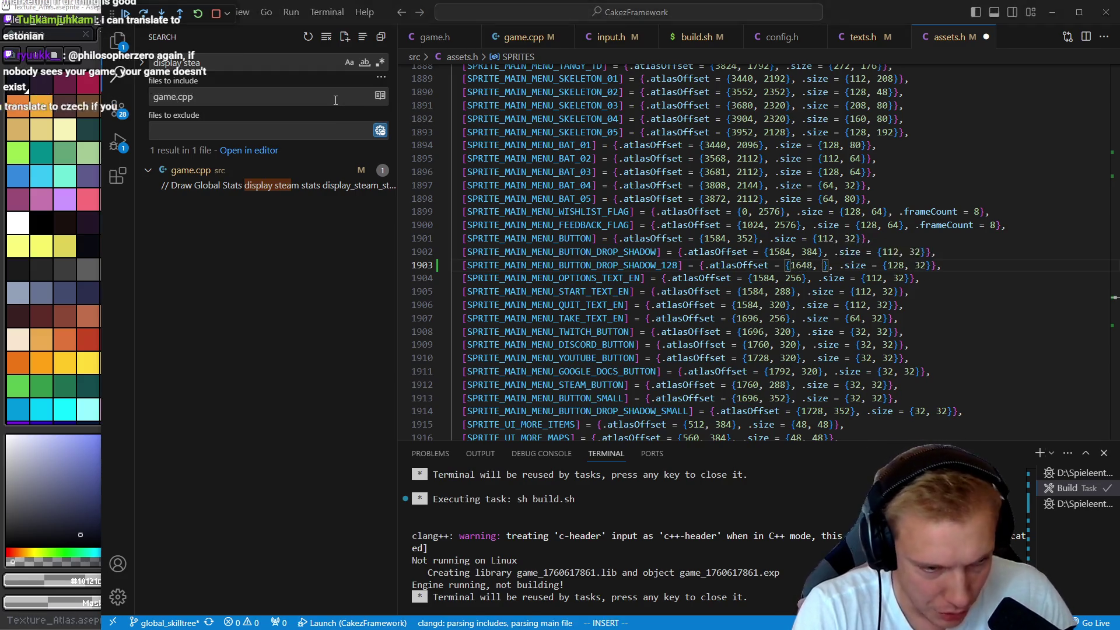
key("alt+Tab")
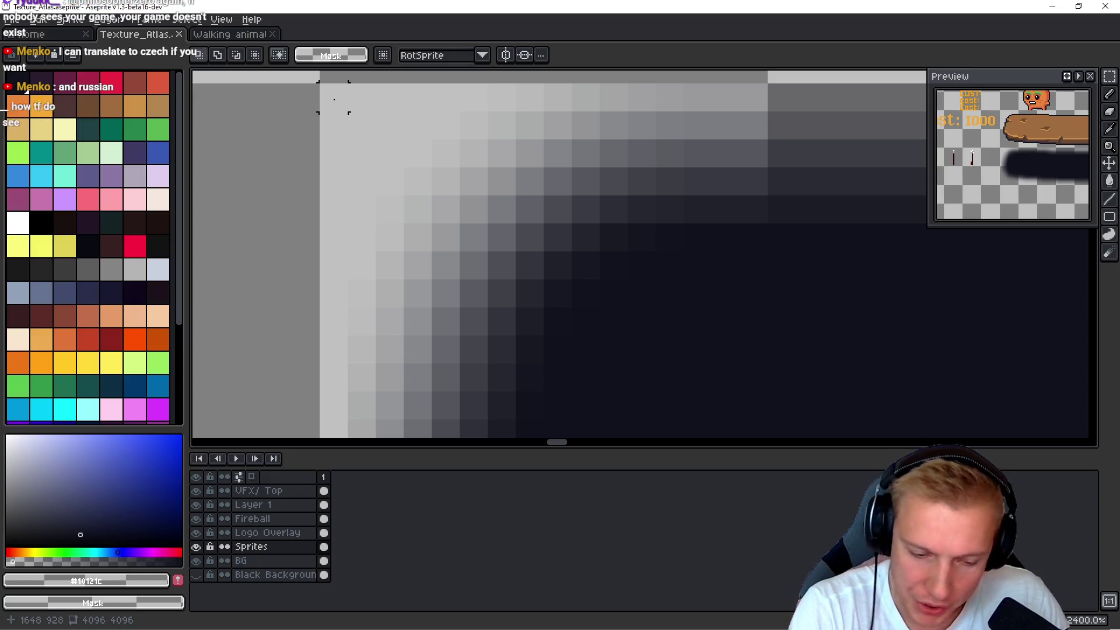
key("alt+Tab")
key("alt+Tab")
key("alt+Tab")
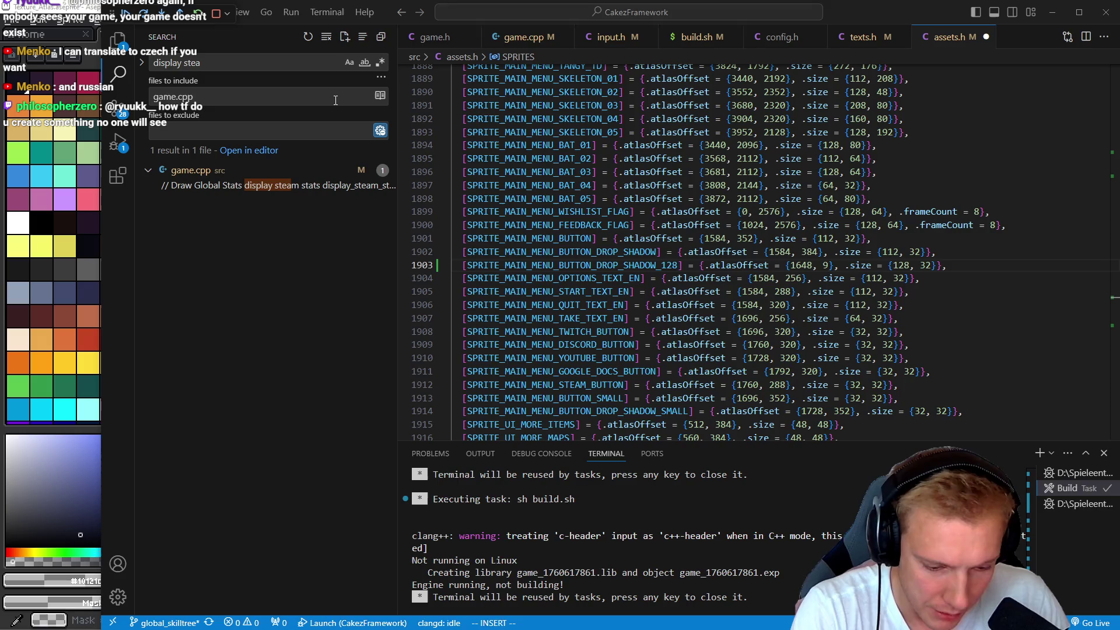
type("928")
key("Escape")
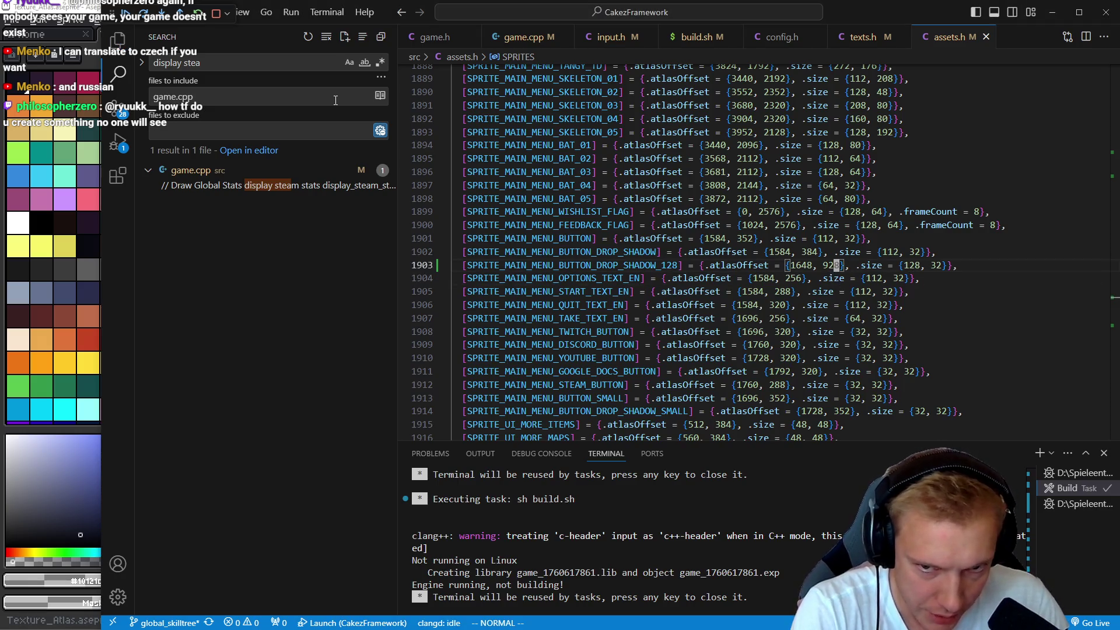
key("shift+i")
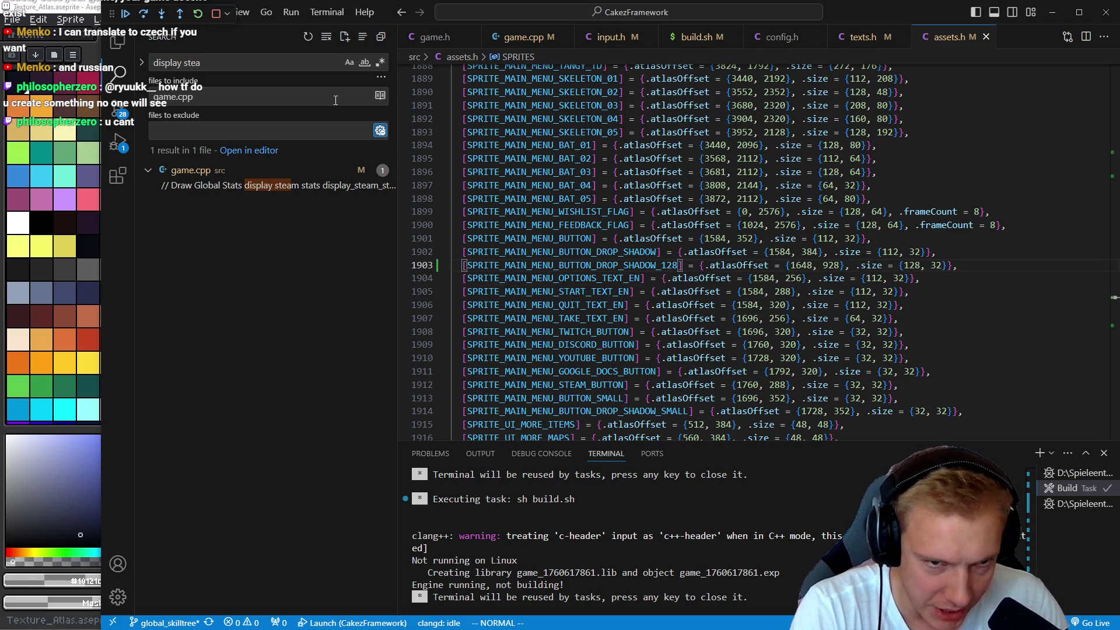
scroll(593, 200, "down", 20)
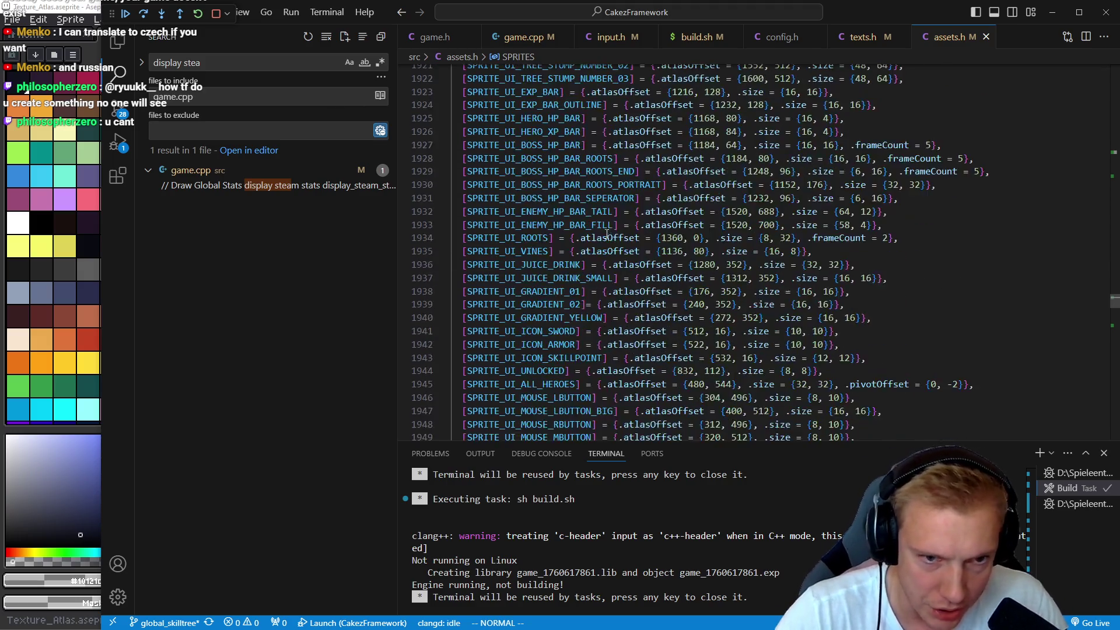
scroll(562, 230, "down", 20)
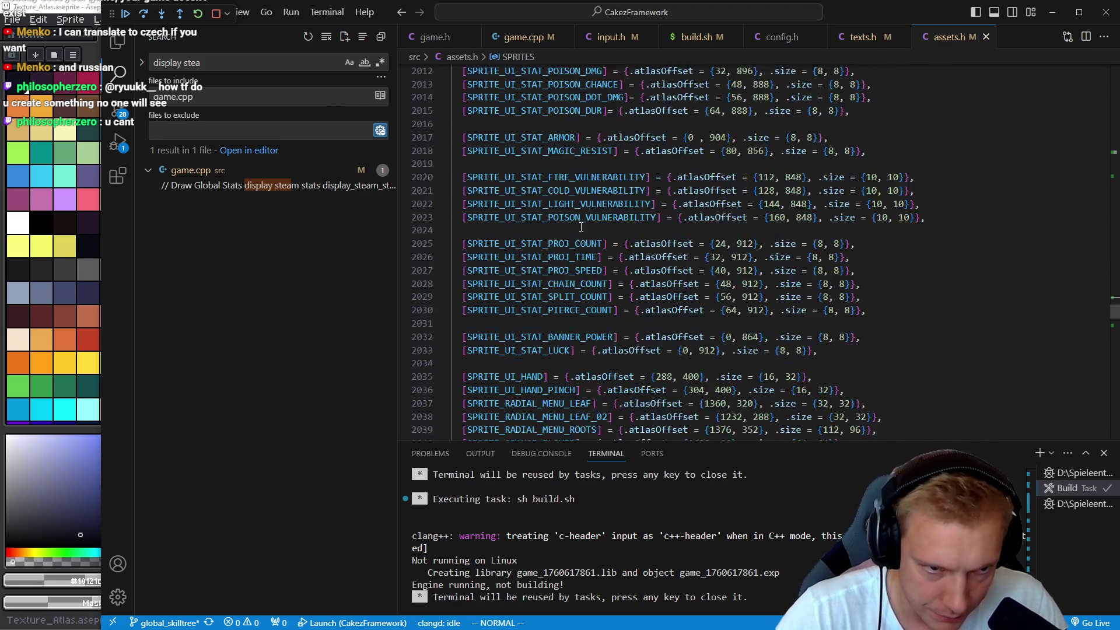
scroll(607, 248, "down", 20)
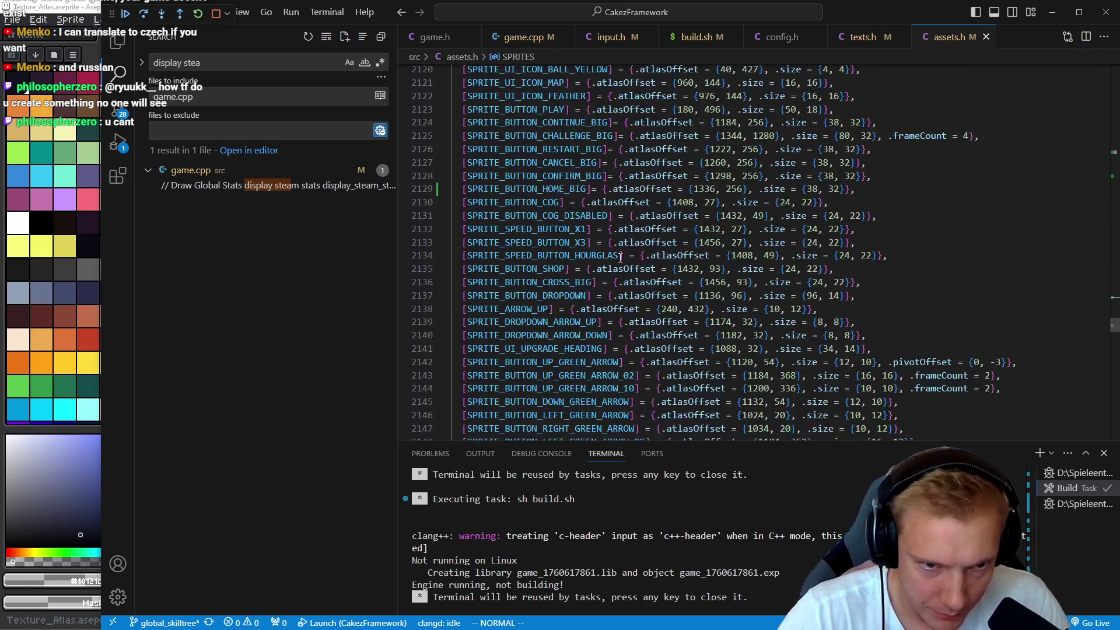
scroll(536, 229, "down", 20)
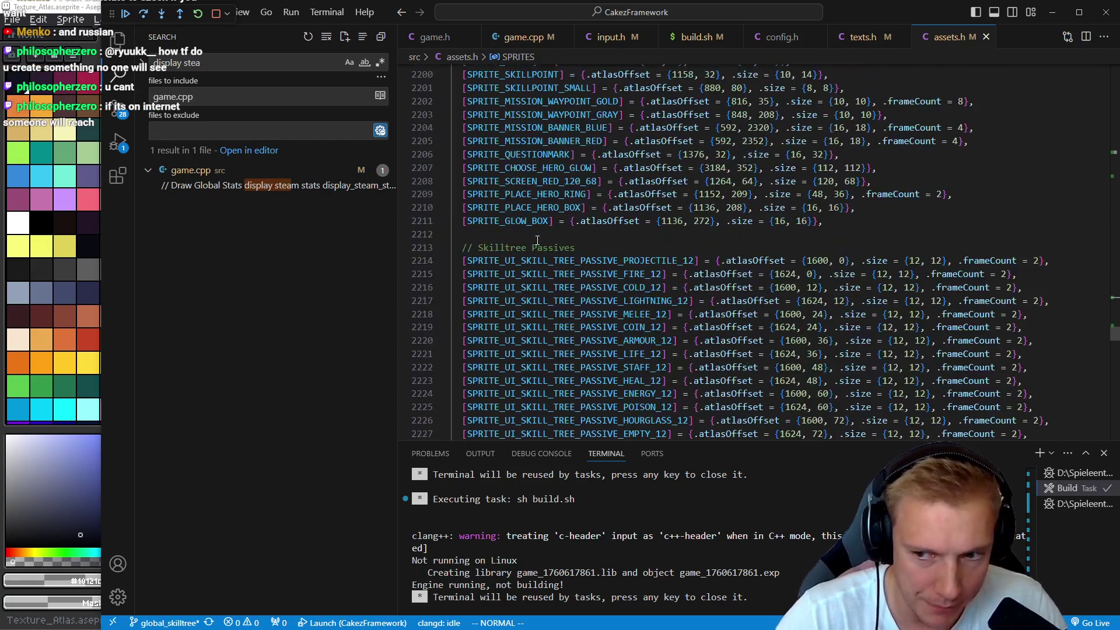
scroll(529, 251, "down", 6)
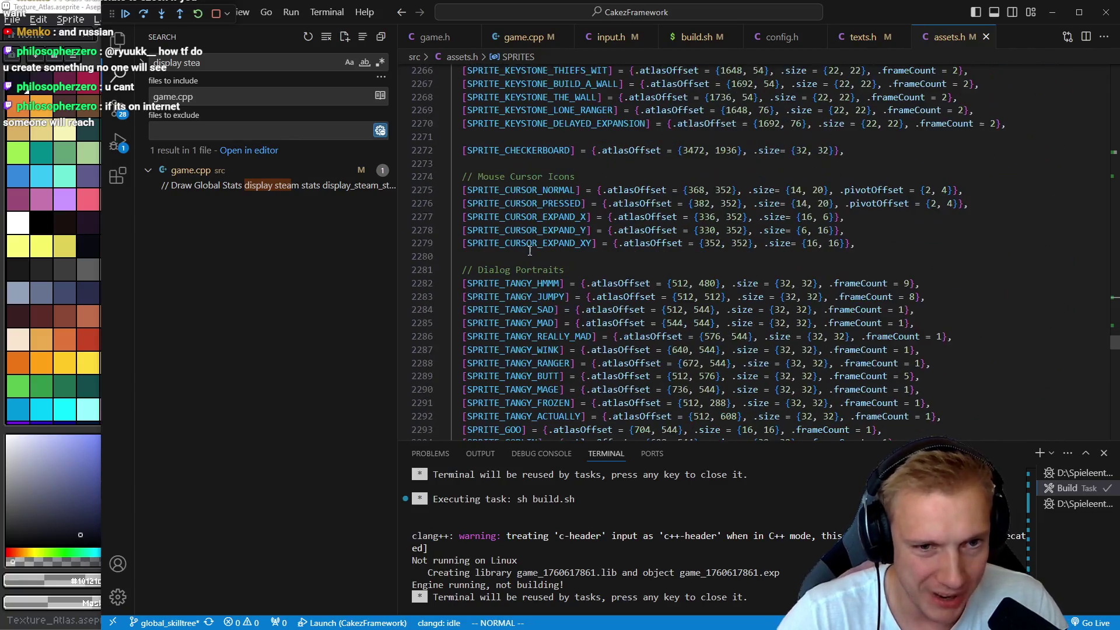
scroll(529, 250, "down", 7)
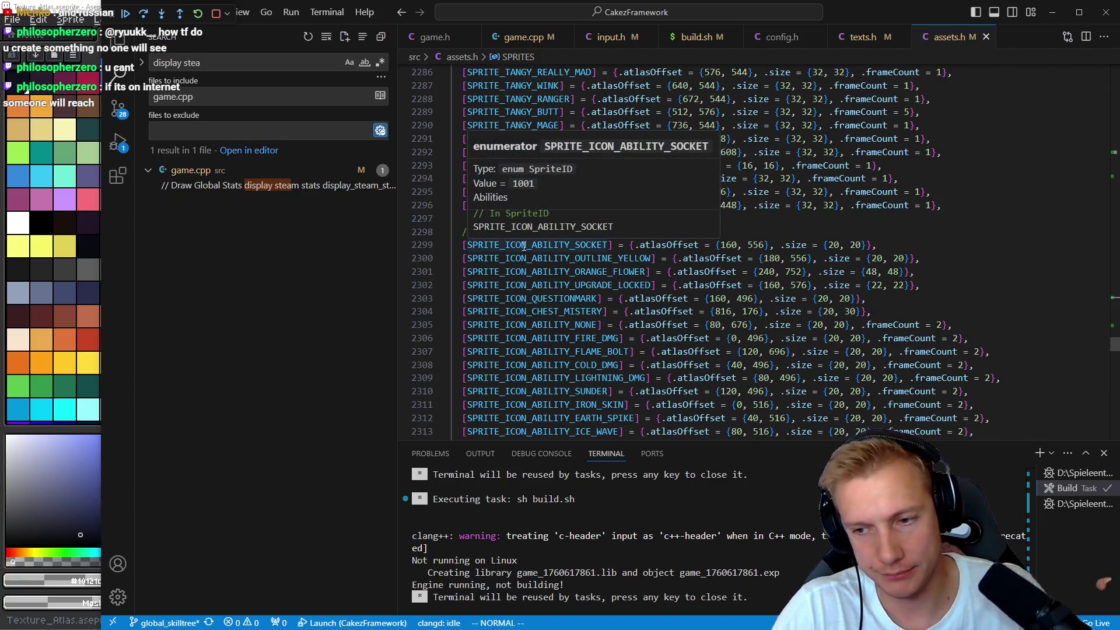
scroll(644, 304, "down", 2)
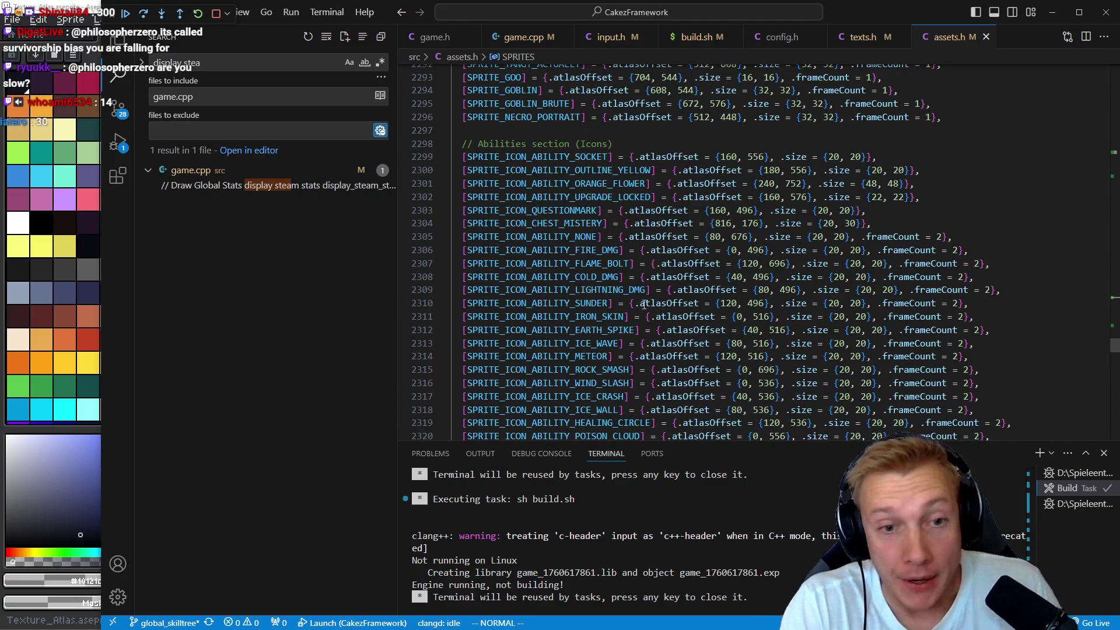
key("ctrl+o")
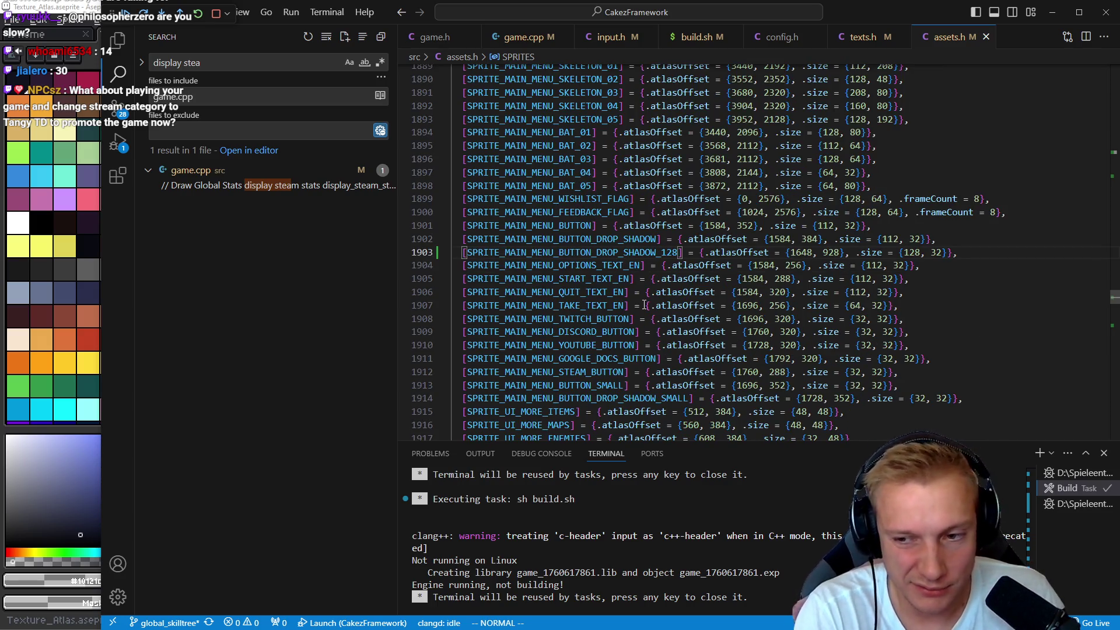
key("j")
key("k")
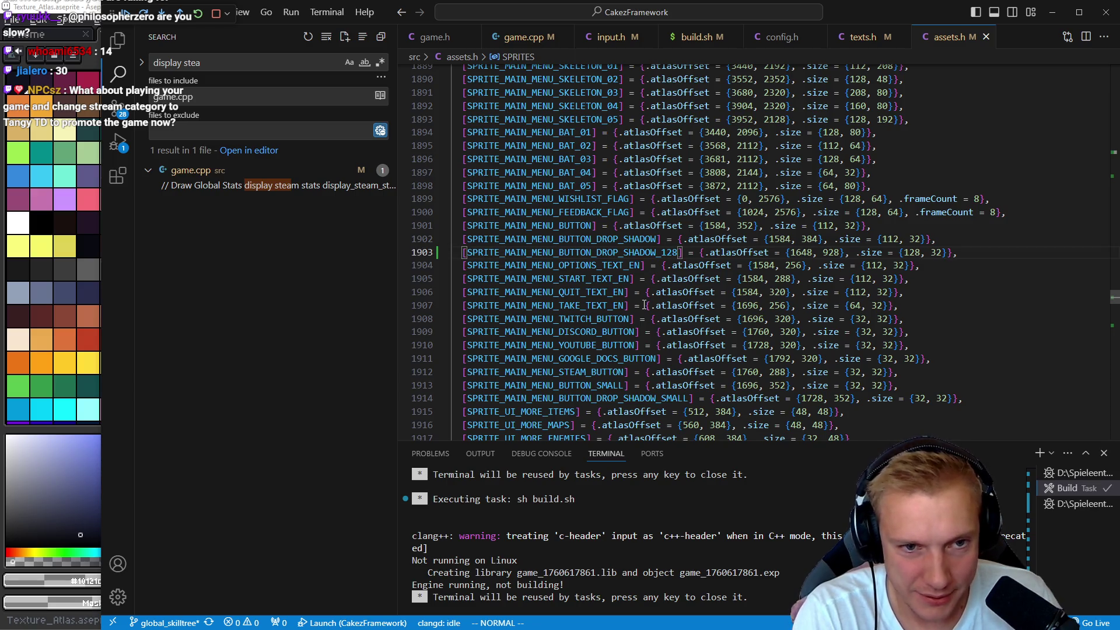
key("k")
key("k")
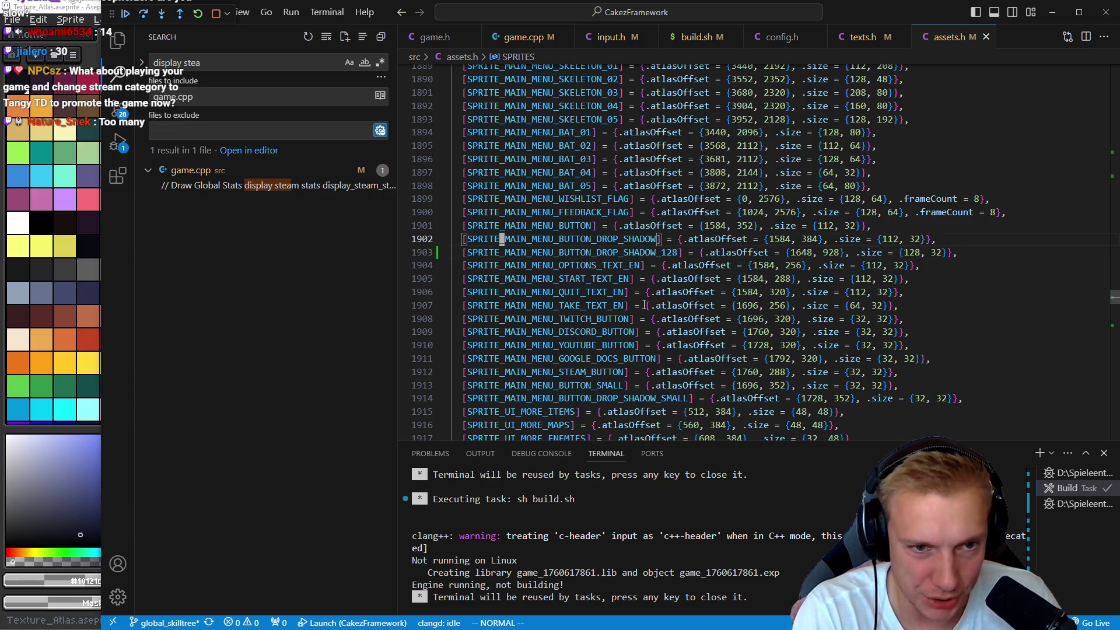
- Add SPRITE_MAIN_MENU_BUTTON_128 to the SpriteID enum and save assets.h
key("g")
key("d")
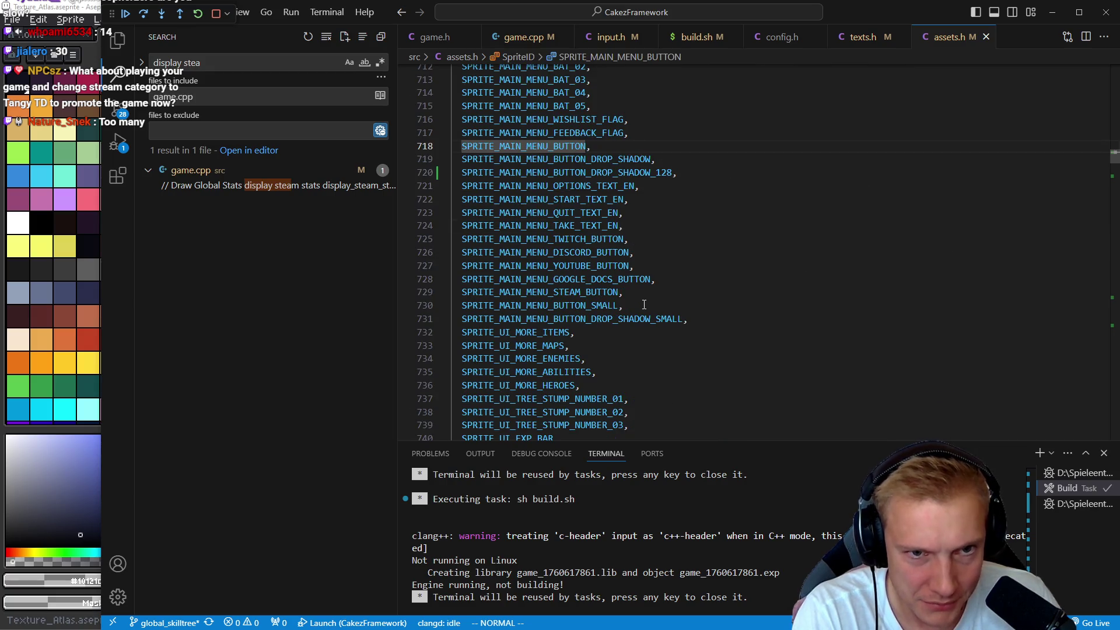
key("y")
key("y")
key("j")
key("j")
key("p")
key("k")
key("f")
key("D")
key("c")
key("t")
key("comma")
type("12,")
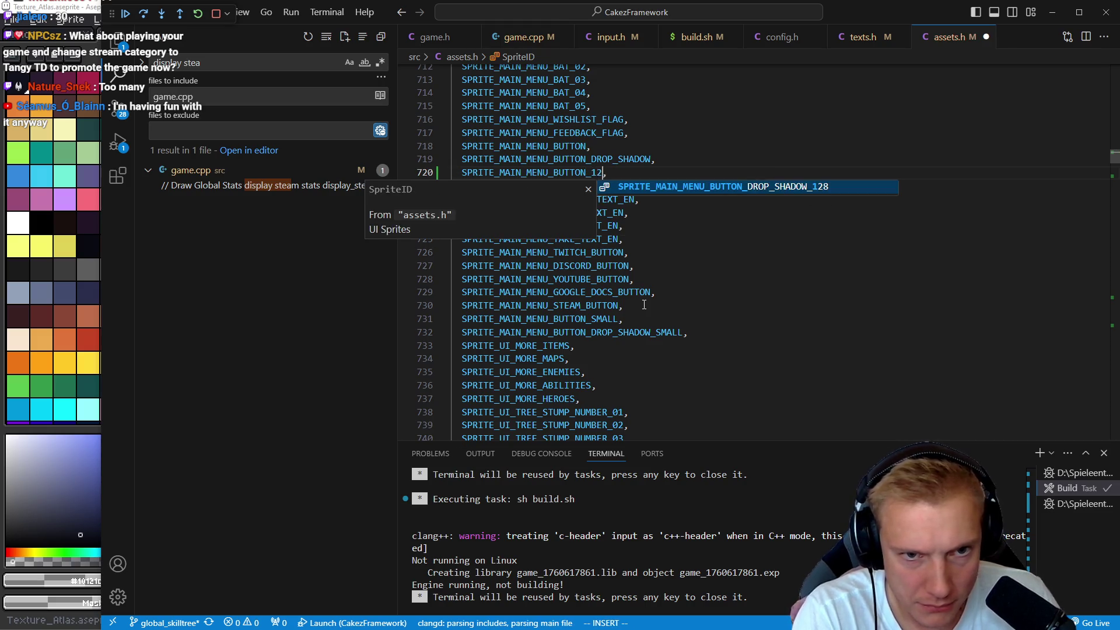
key("Escape")
key("ctrl+s")
- Duplicate the DROP_SHADOW_128 table line and rename the copy SPRITE_MAIN_MENU_BUTTON_128
key("ctrl+o")
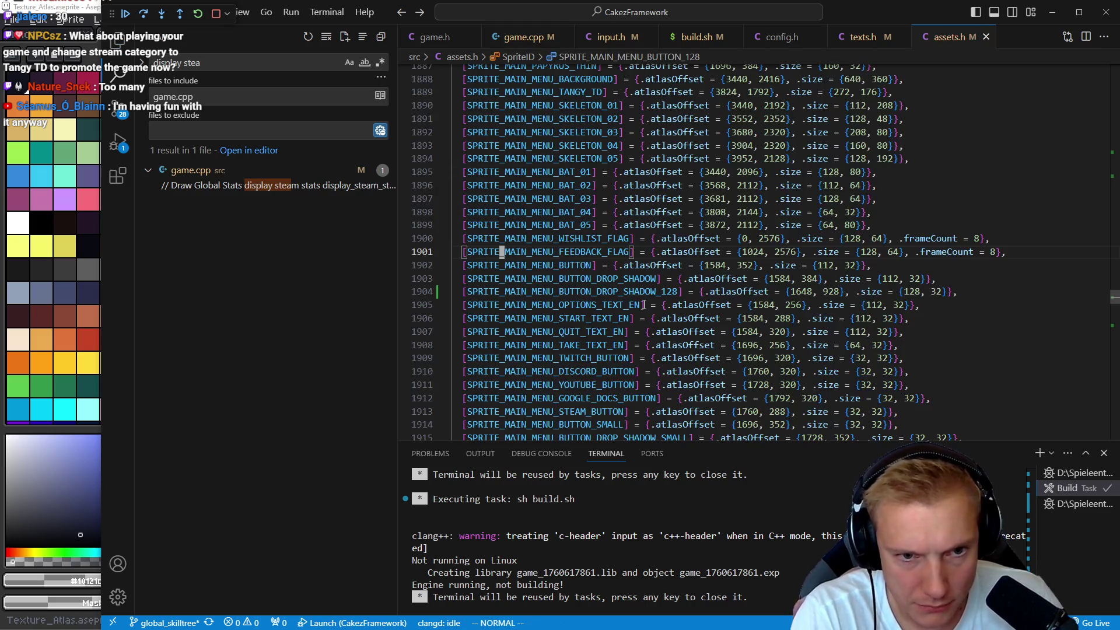
key("j")
key("j")
key("p")
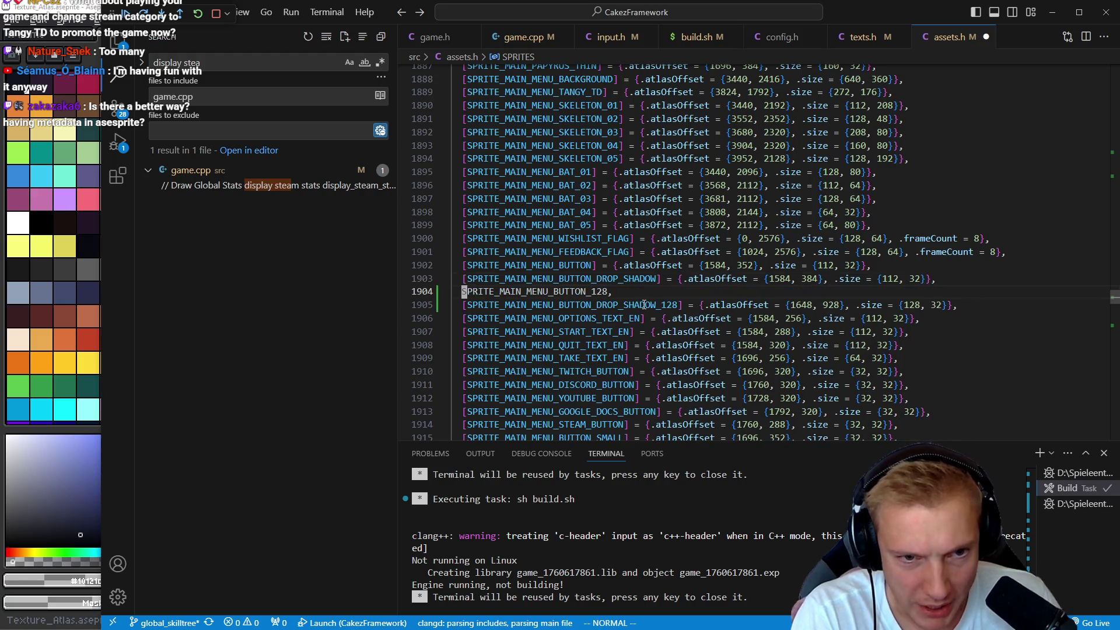
key("j")
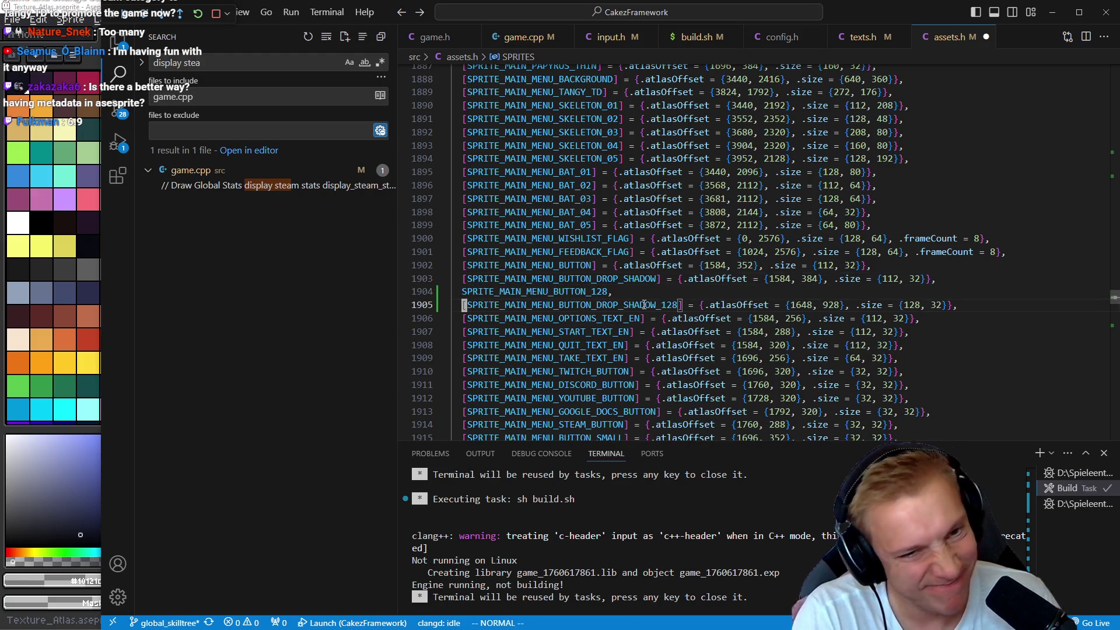
key("y")
key("y")
key("p")
key("k")
key("k")
key("v")
key("i")
key("w")
key("d")
key("j")
key("e")
key("v")
key("i")
key("w")
key("p")
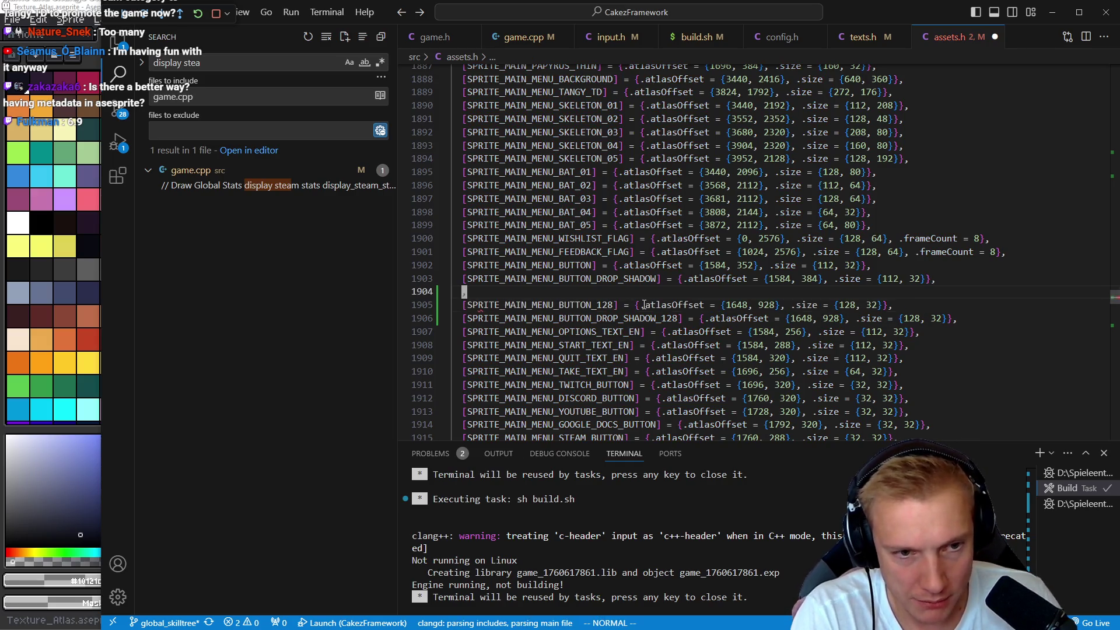
key("k")
key("d")
key("d")
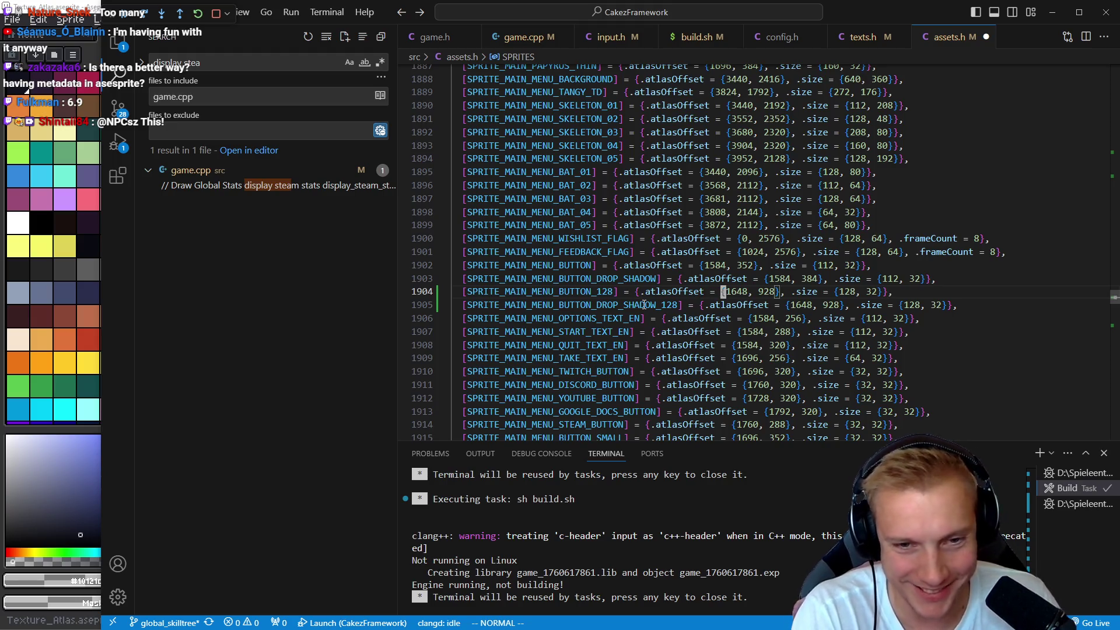
- Set the SPRITE_MAIN_MENU_BUTTON_128 atlas offset to {1648, 896}, save, and view the Aseprite atlas
key("Escape")
key("c")
key("i")
key("{")
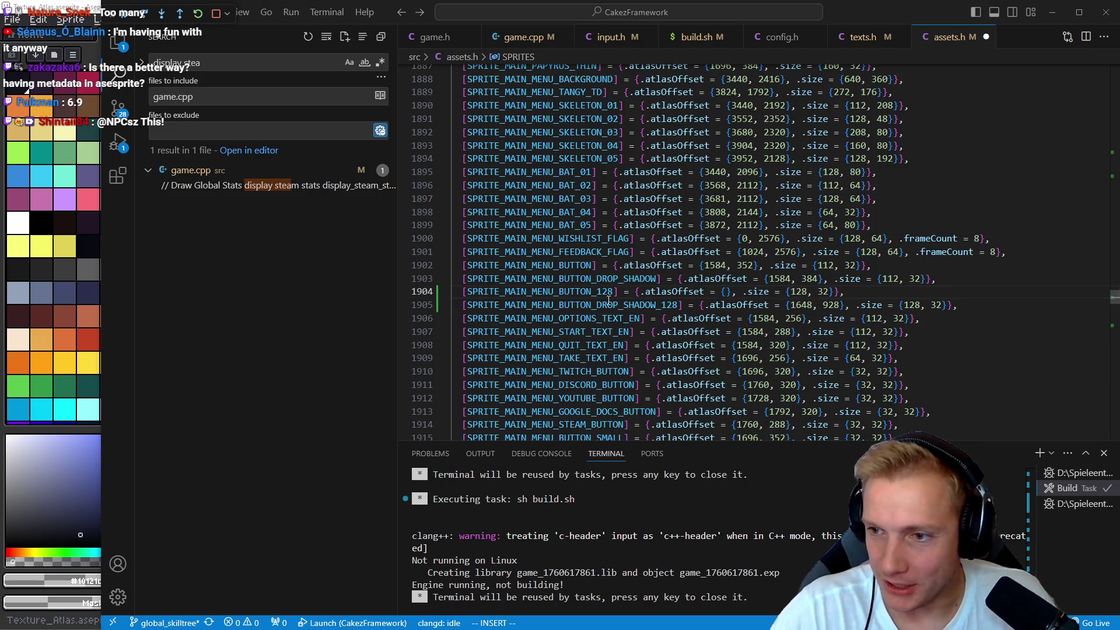
key("alt+Tab")
scroll(474, 350, "up", 3)
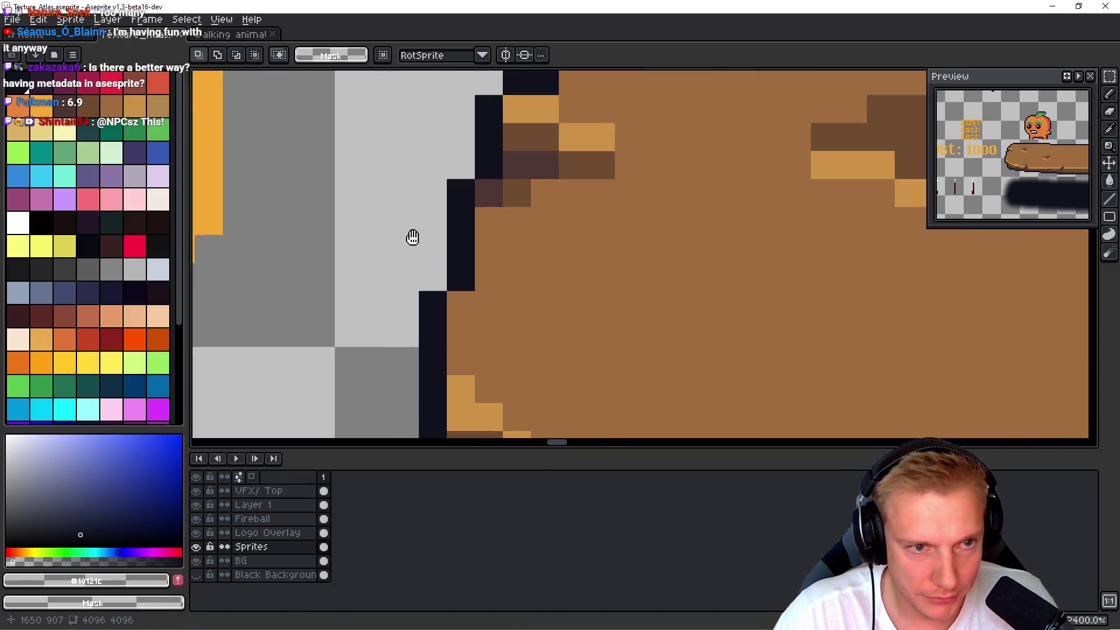
scroll(406, 273, "up", 2)
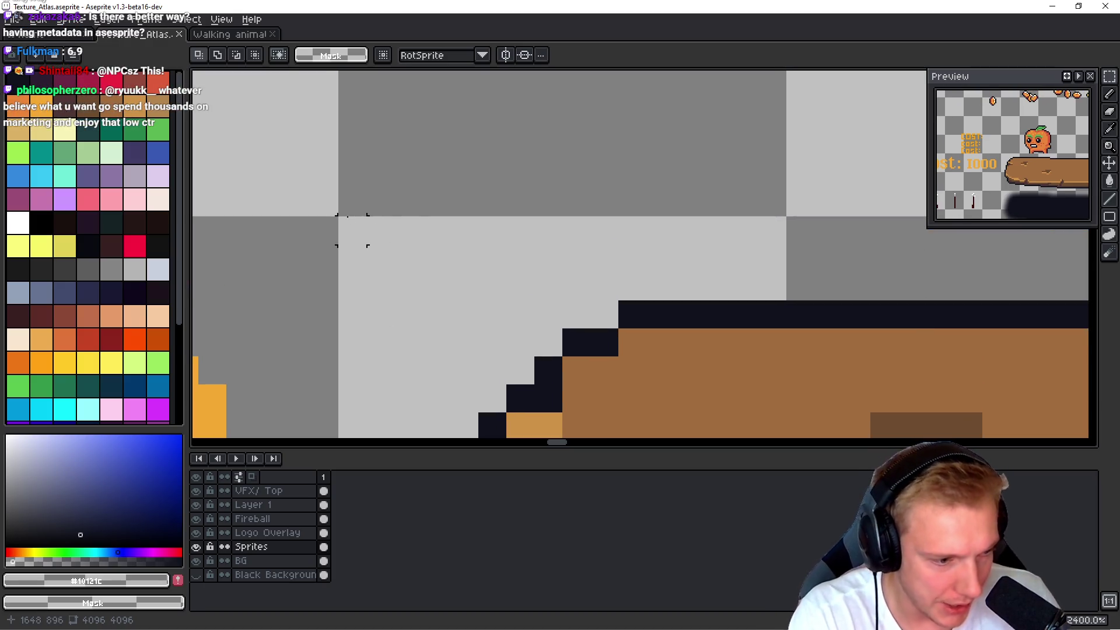
key("alt+Tab")
type("1648,")
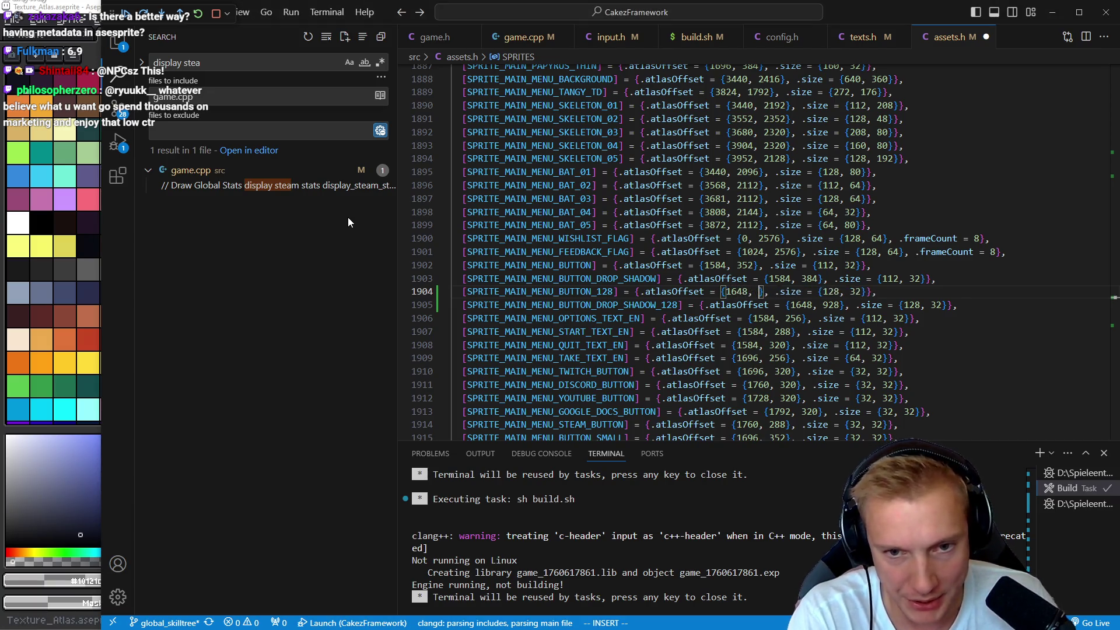
key("alt+Tab")
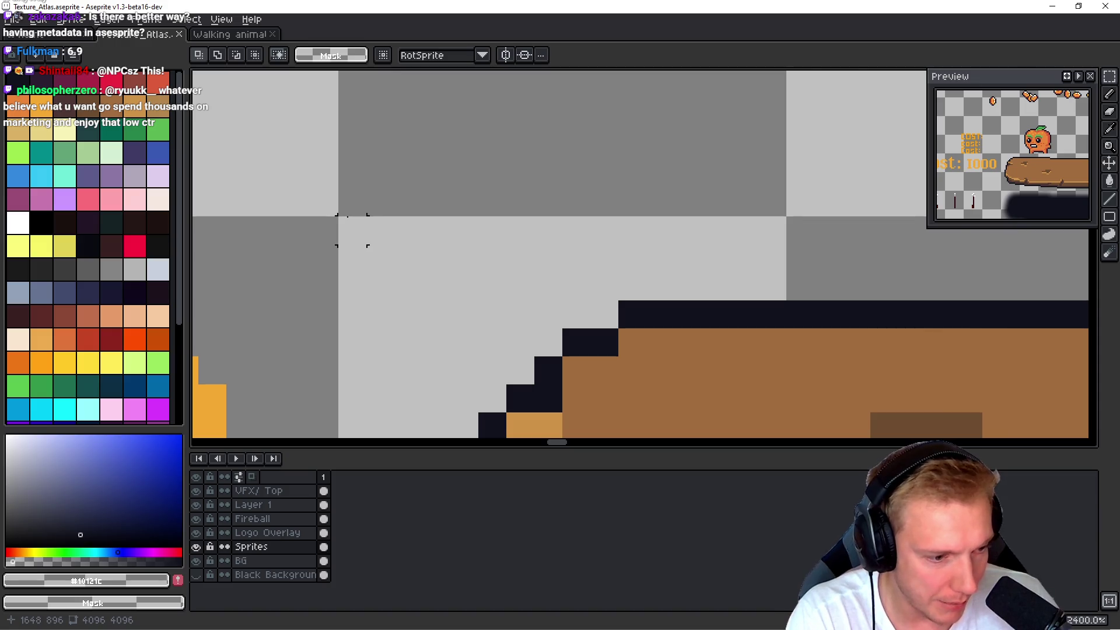
key("alt+Tab")
type("896")
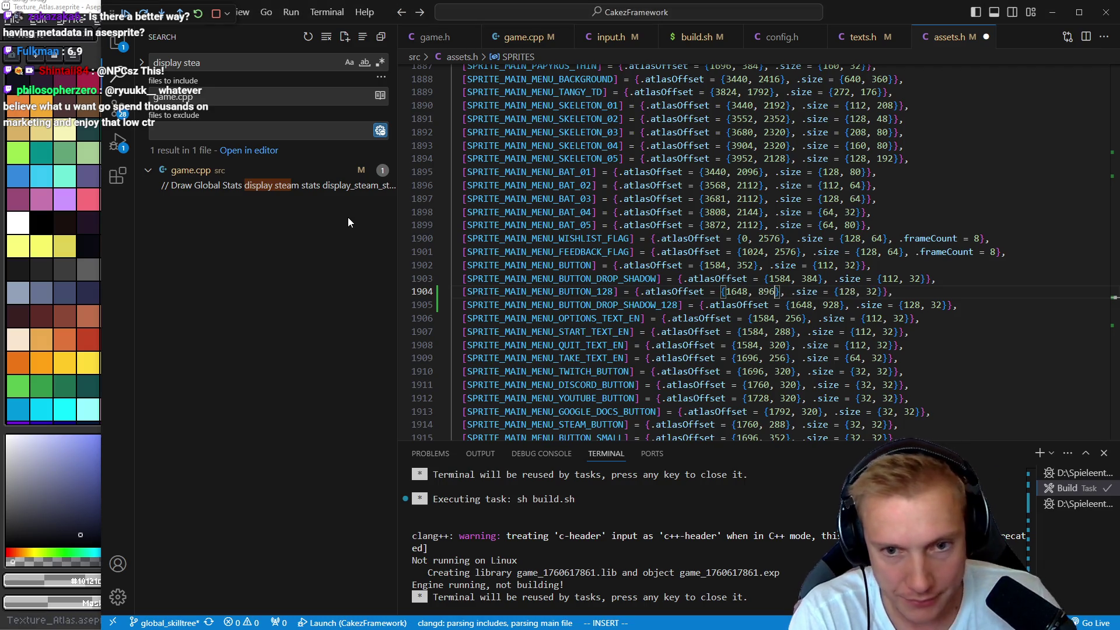
key("ctrl+s")
key("Escape")
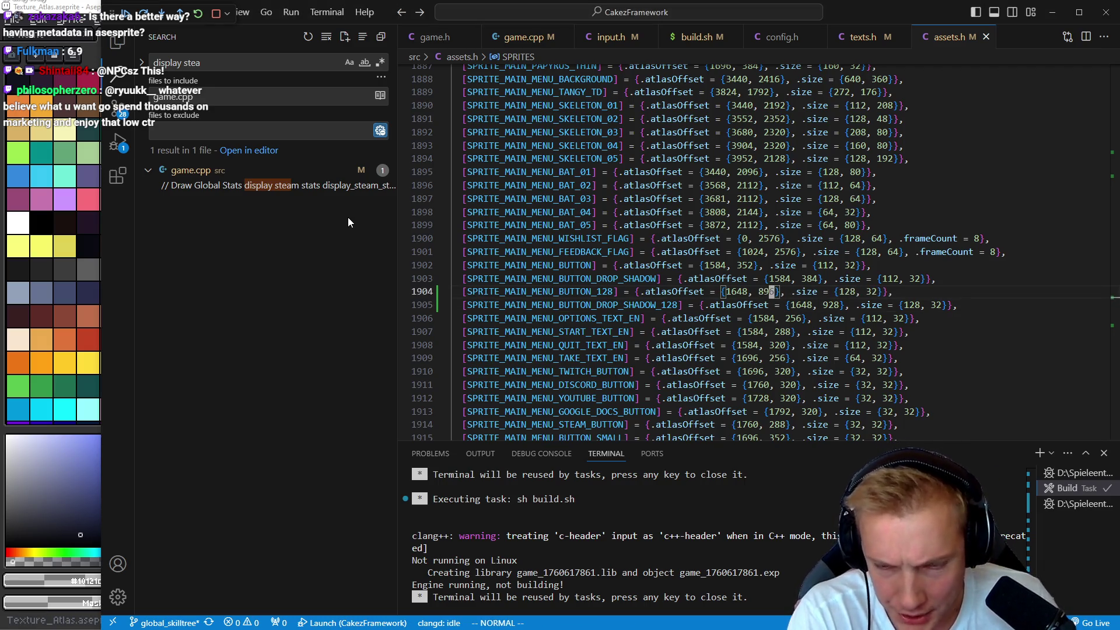
key("alt+Tab")
scroll(484, 202, "down", 1)
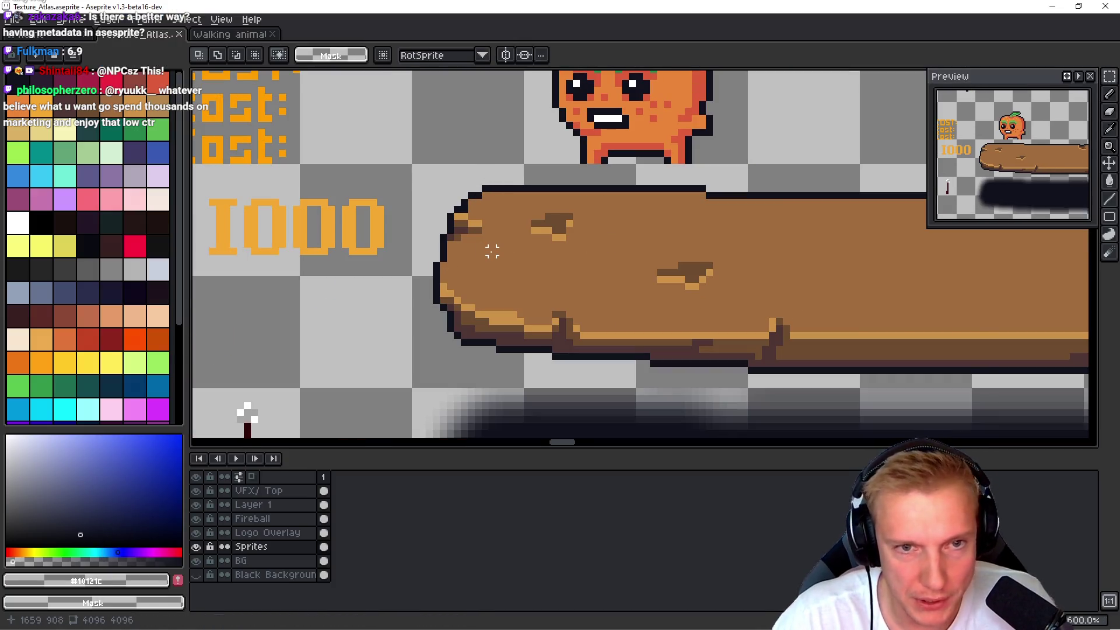
- Select the orange character's 32×32 area and move it up a few pixels
scroll(492, 251, "up", 3)
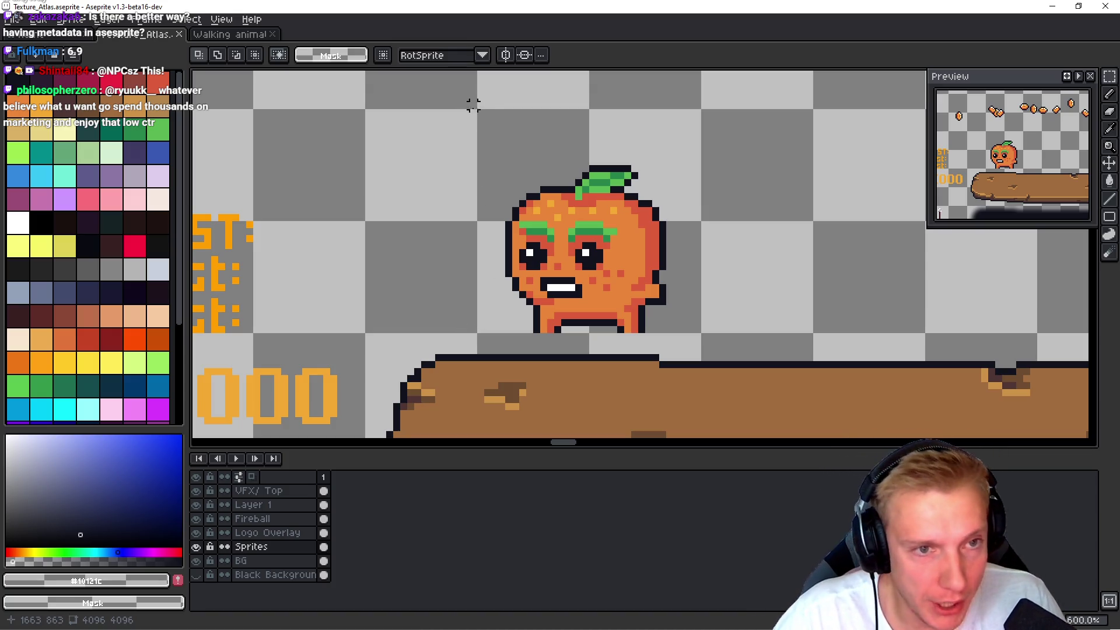
left_click_drag(480, 112, 699, 330)
left_click(612, 220)
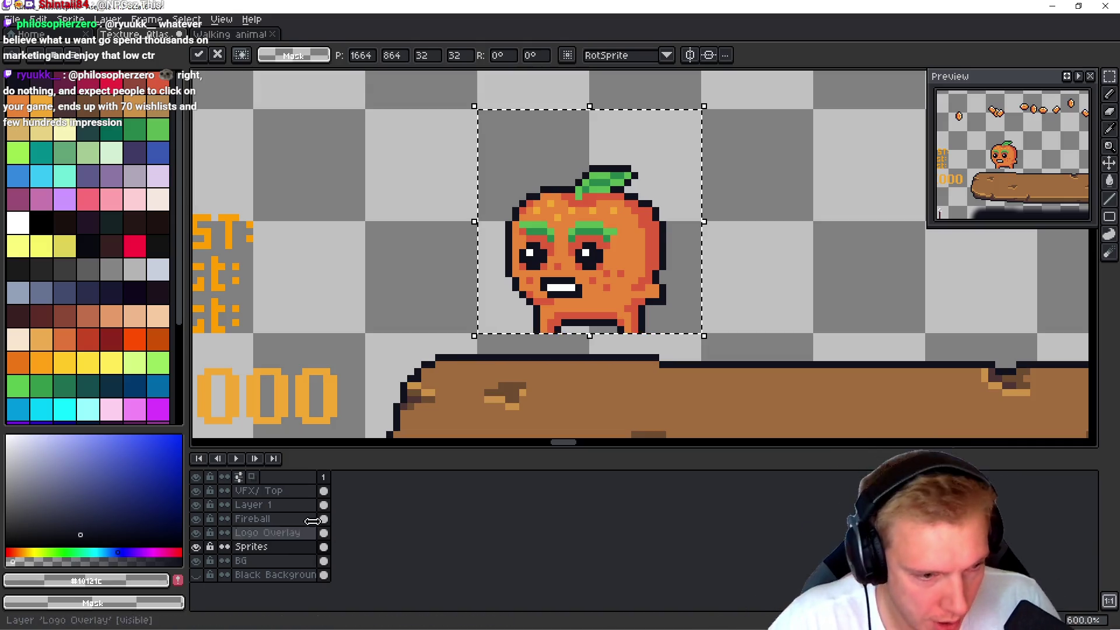
left_click(262, 561)
mouse_move(639, 246)
left_mouse_down()
mouse_move(632, 217)
mouse_move(641, 217)
left_mouse_up()
key("ctrl+d")
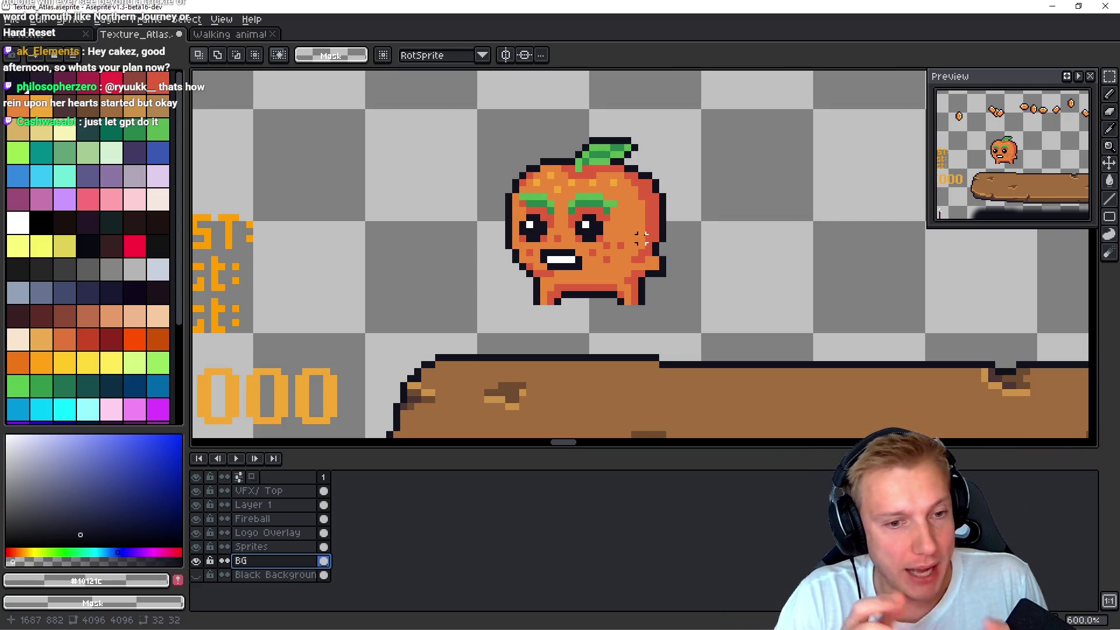
- Open and close Export Sprite Sheet, then return to game.cpp's do_menu_btn in VS Code
left_click_drag(787, 210, 758, 218)
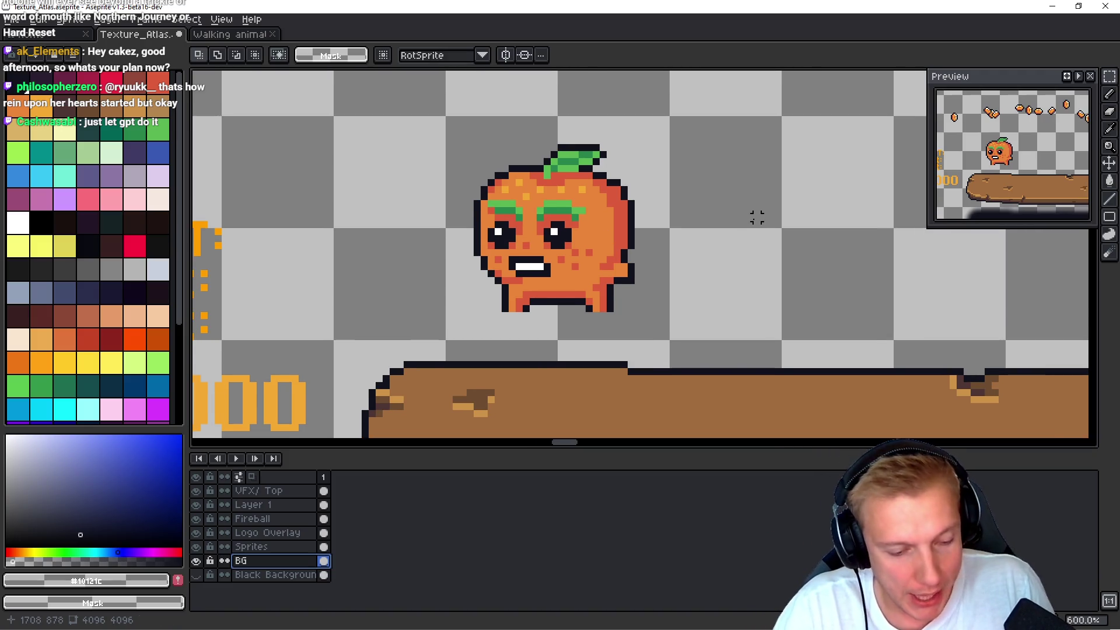
key("ctrl+e")
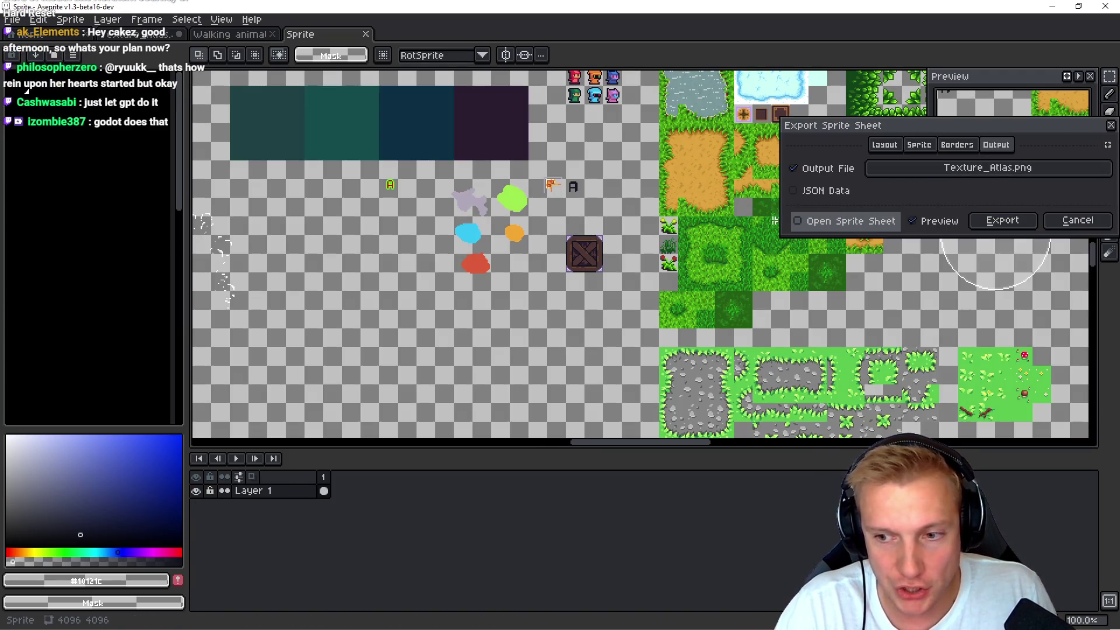
key("Escape")
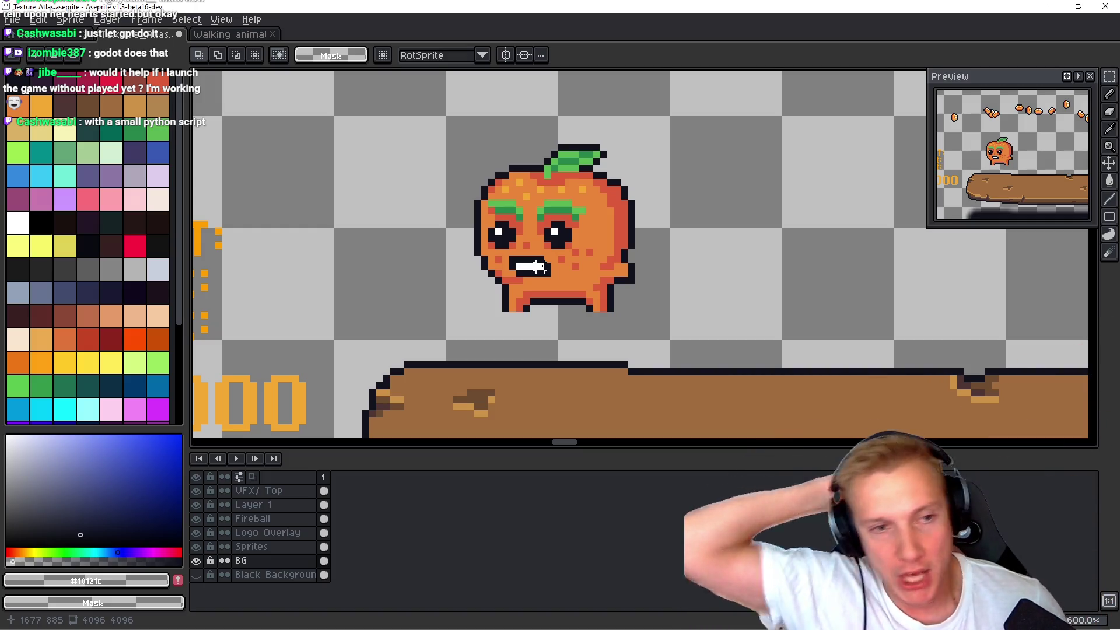
key("i")
key("alt+Tab")
key("ctrl+Tab")
- Try a draw_sprite(sprite_name) line in do_menu_btn, delete it, and go back to Aseprite
key("j")
key("j")
key("j")
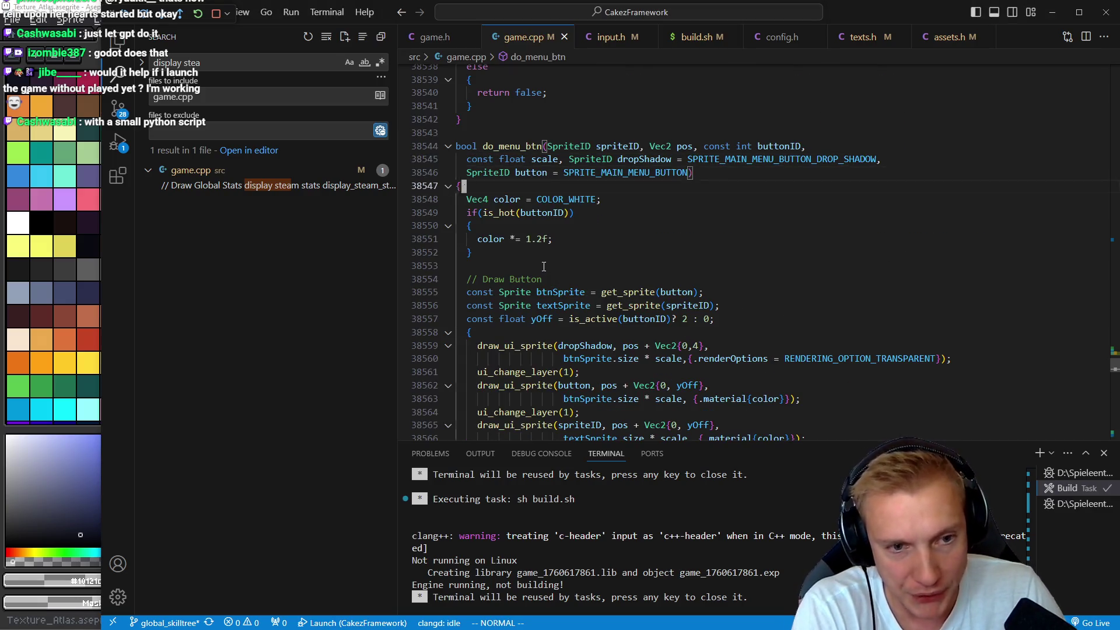
key("o")
key("Return")
type("sr")
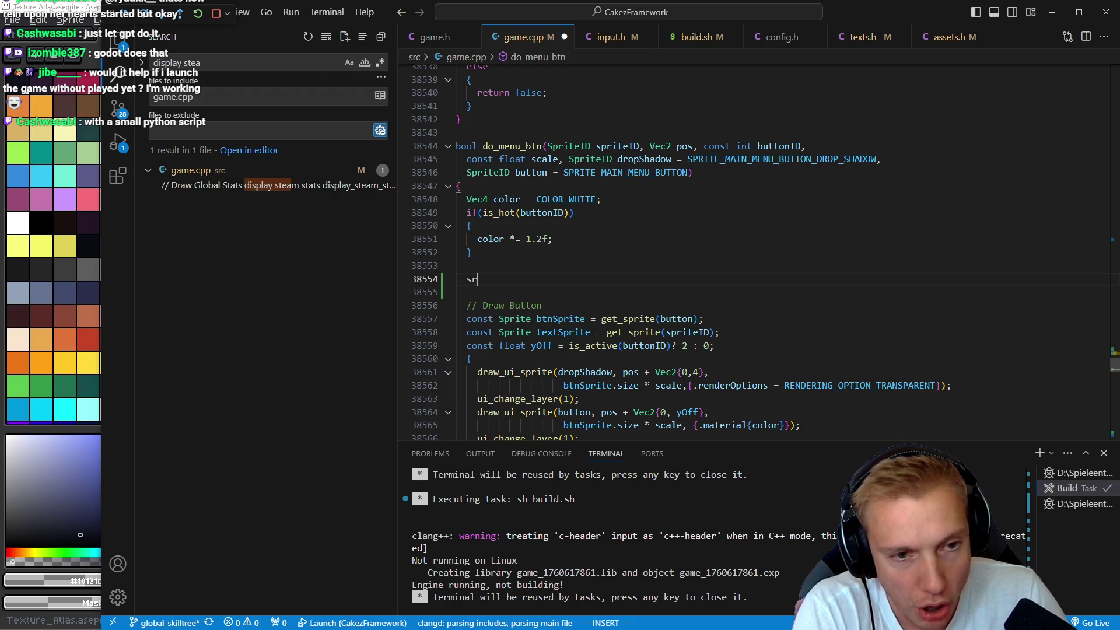
type("_sp")
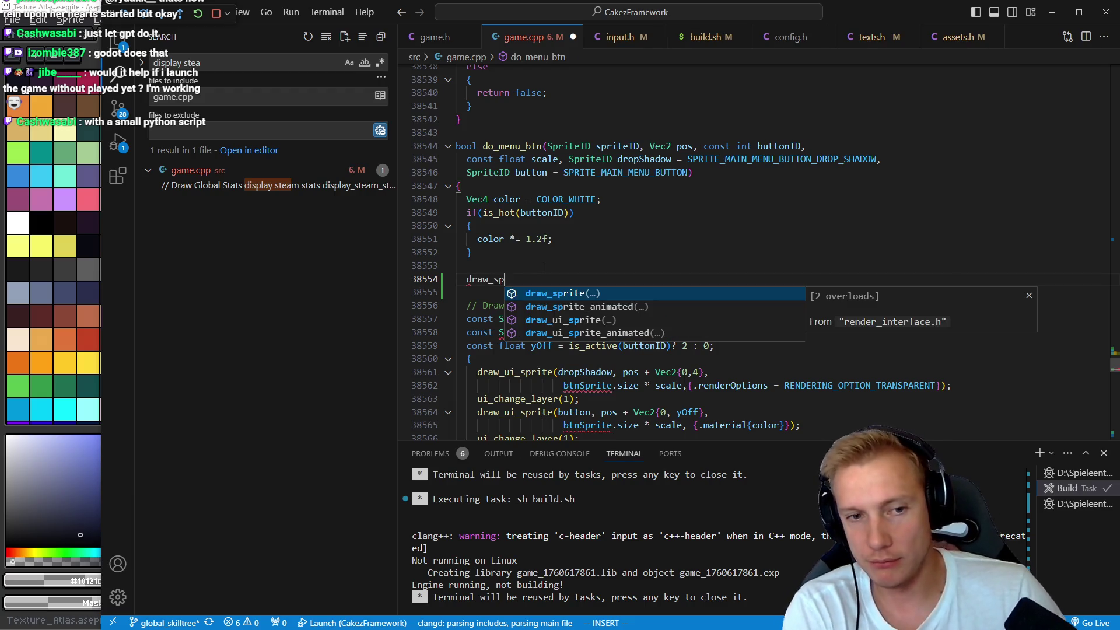
key("Tab")
type("sprite_name")
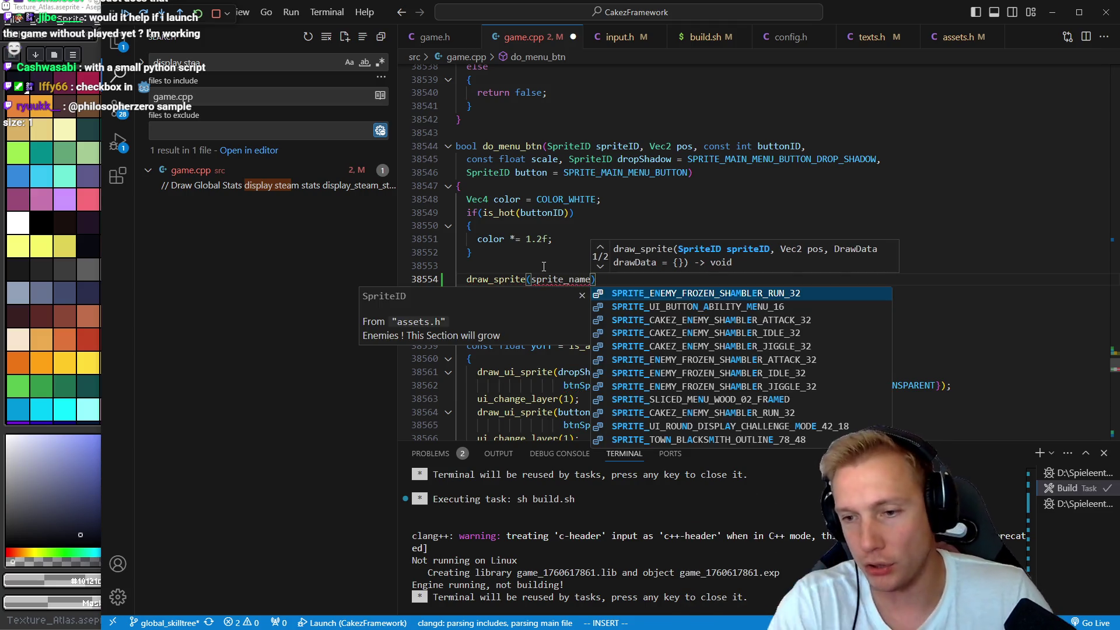
key("Escape")
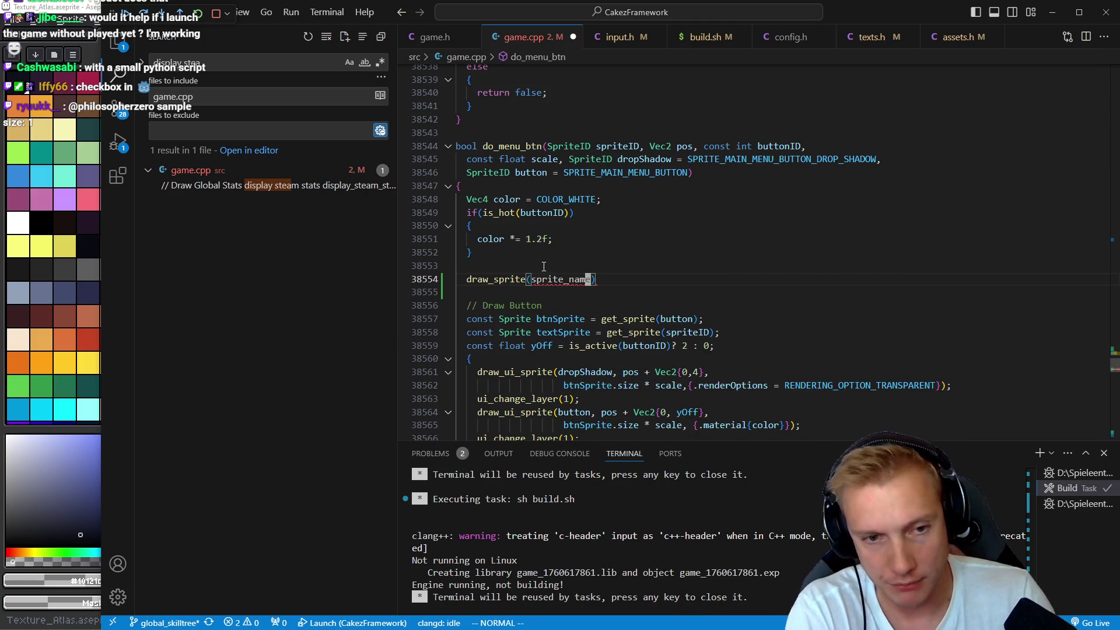
key("d")
key("d")
key("i")
key("BackSpace")
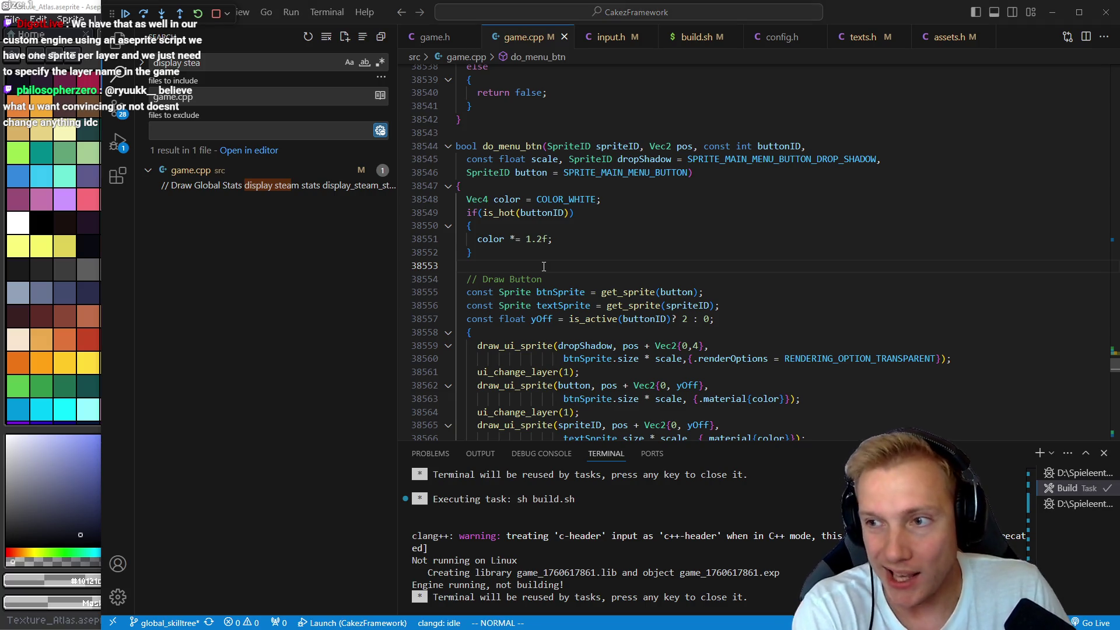
key("alt+Tab")
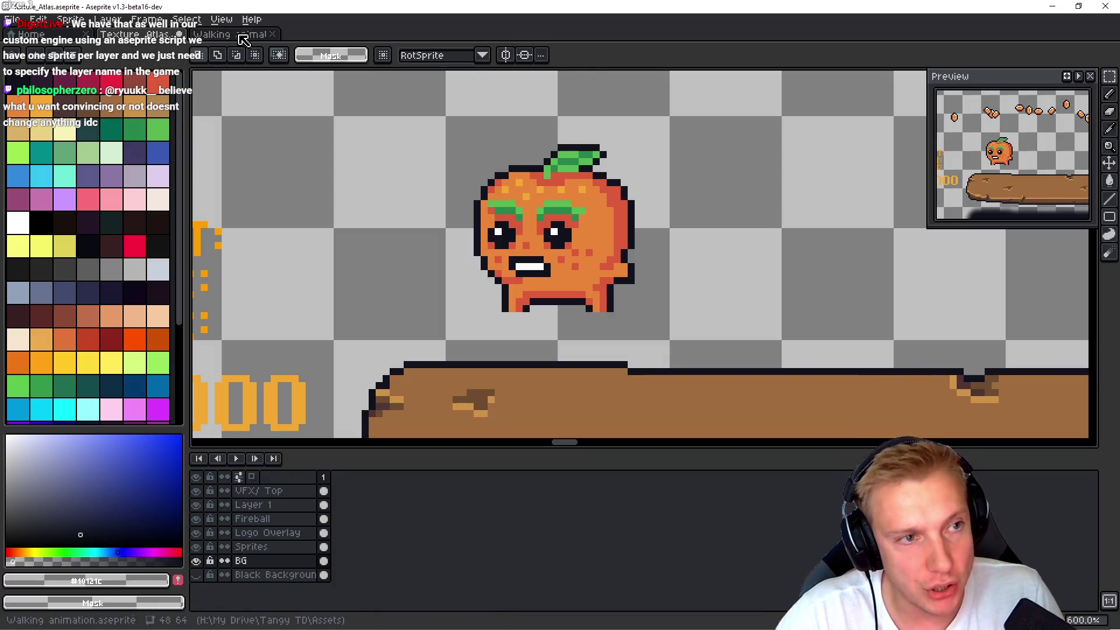
- Add a new layer named 'Pivot Point' to the walking animation
key("ctrl+Tab")
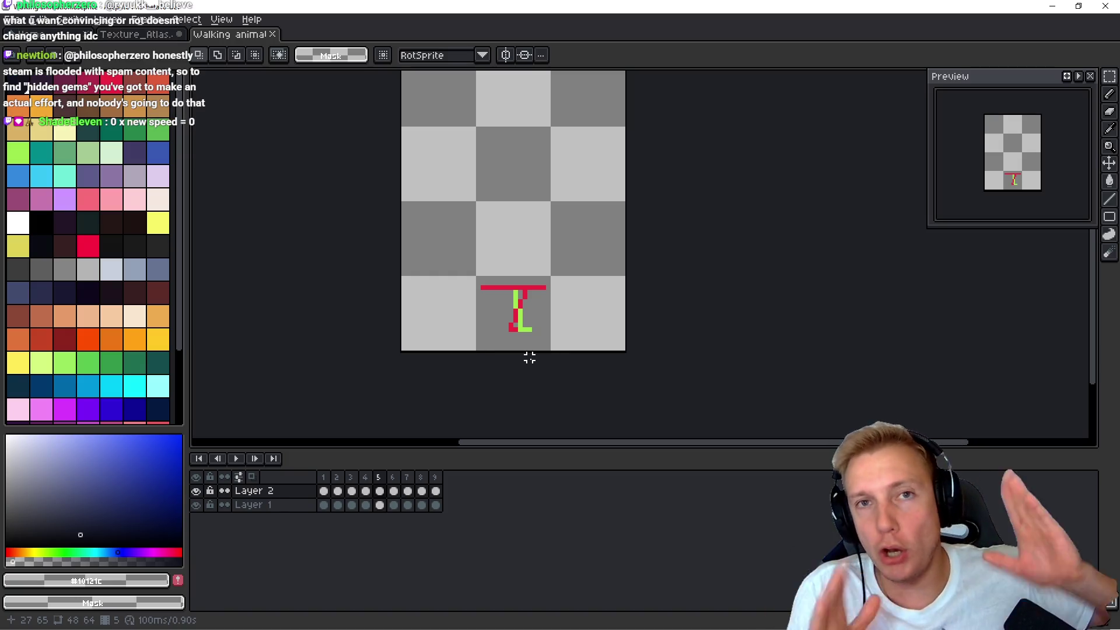
key("shift+n")
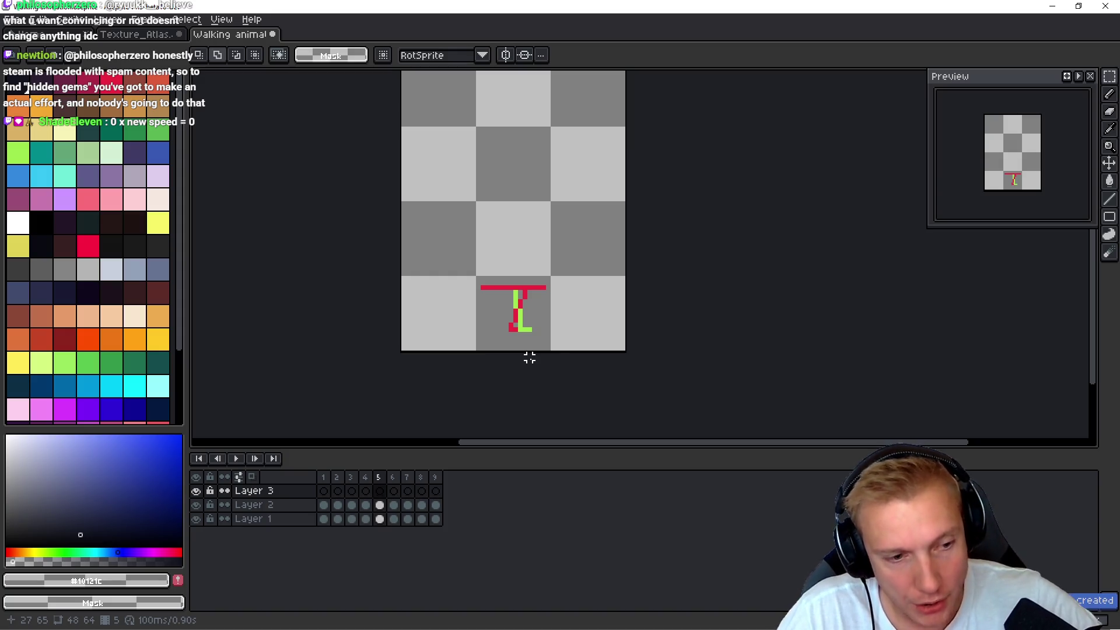
double_click(270, 493)
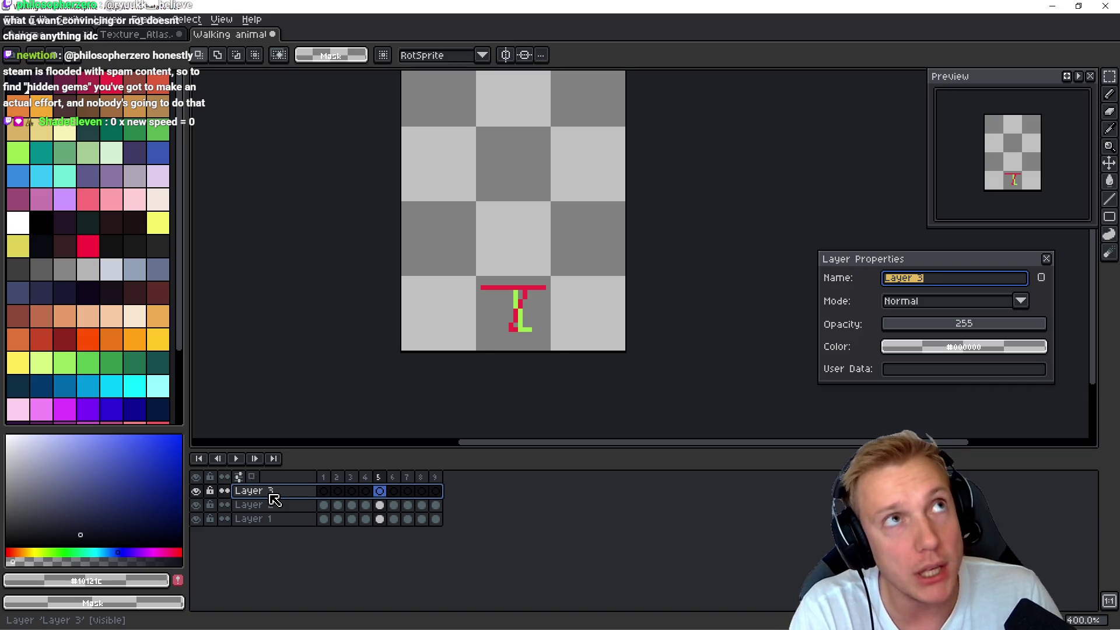
type("Pivot ")
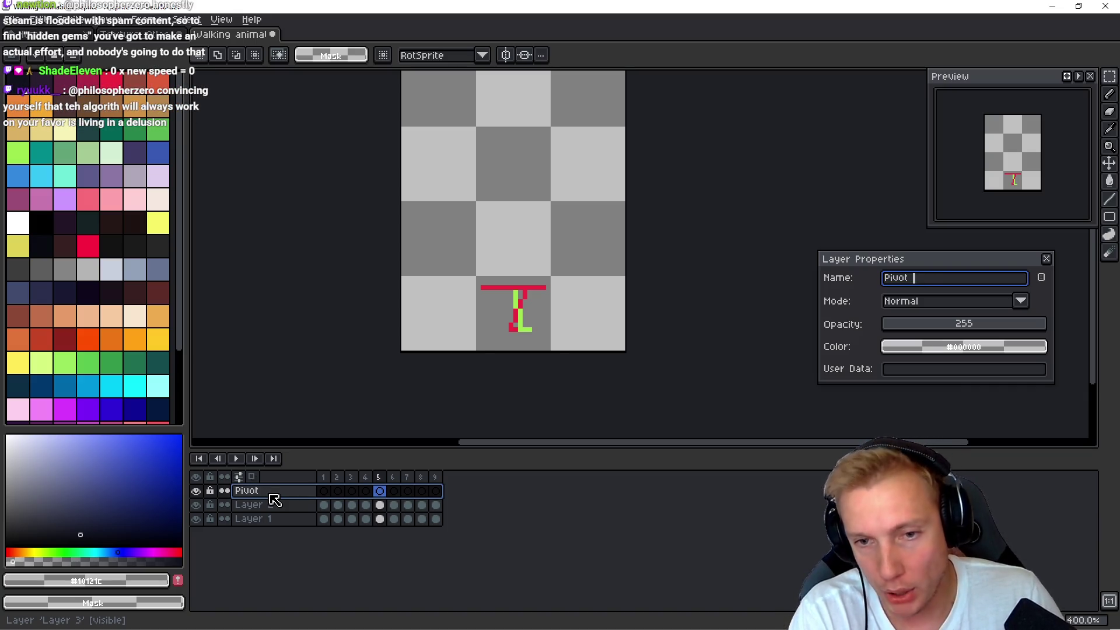
type("Point")
key("Return")
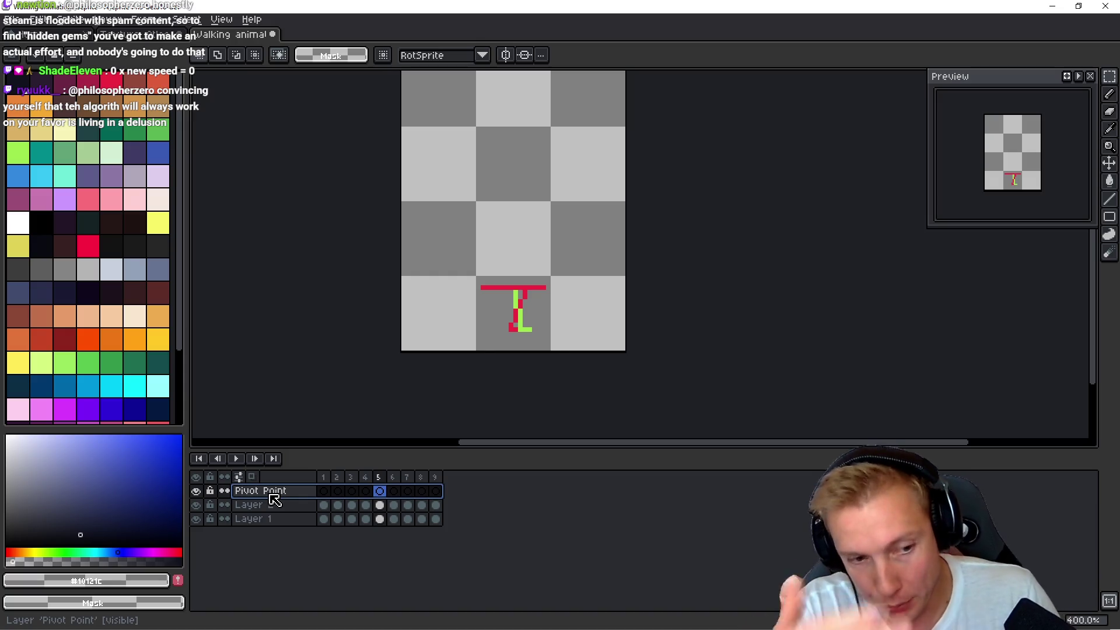
- Draw one dark marker pixel at the character's feet, then return to the code editor
key("b")
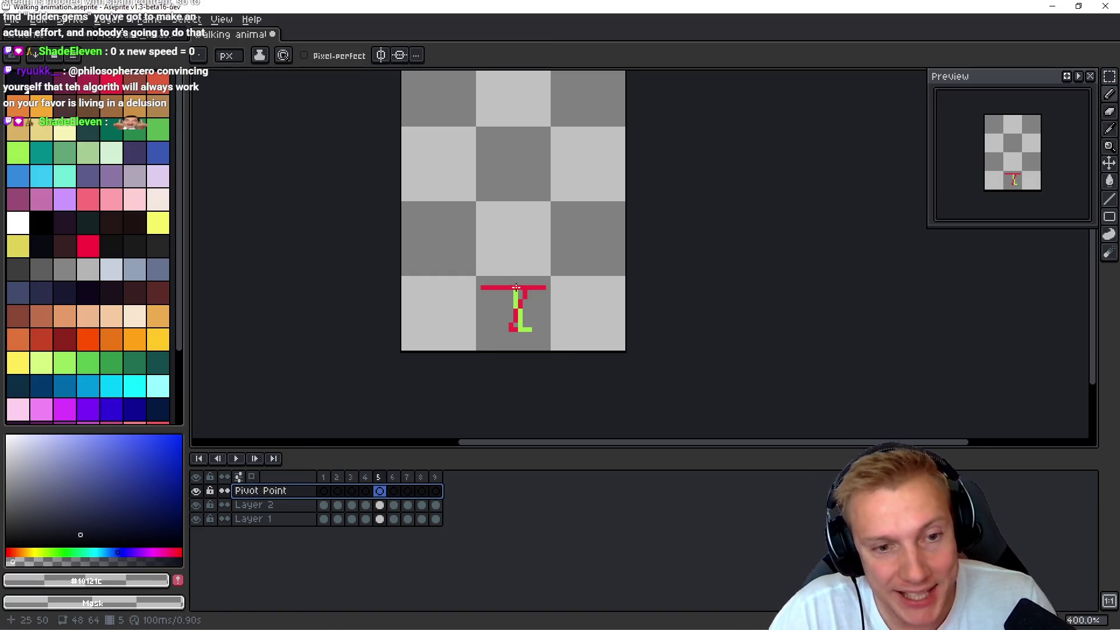
scroll(485, 312, "up", 3)
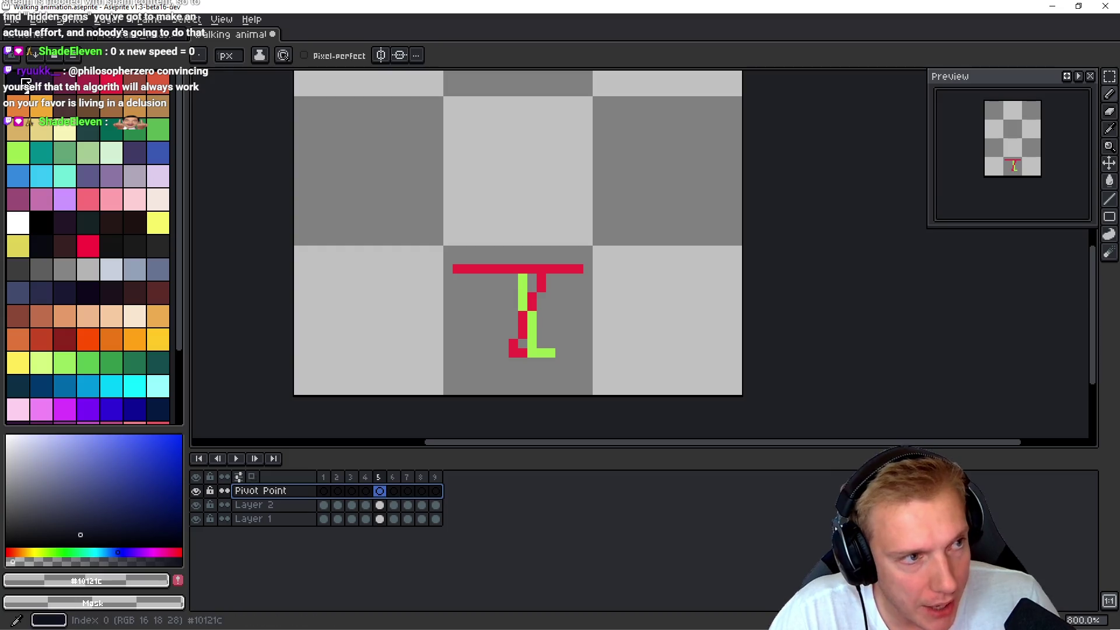
scroll(518, 295, "up", 3)
left_click_drag(539, 359, 526, 297)
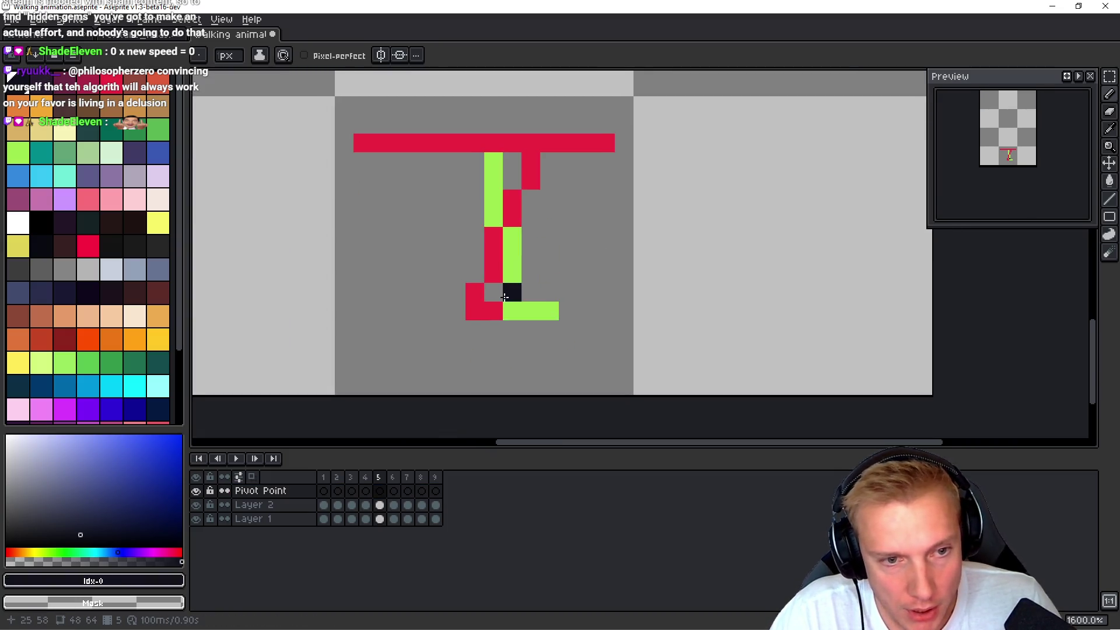
left_click(510, 299)
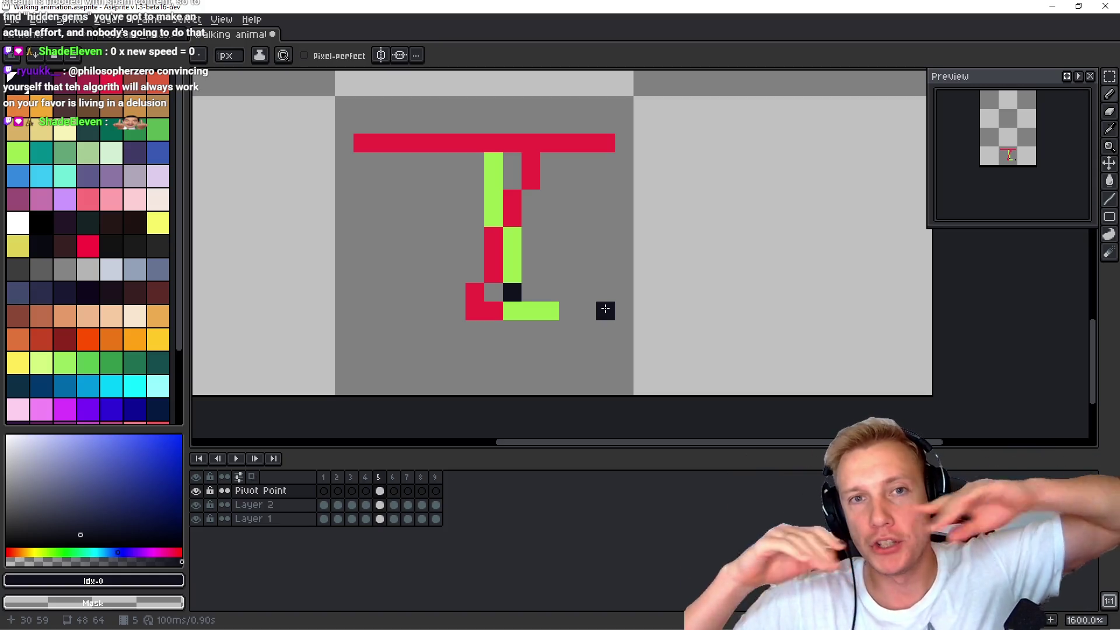
scroll(723, 306, "down", 1)
scroll(570, 322, "up", 2)
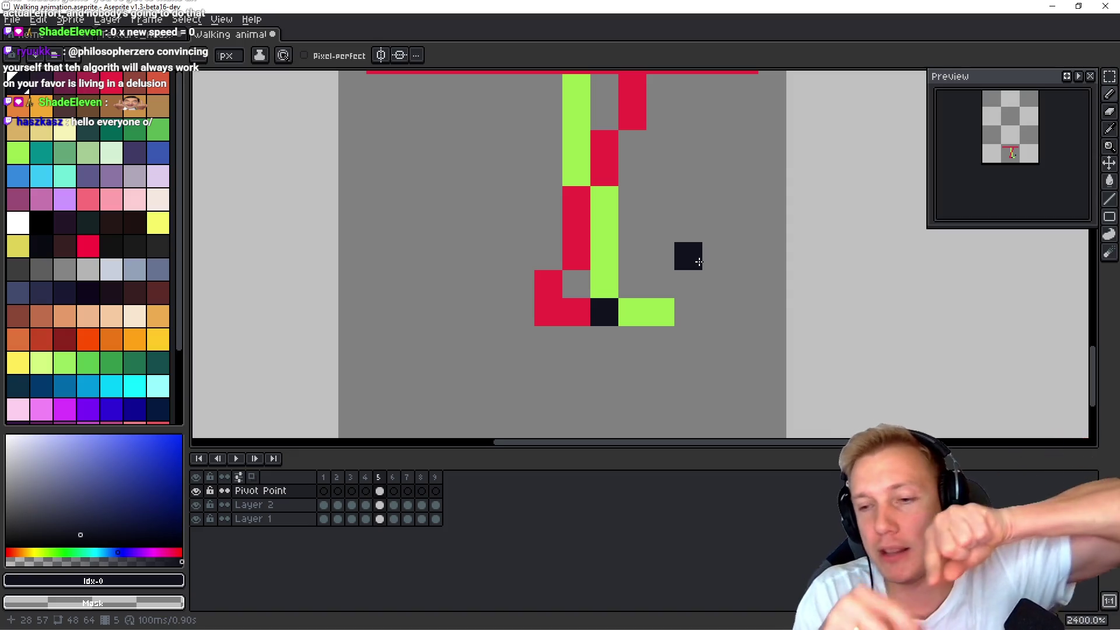
key("i")
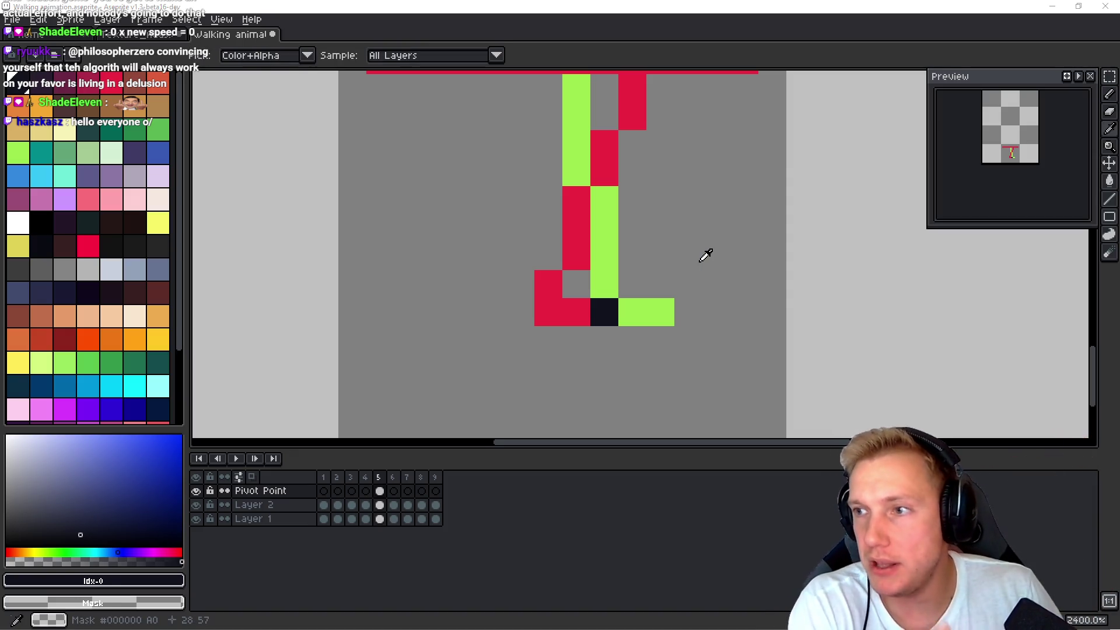
key("alt+Tab")
key("ctrl+Tab")
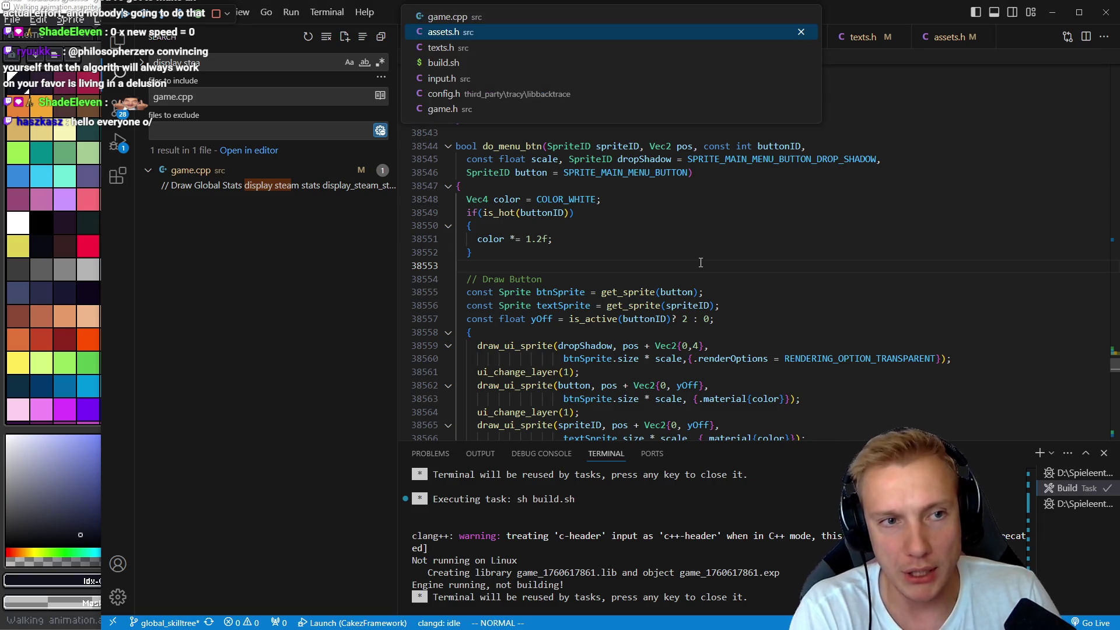
- Scroll assets.h to SPRITE_UI_ALL_HEROES and select its .pivotOffset = {0, -2}
key("k")
key("k")
key("k")
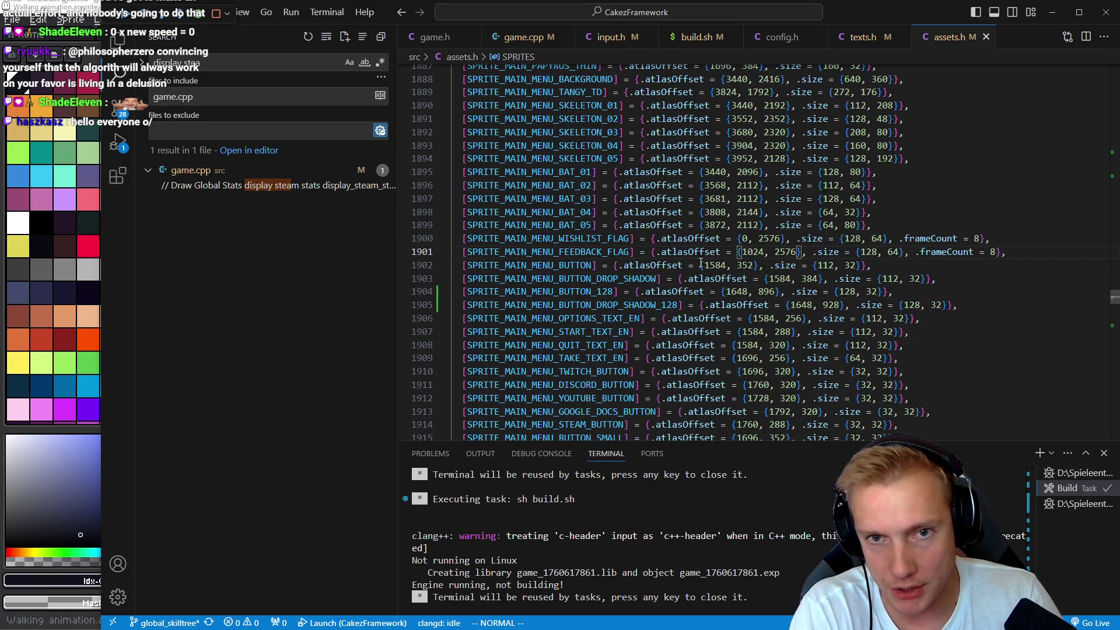
scroll(701, 263, "up", 12)
scroll(728, 295, "down", 4)
scroll(728, 296, "down", 18)
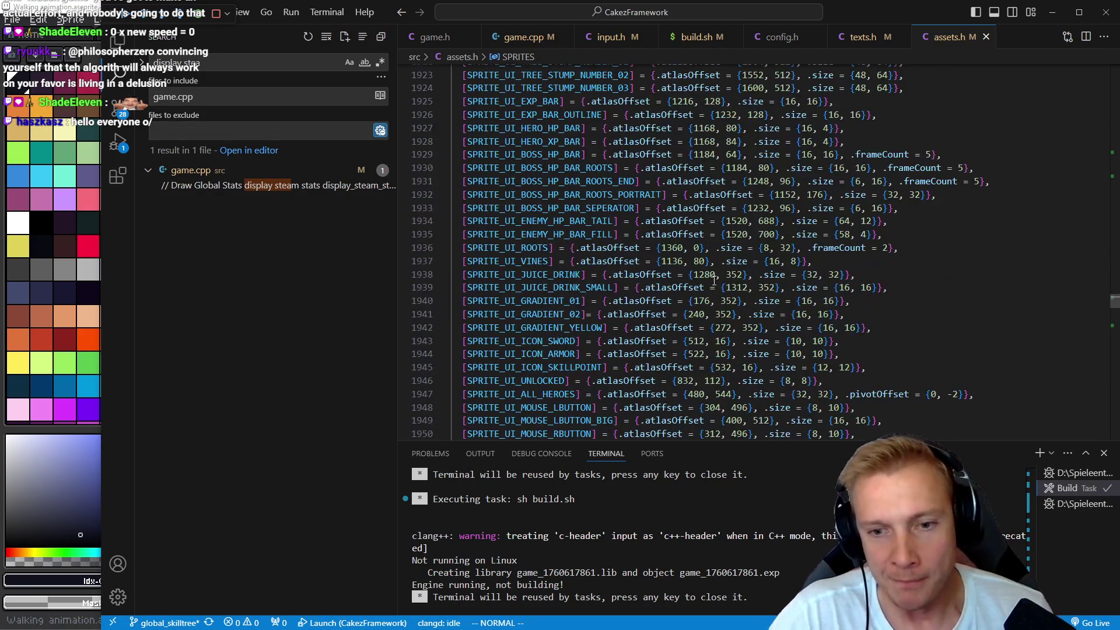
left_click_drag(852, 396, 960, 394)
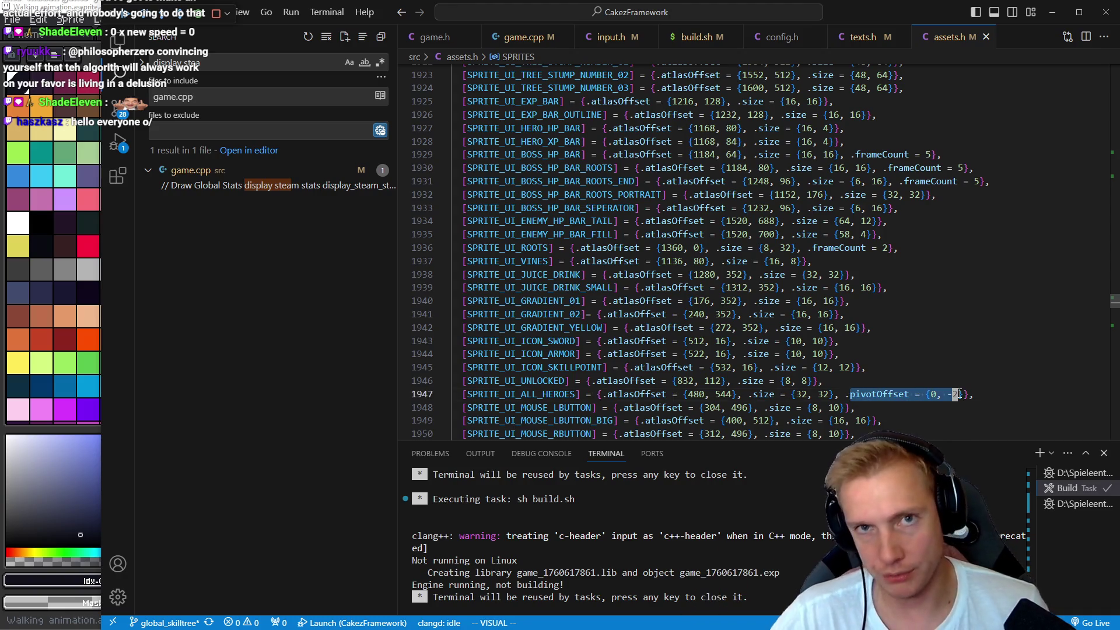